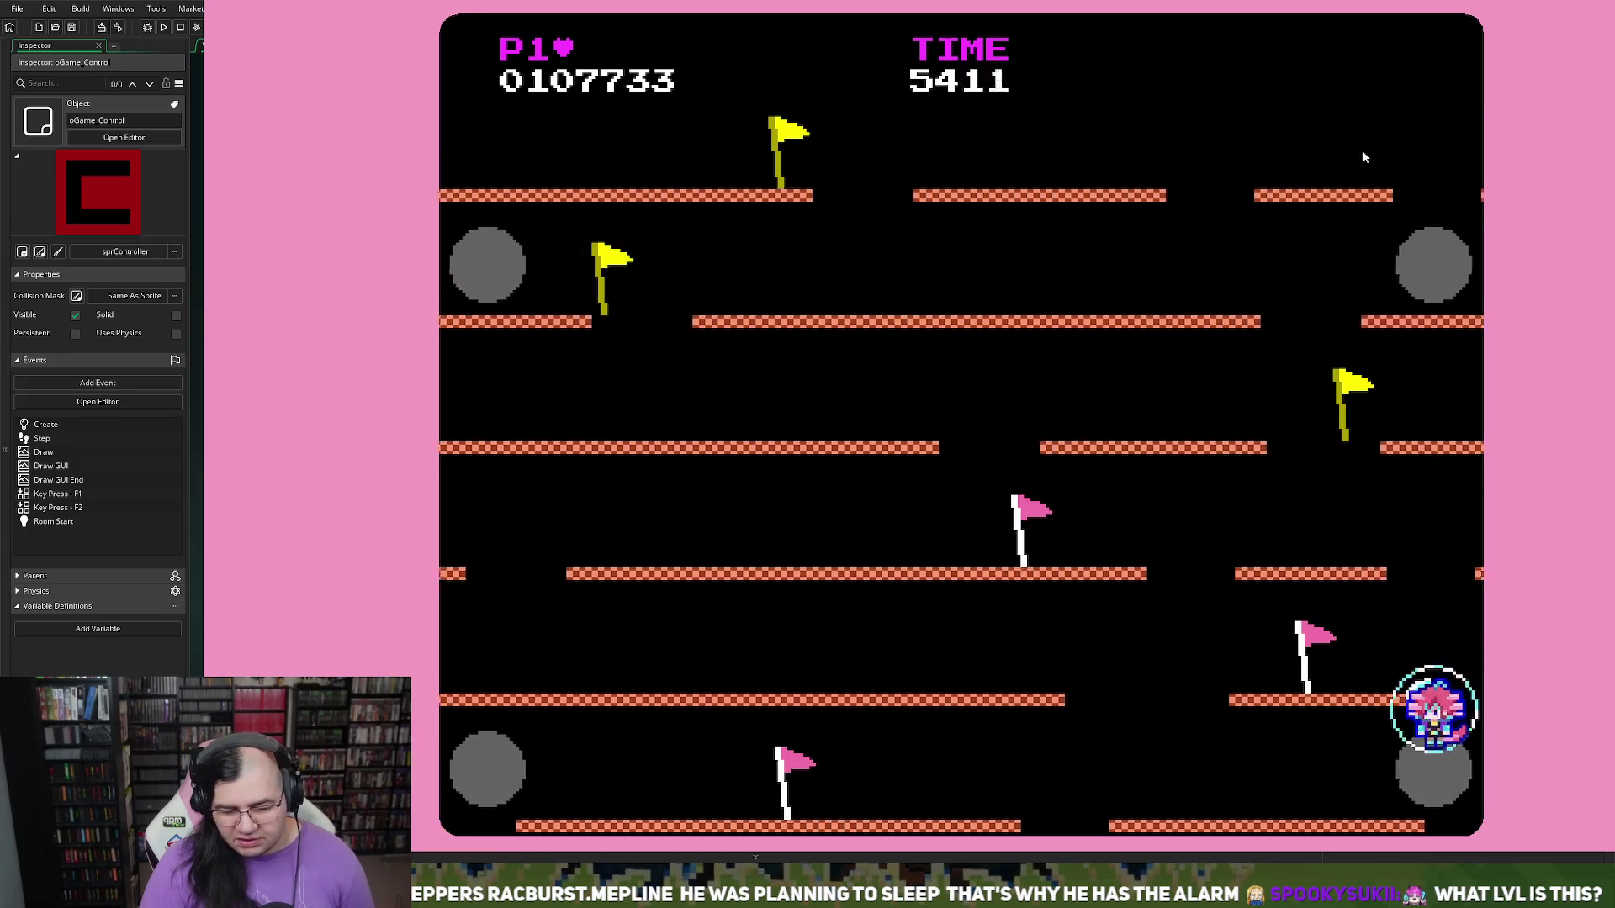
Step: Stop the running playtest and return to oGame_Control's Step code
key(Escape)
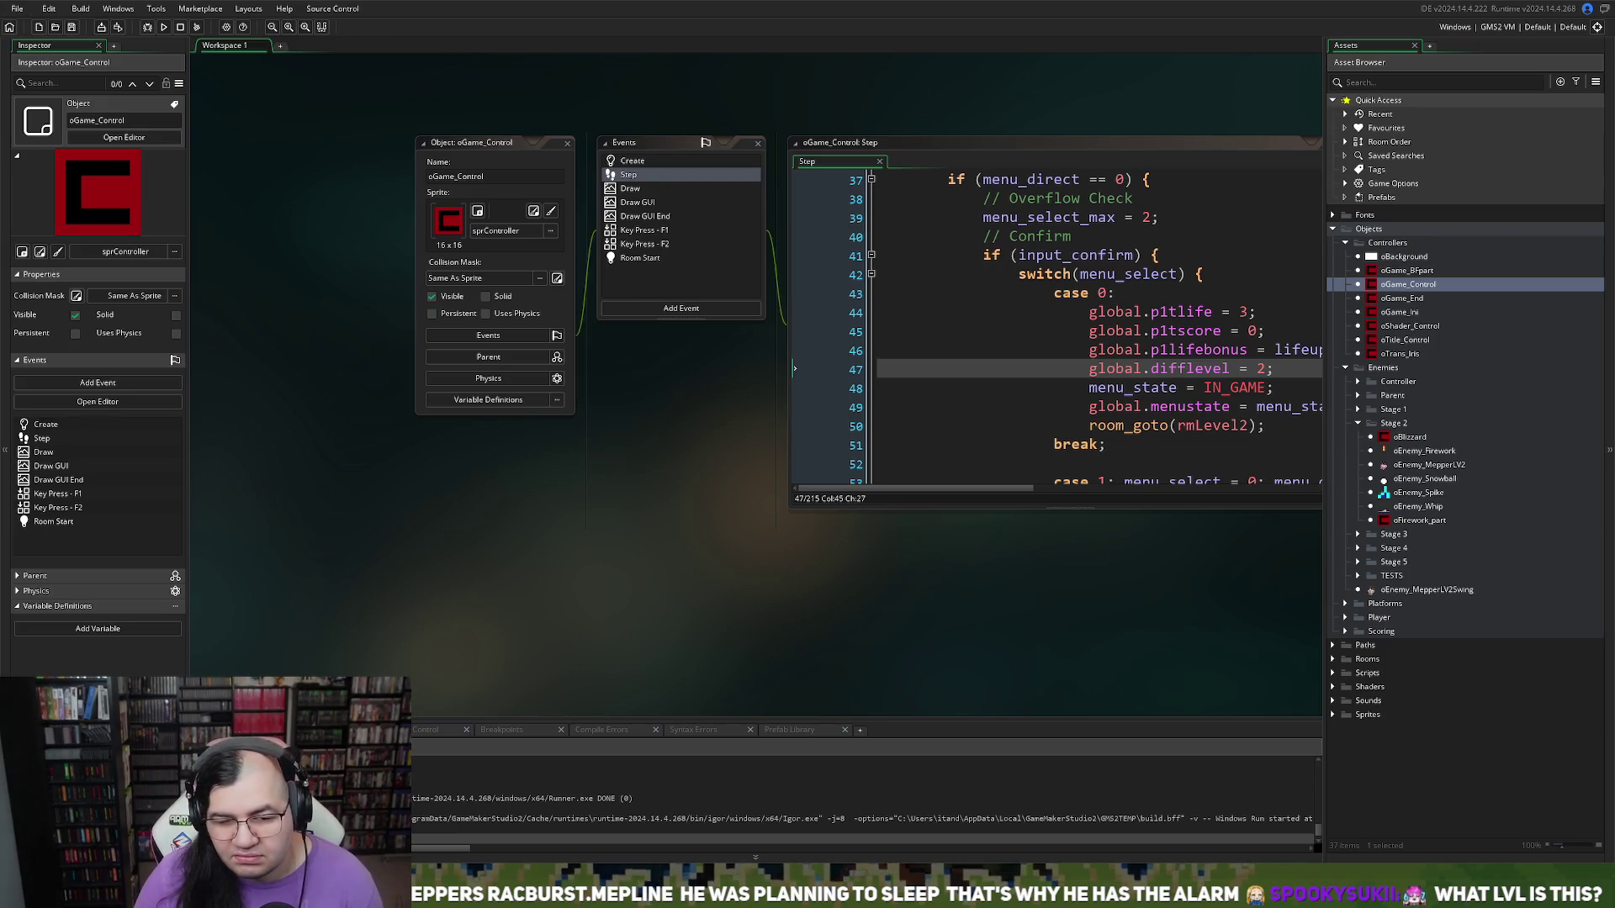
Step: Set global.difflevel to 0 on line 47 and open the rmLevel2 room
click(1260, 370)
text(0)
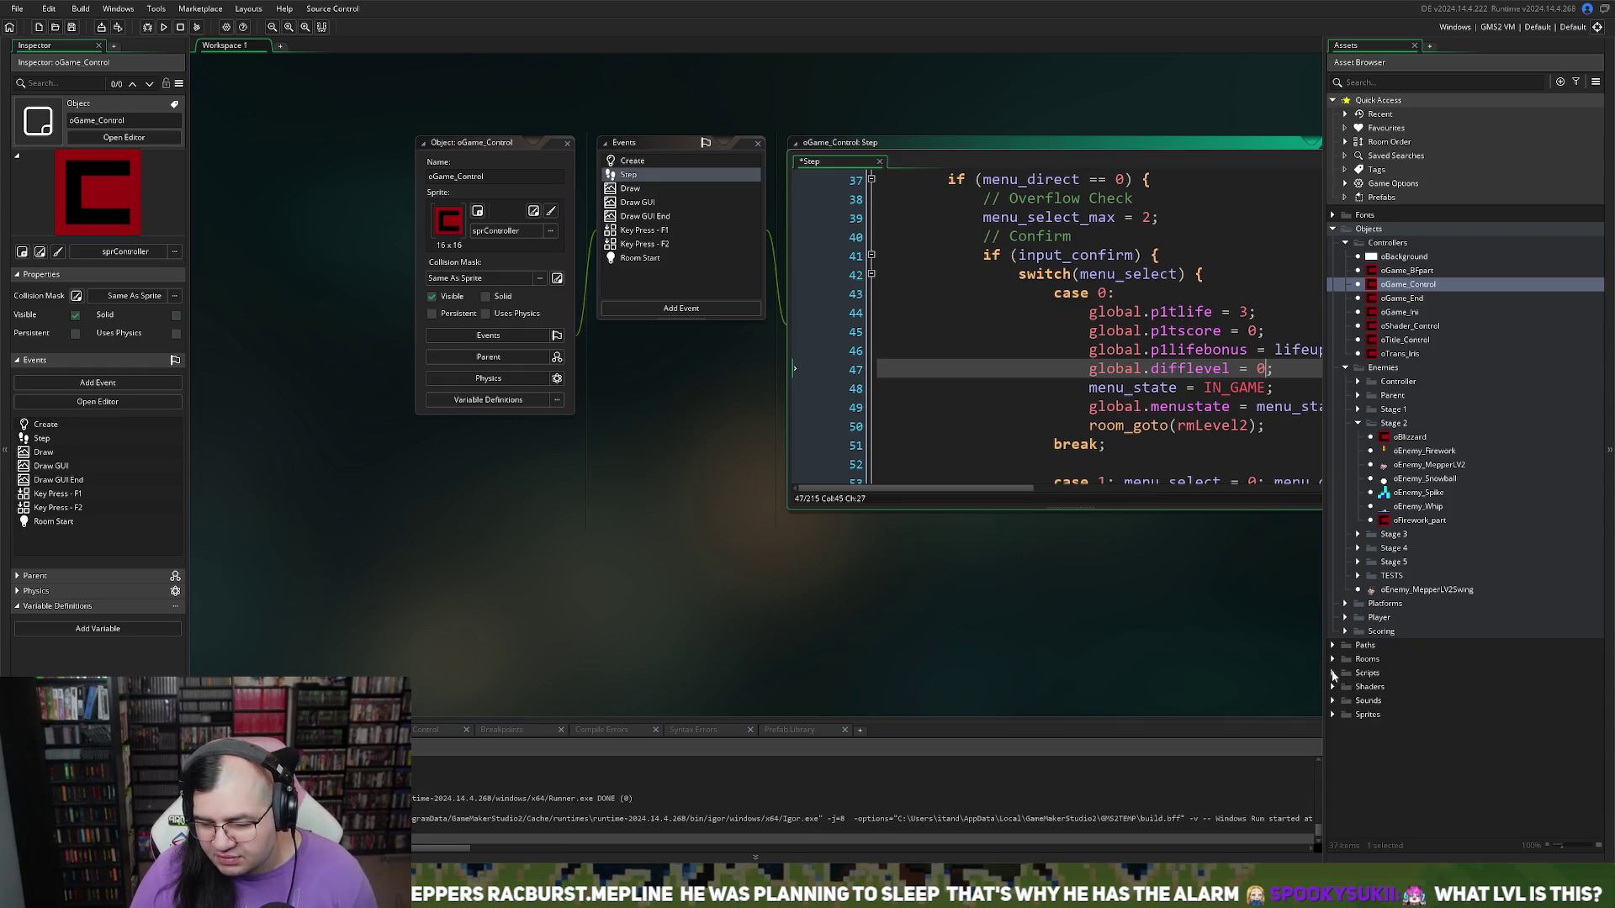
click(1333, 661)
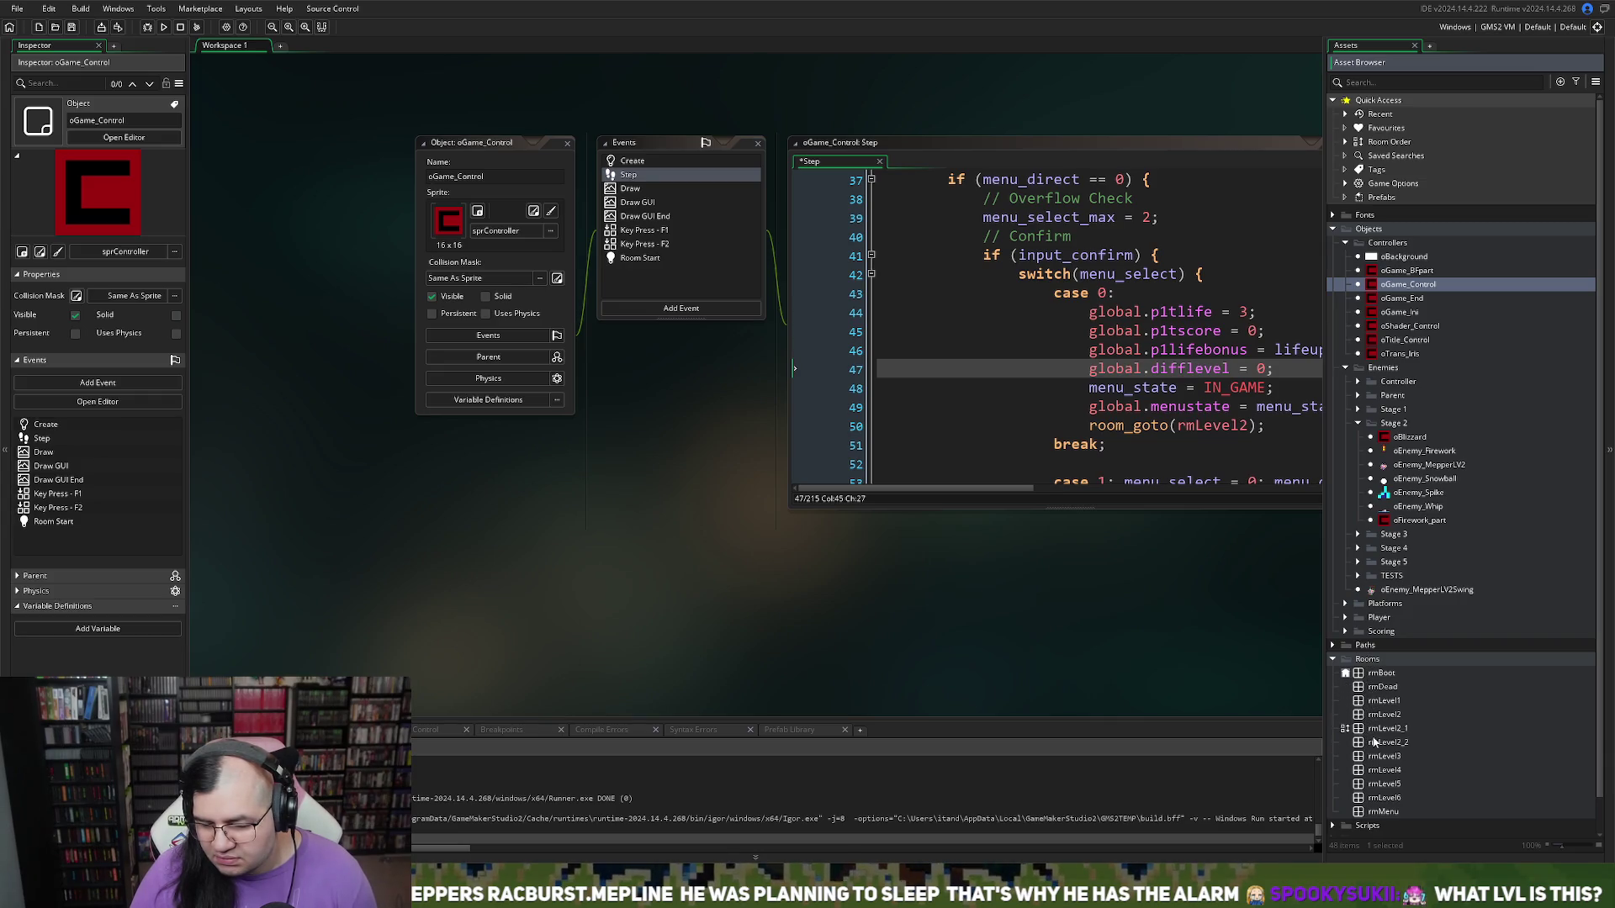
double_click(1373, 716)
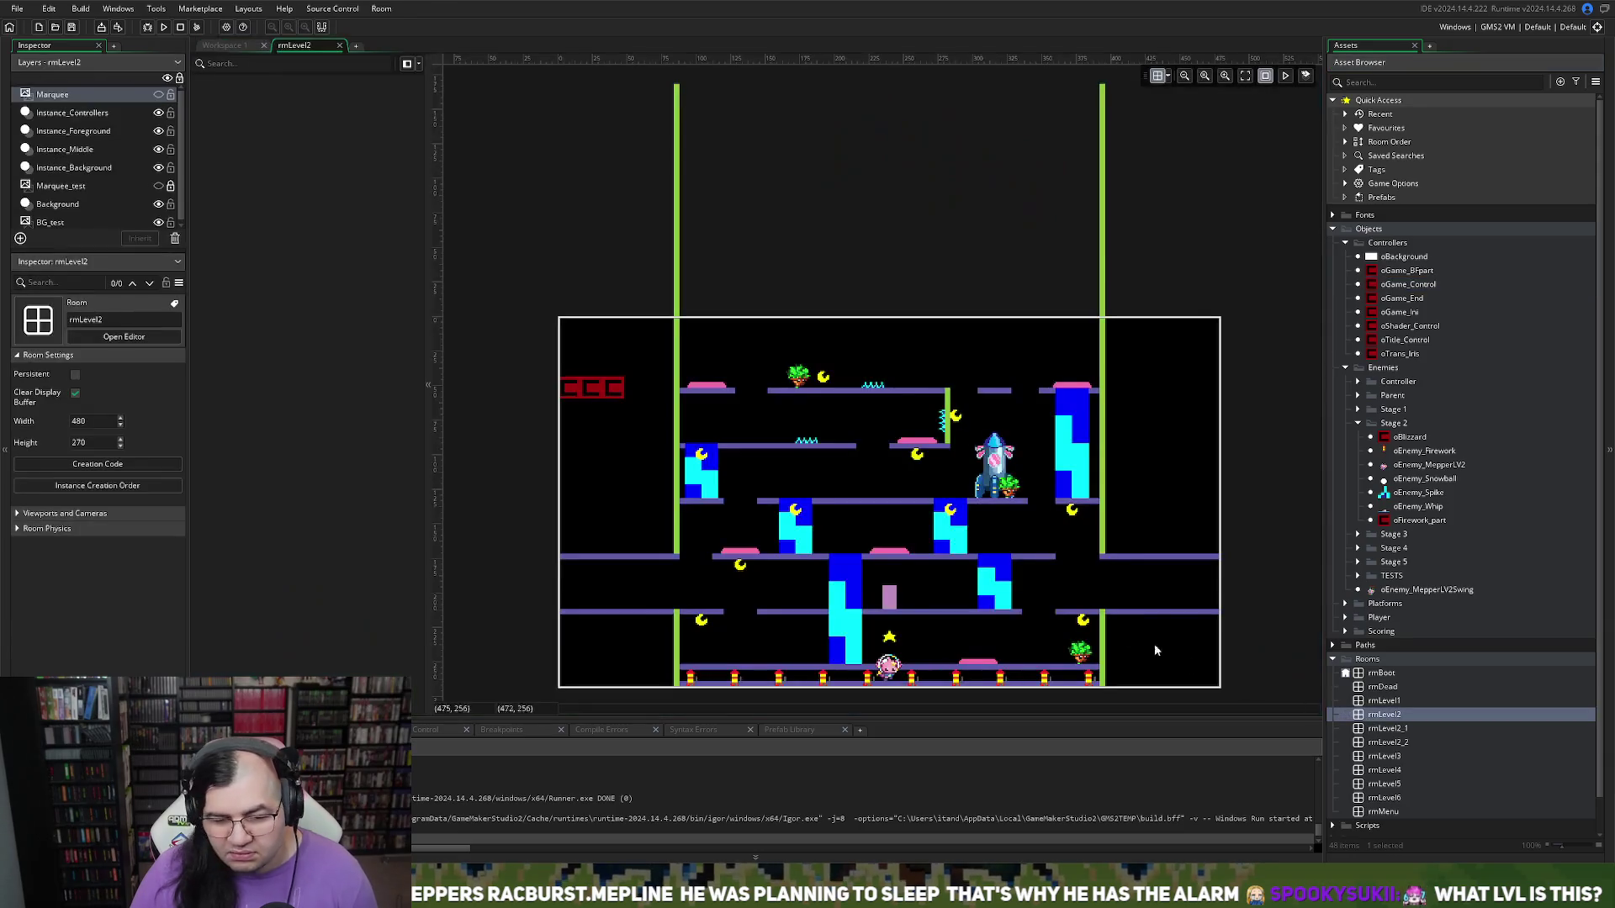
Step: Hide grass instance inst_702A5D52 on the Instance_Middle layer beside the rocket, then run the game
click(61, 132)
click(58, 150)
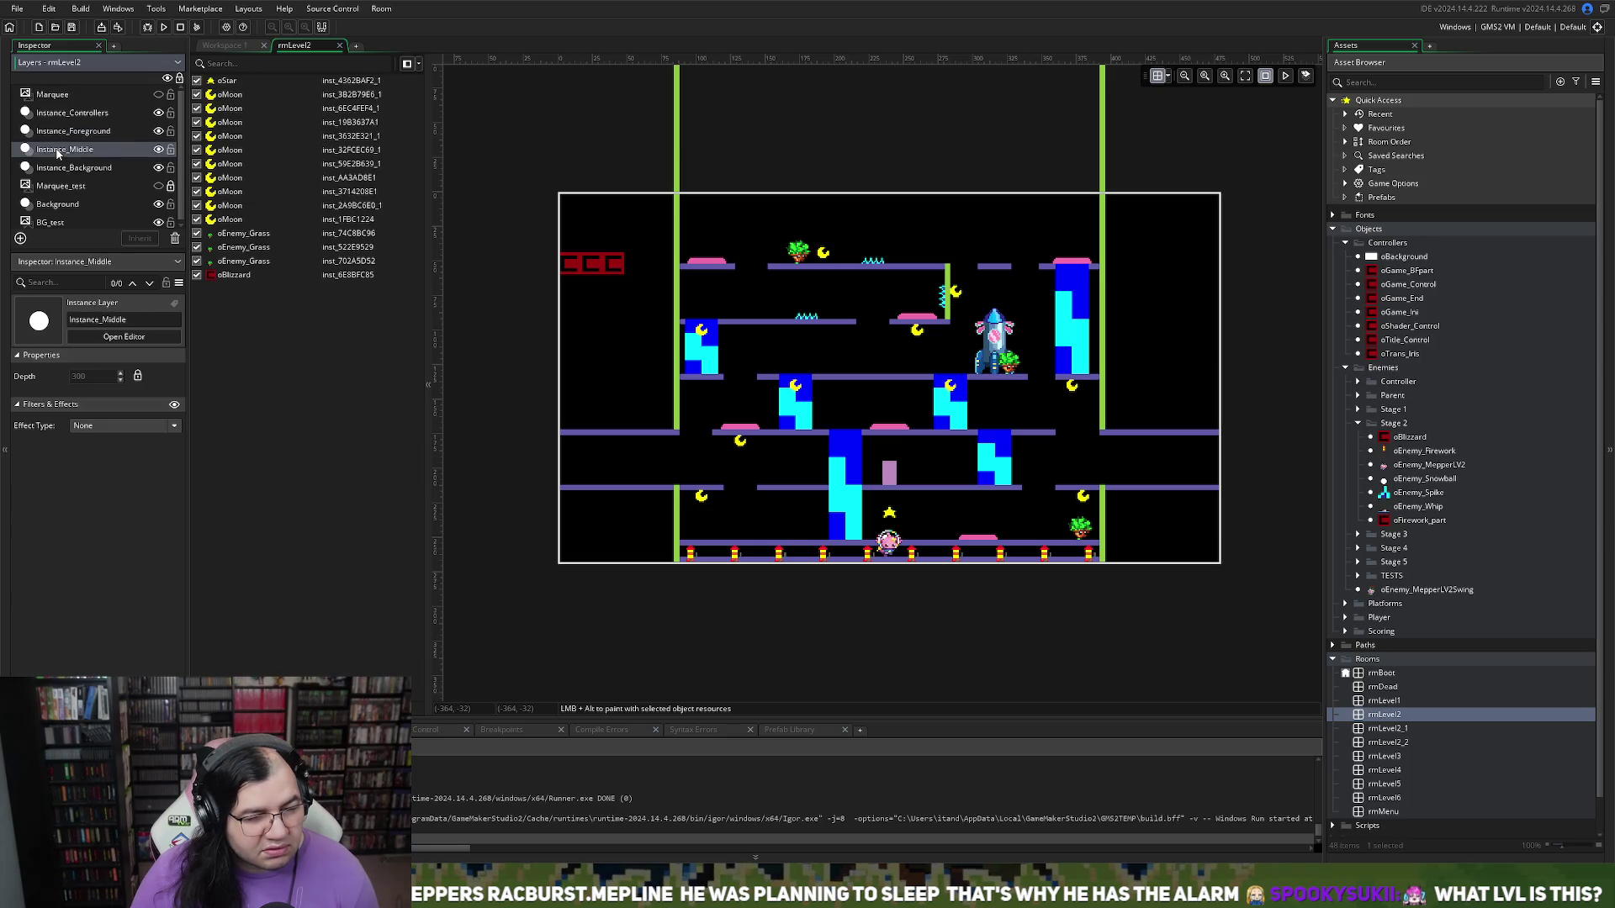
click(239, 237)
click(237, 250)
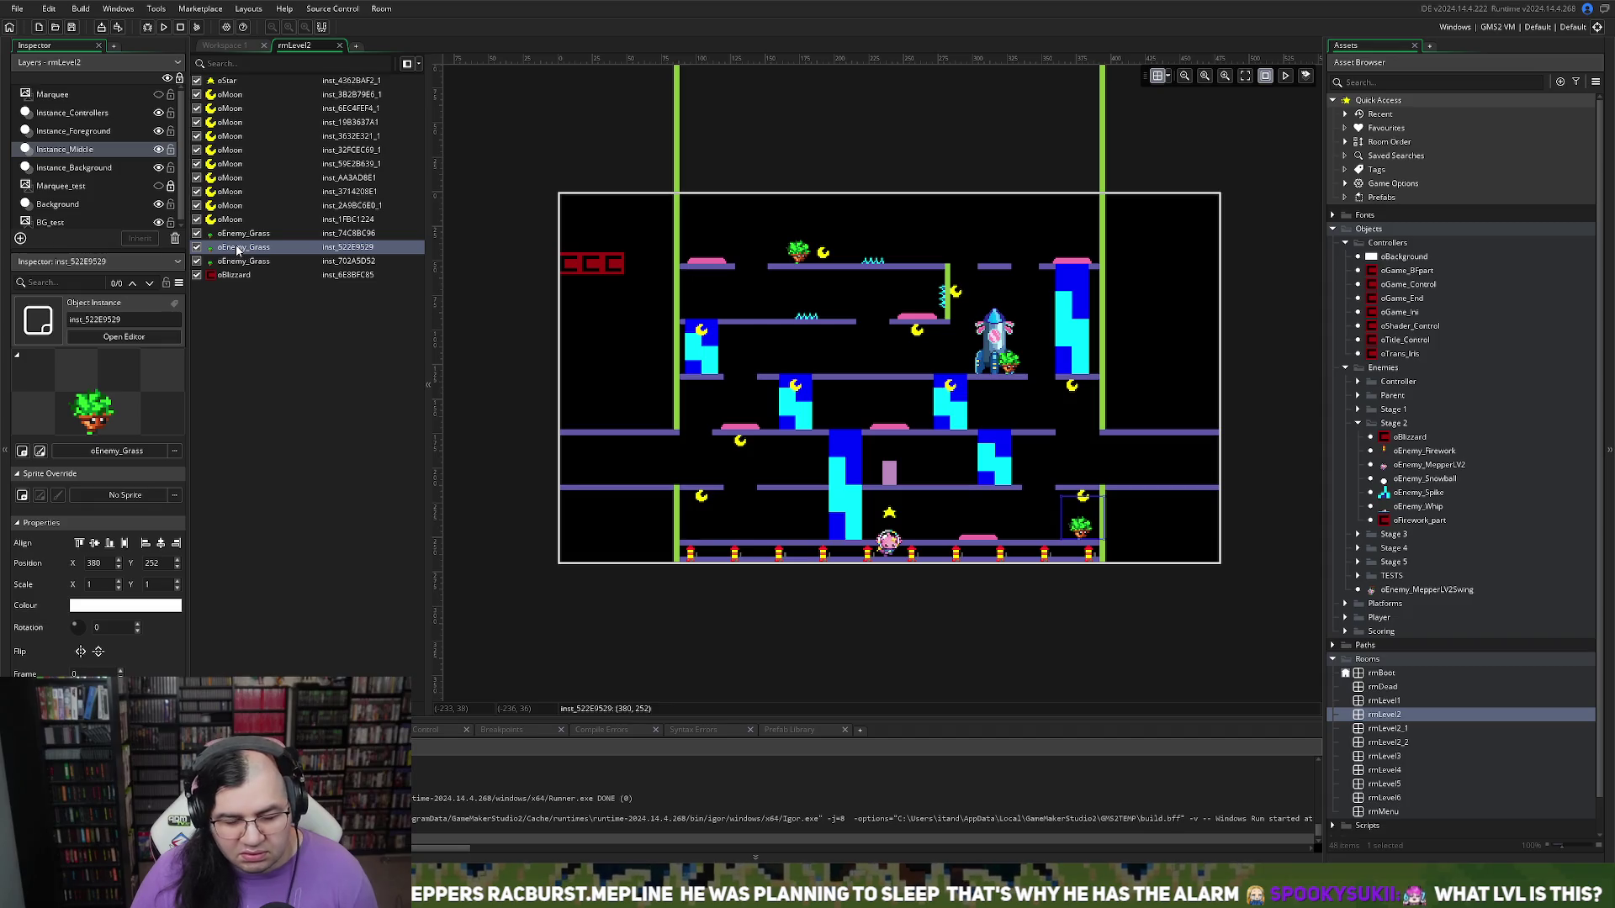
click(232, 262)
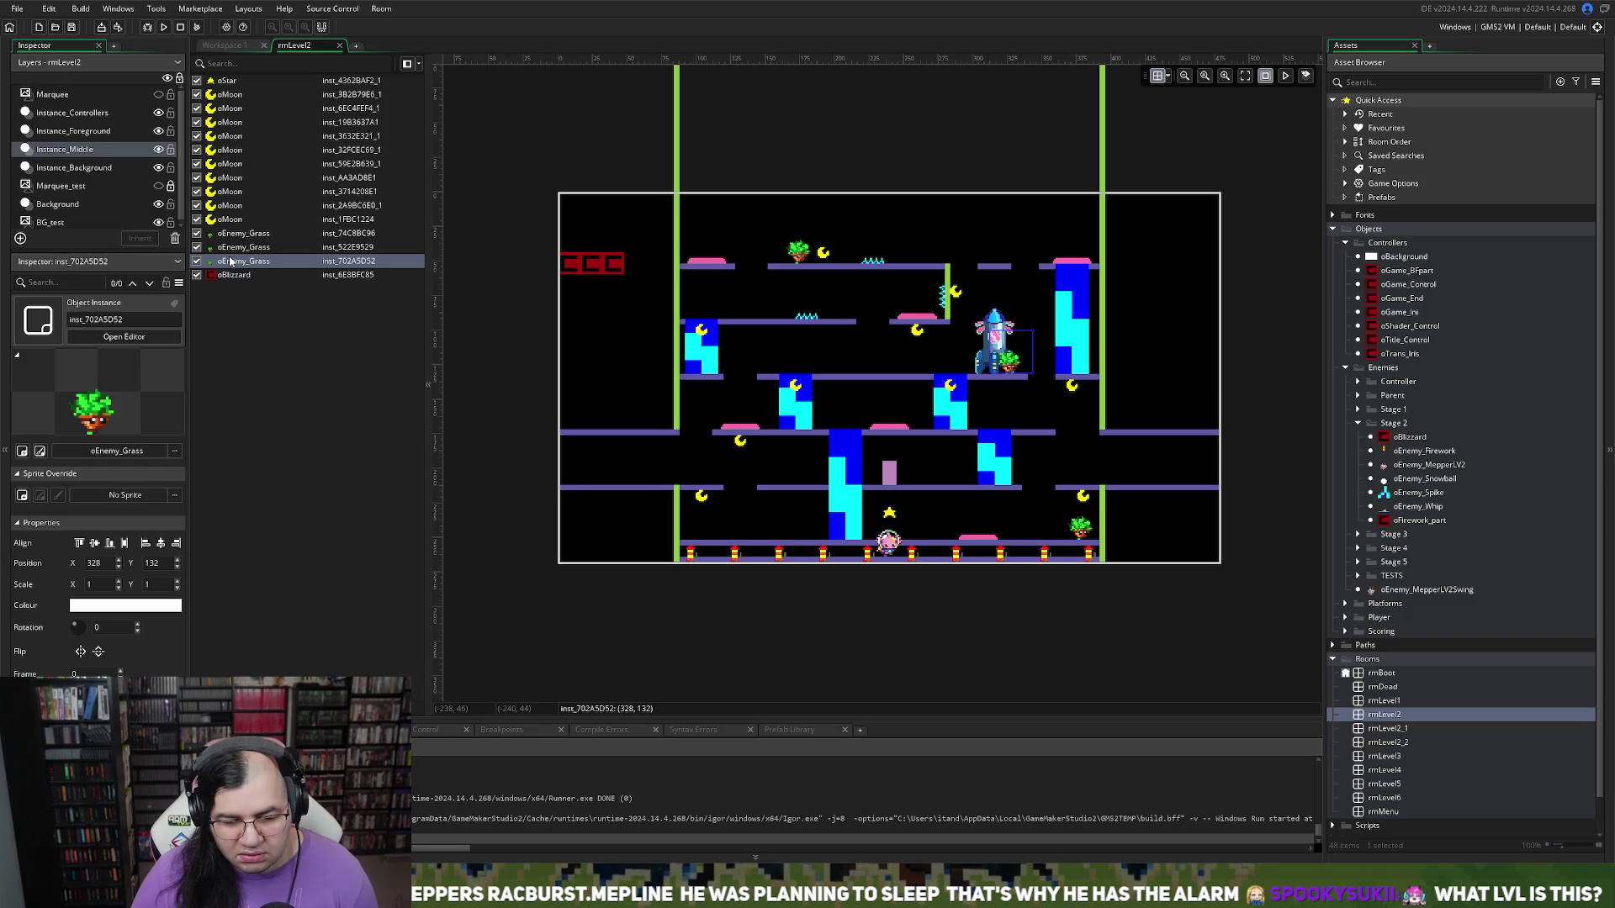
click(198, 261)
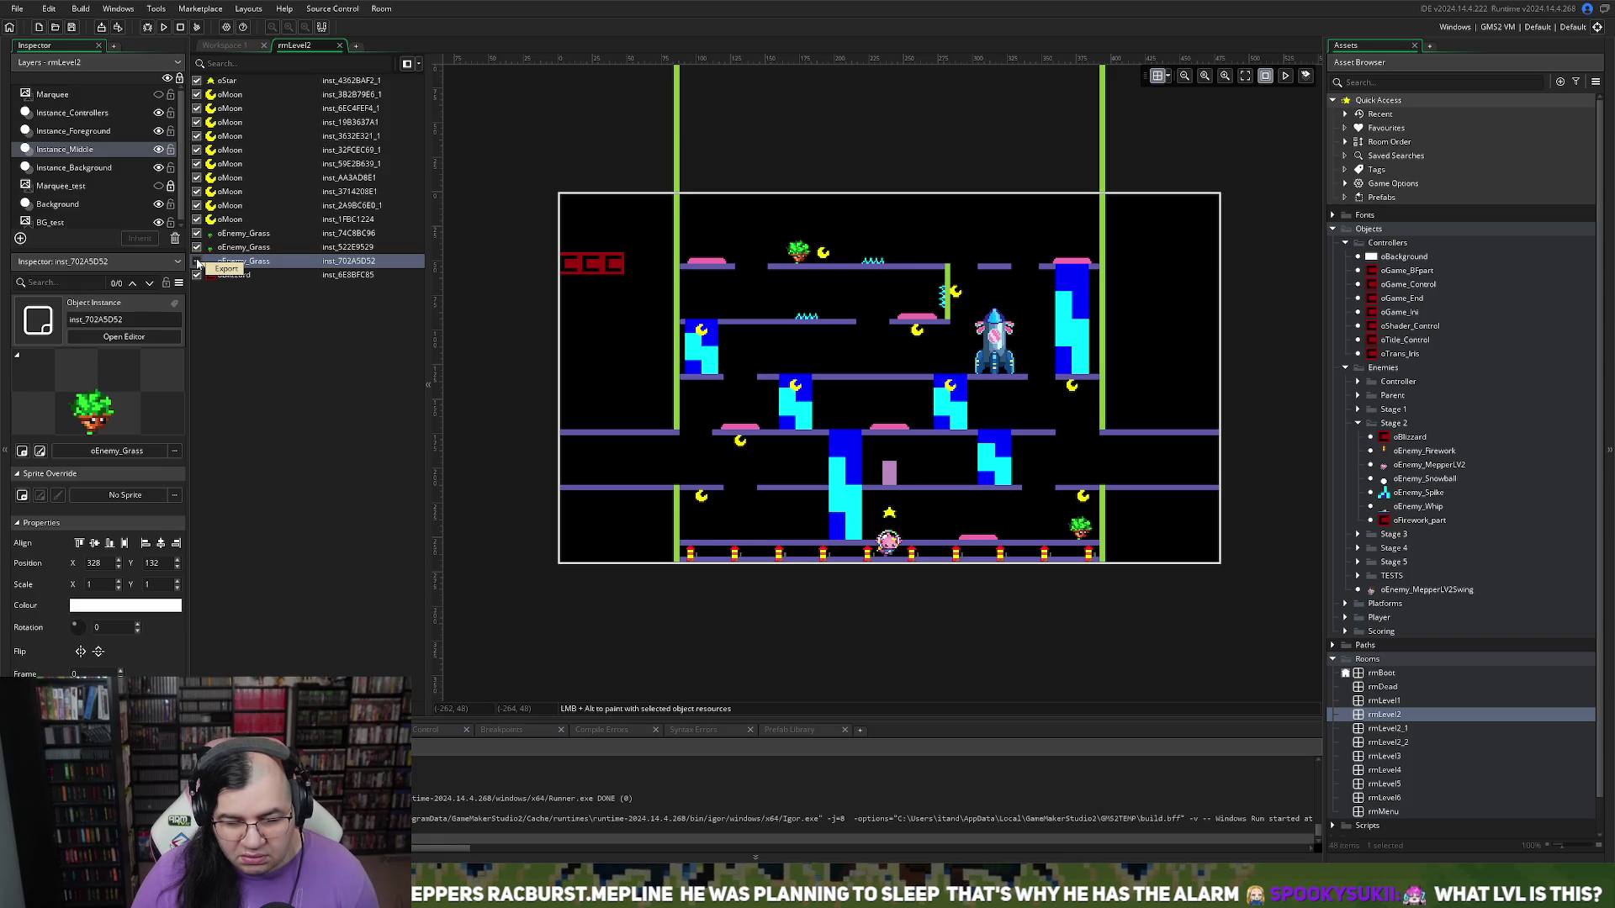
click(165, 31)
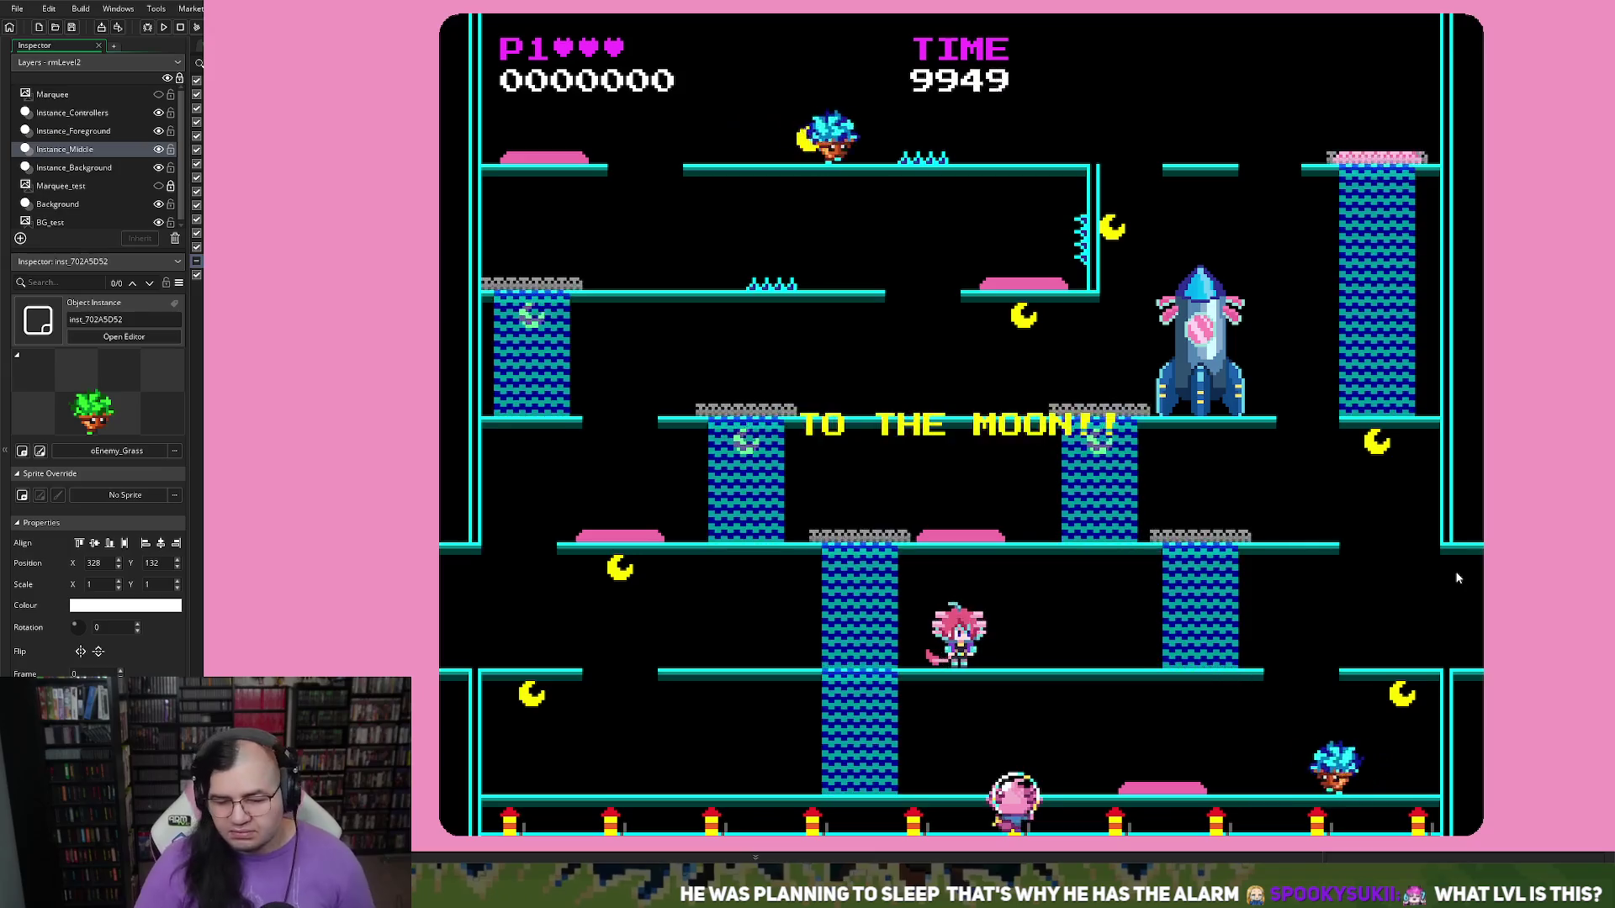
Step: Play rmLevel2 with left moves and jumps, start from the title menu, then quit the game
key(space)
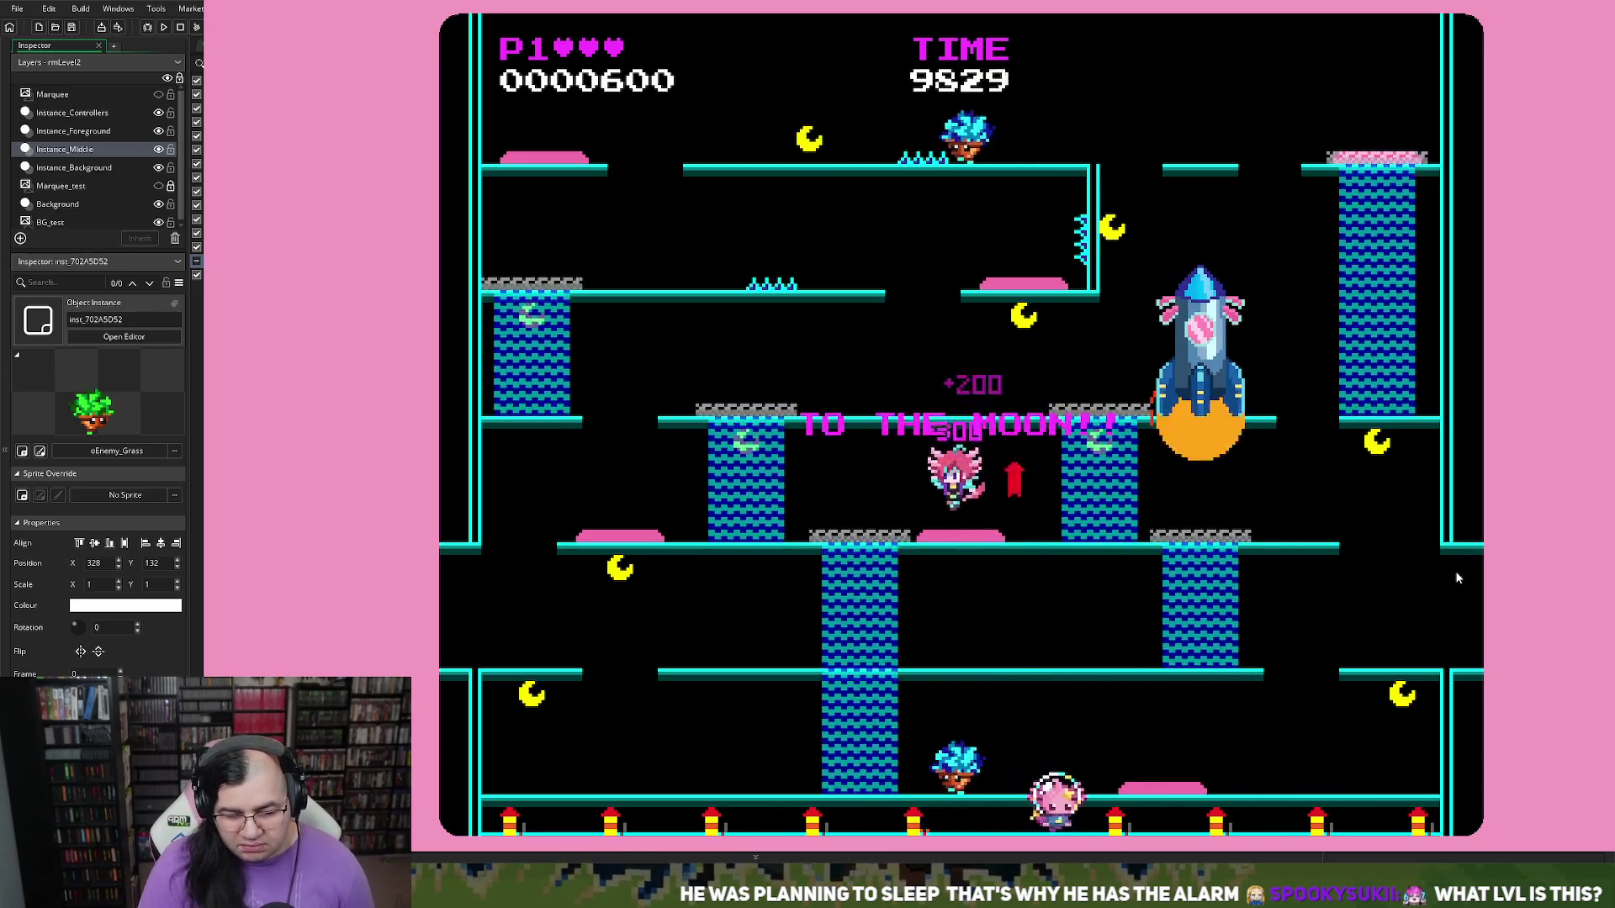
key(Left)
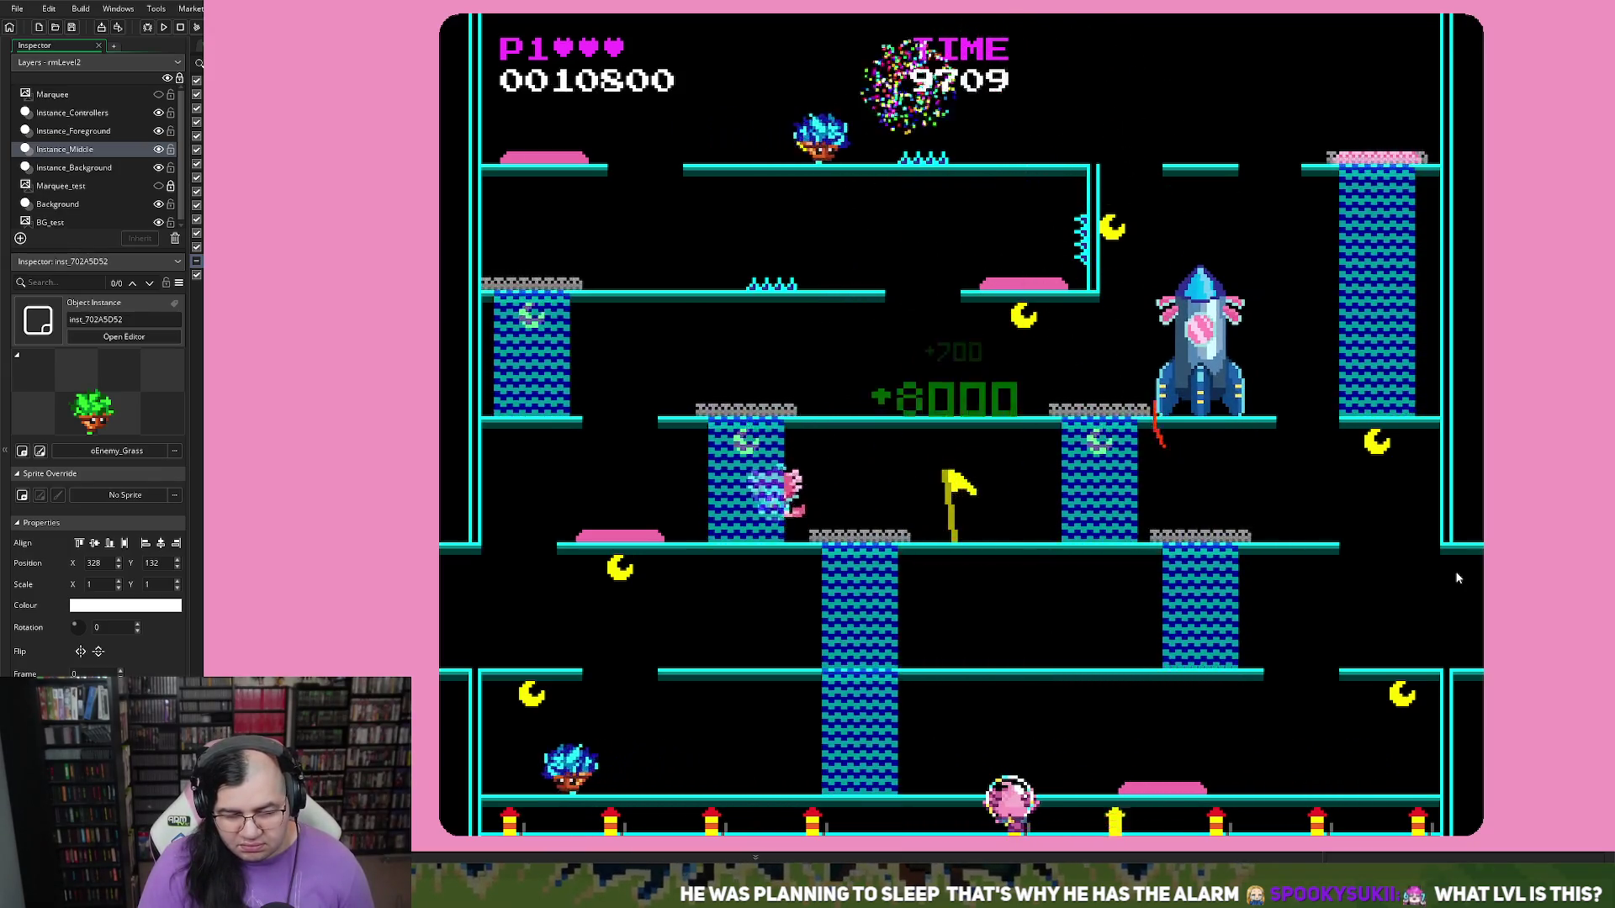
key(space)
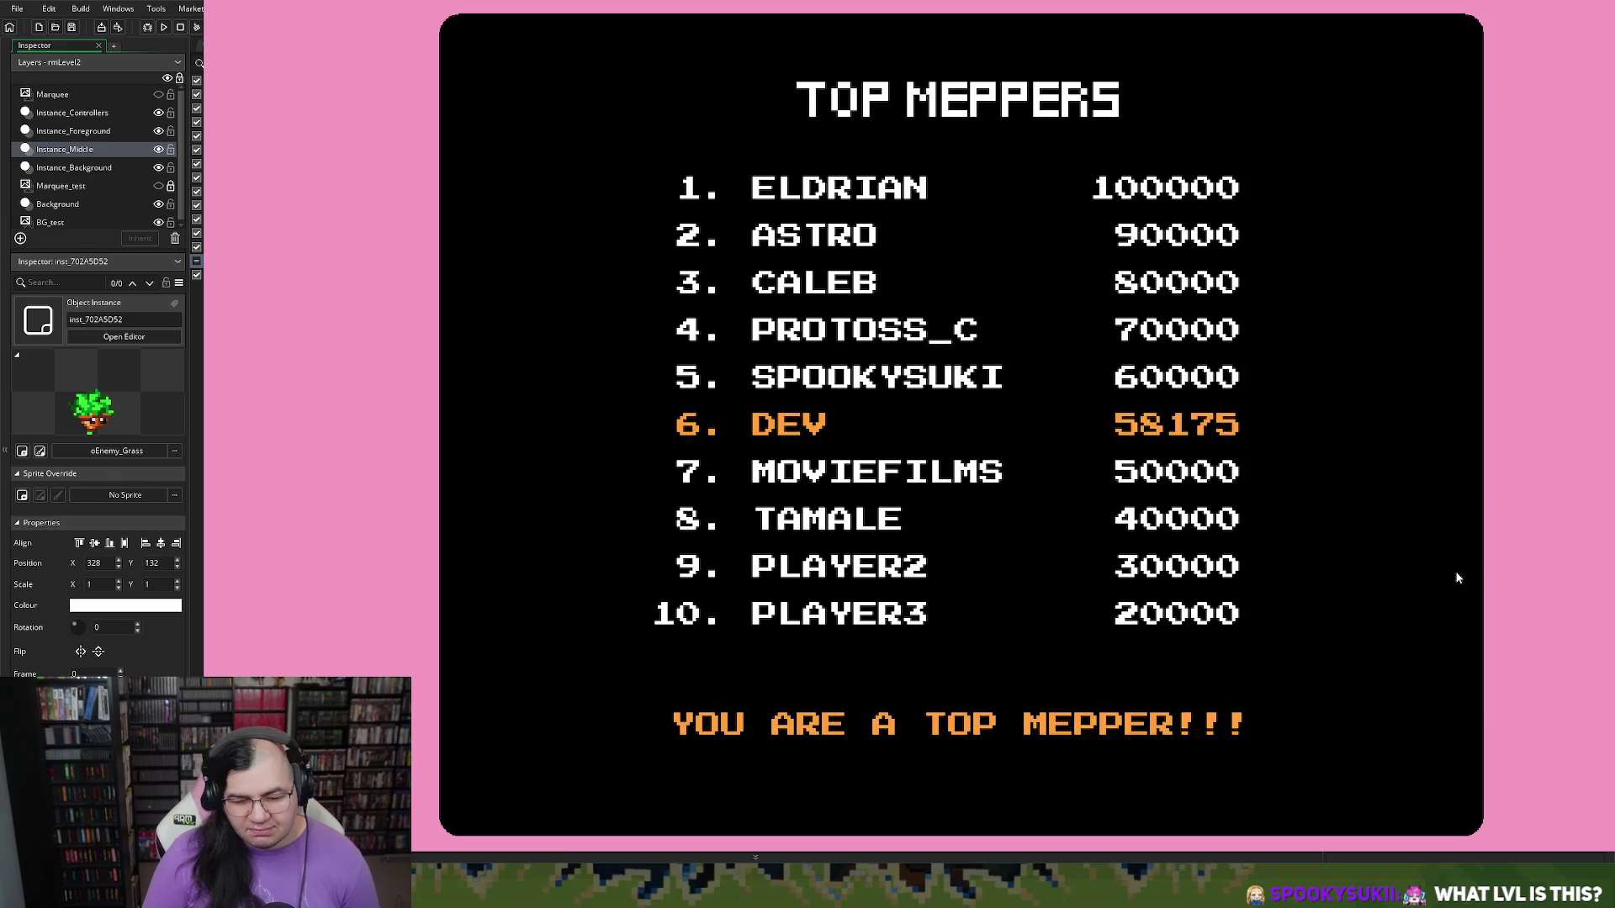
key(Return)
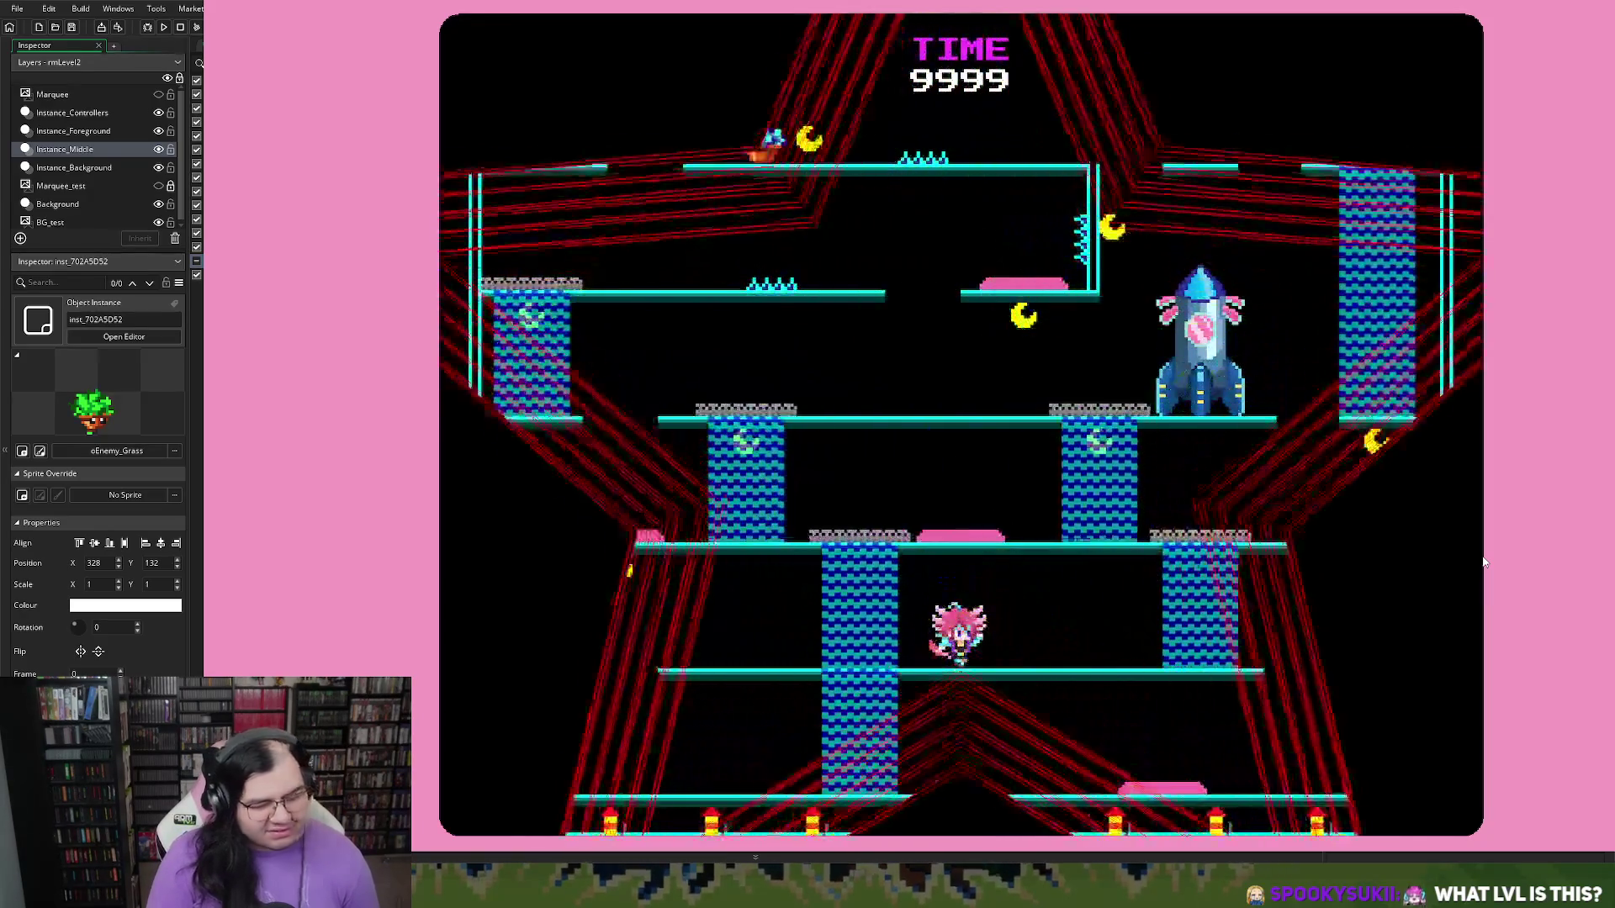
key(Left)
key(space)
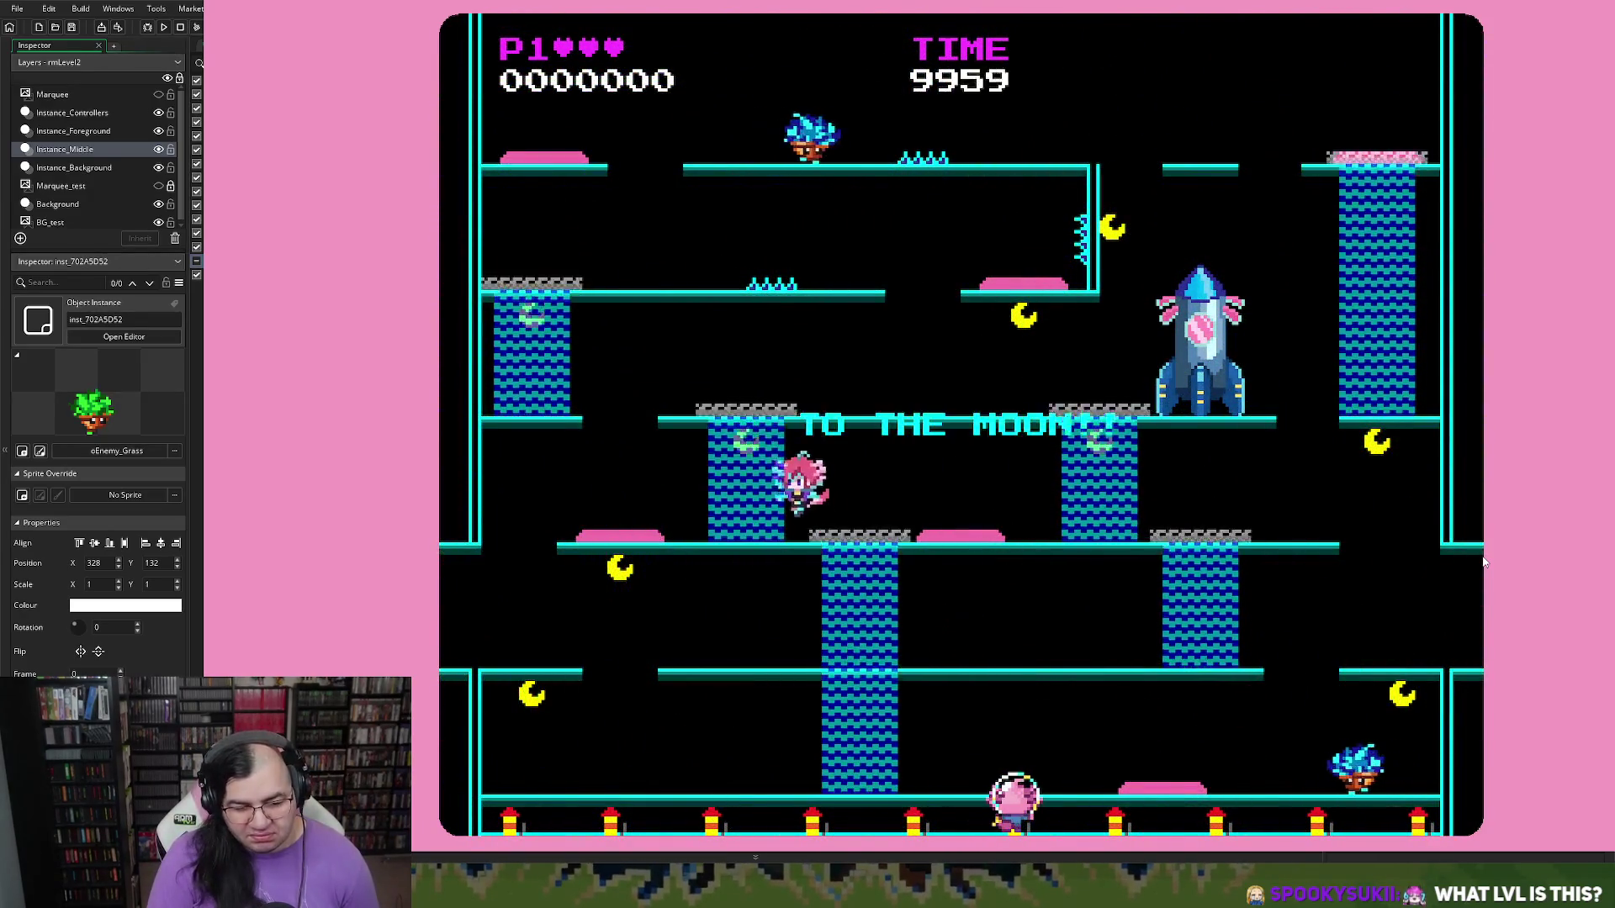
key(space)
key(space)
key(space)
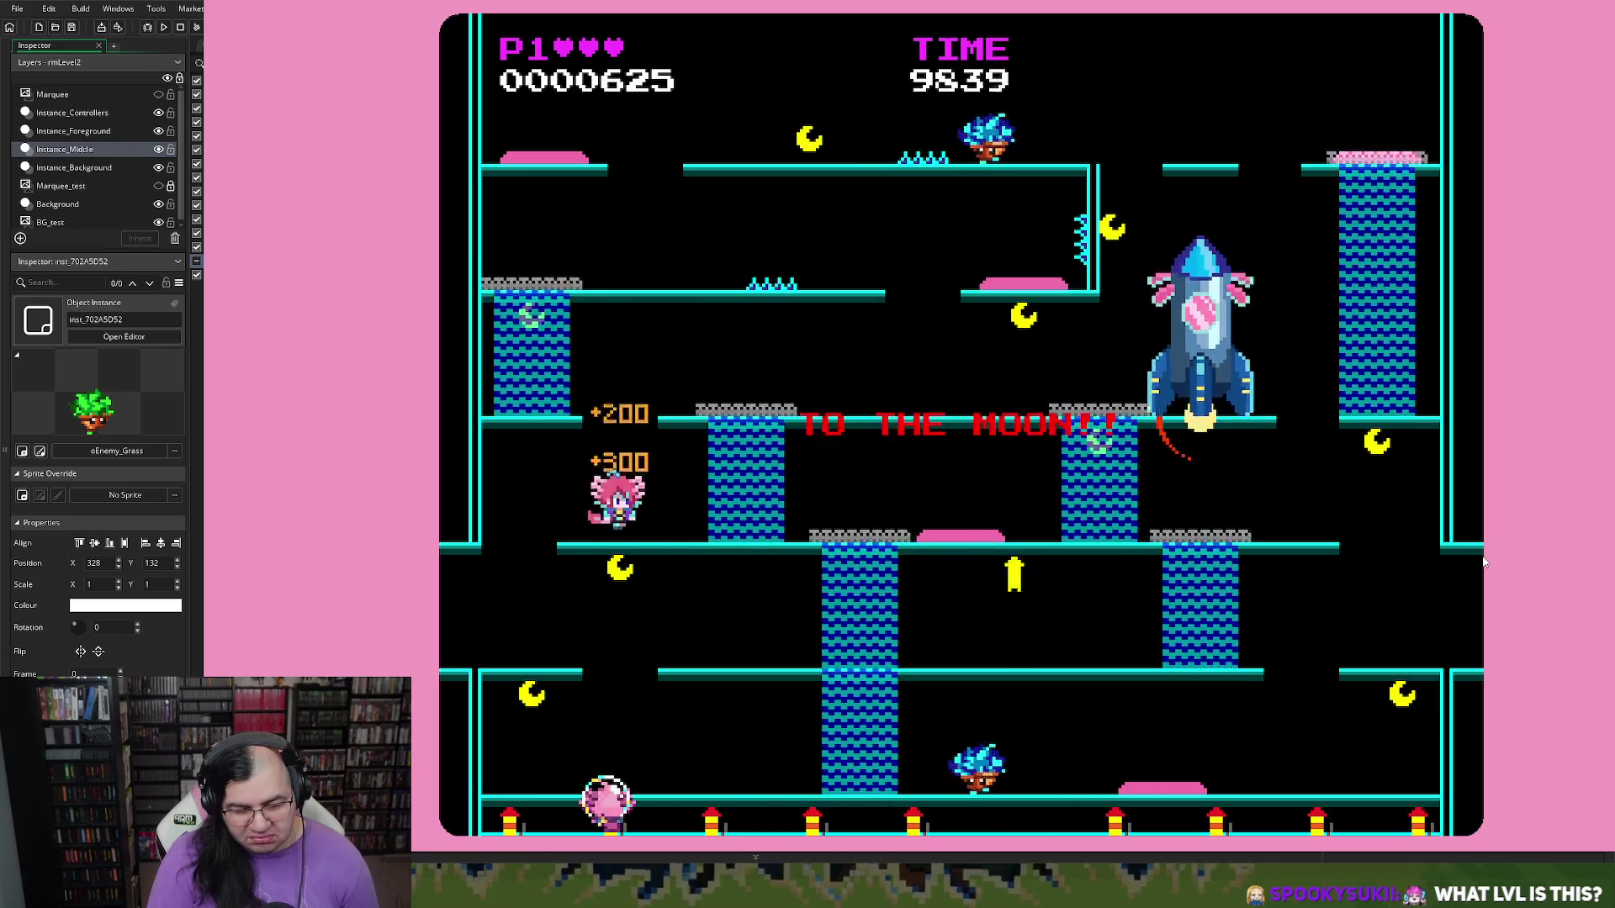
key(Escape)
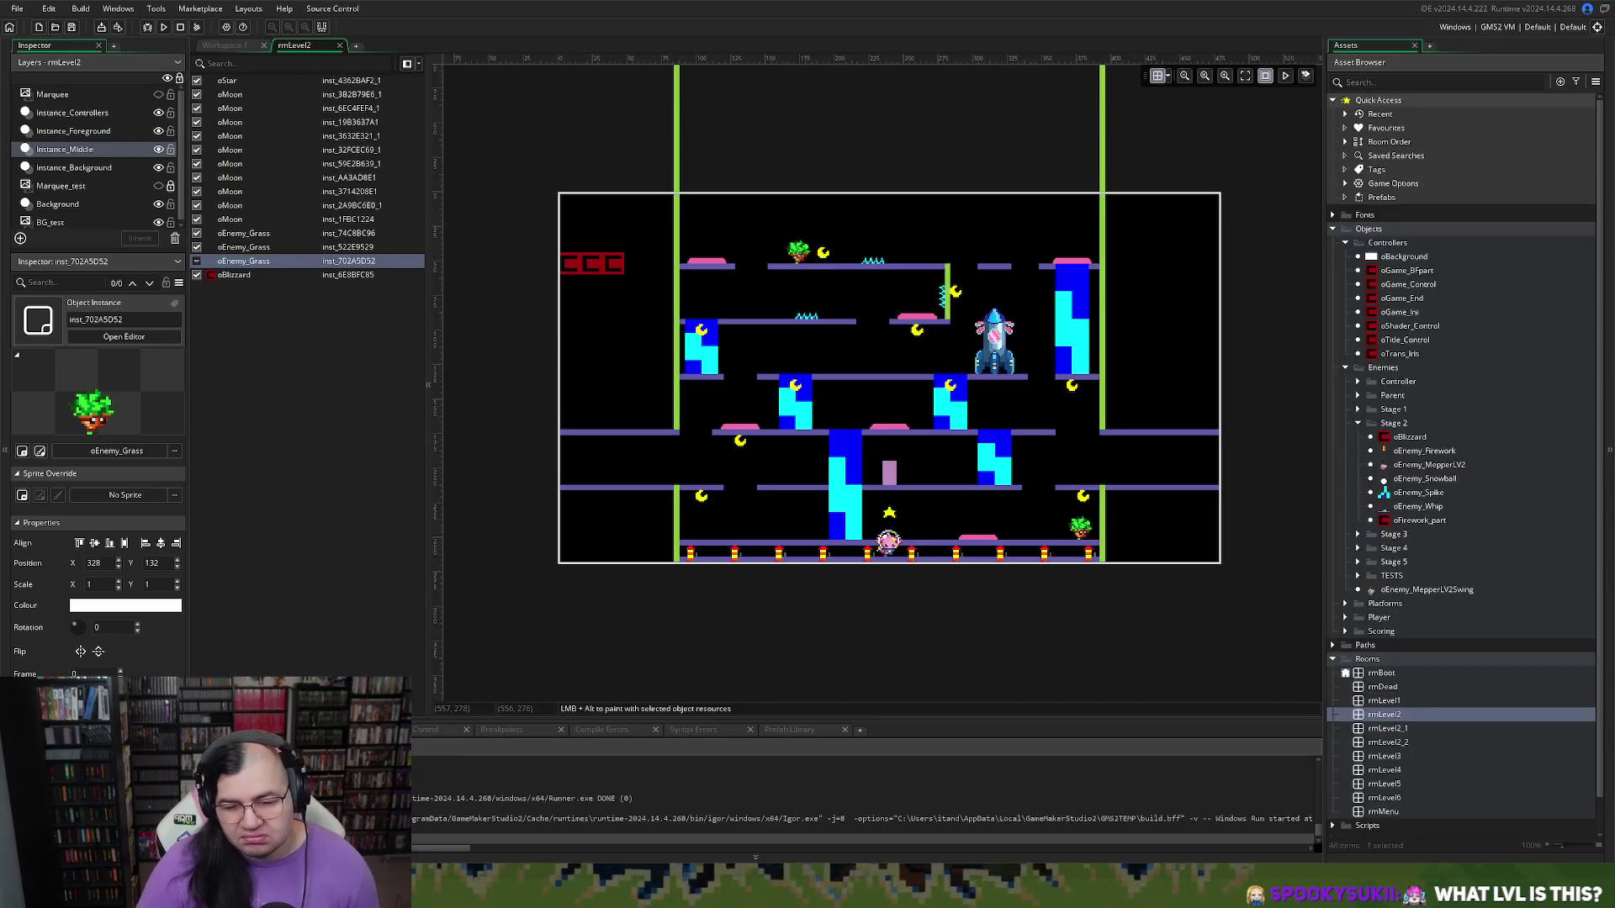
Step: Switch back to Workspace 1's oGame_Control Step code and relaunch the game
click(236, 48)
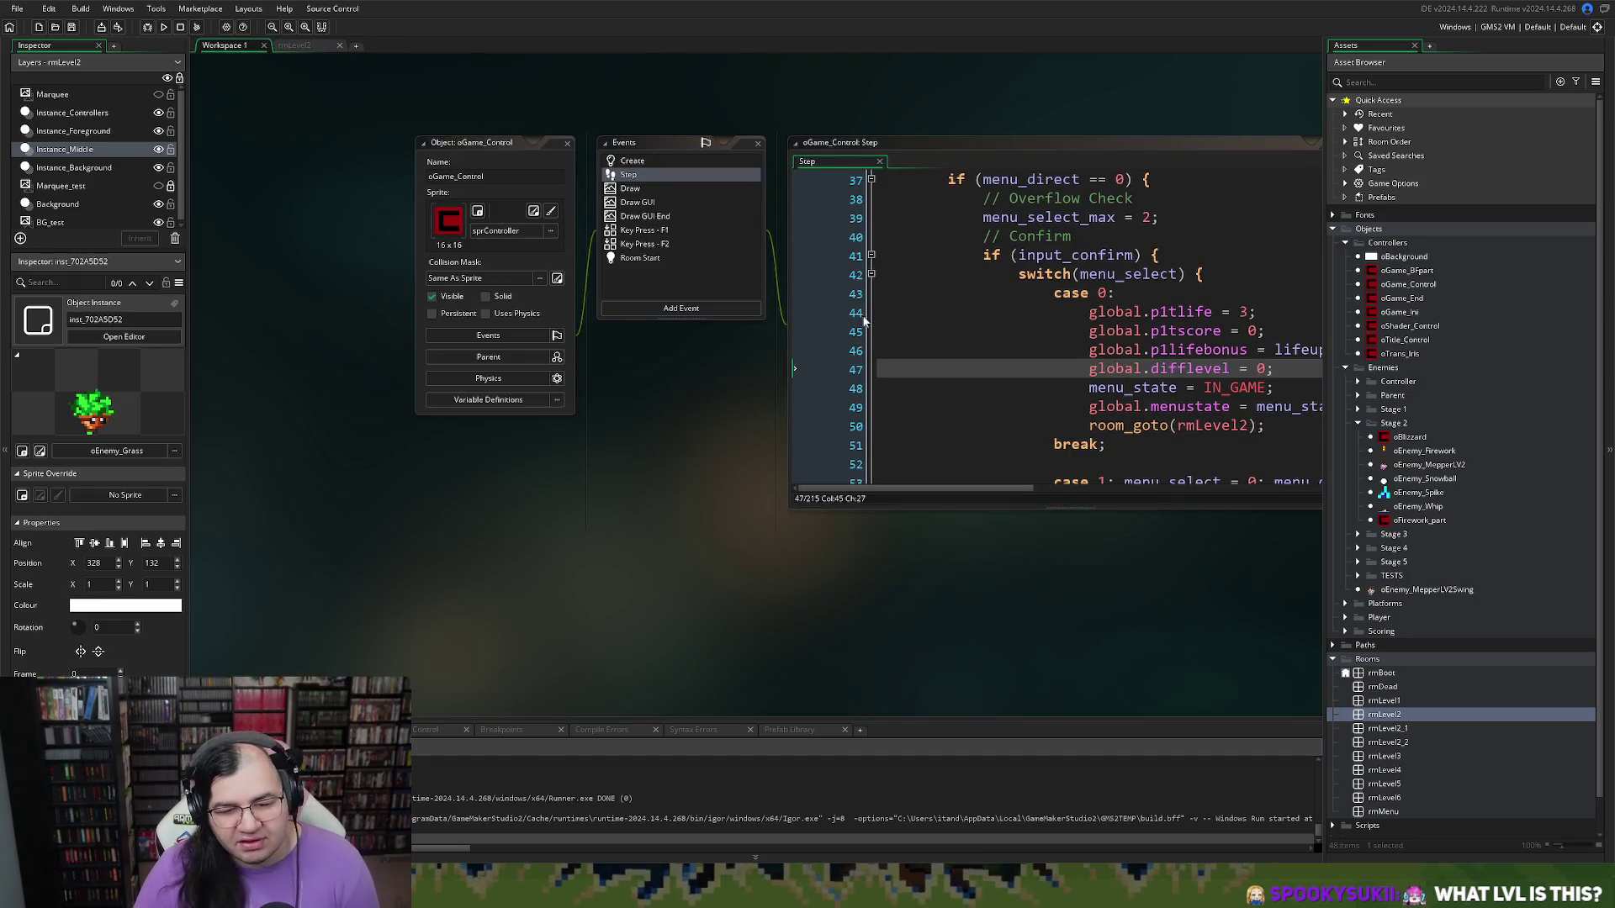
click(164, 27)
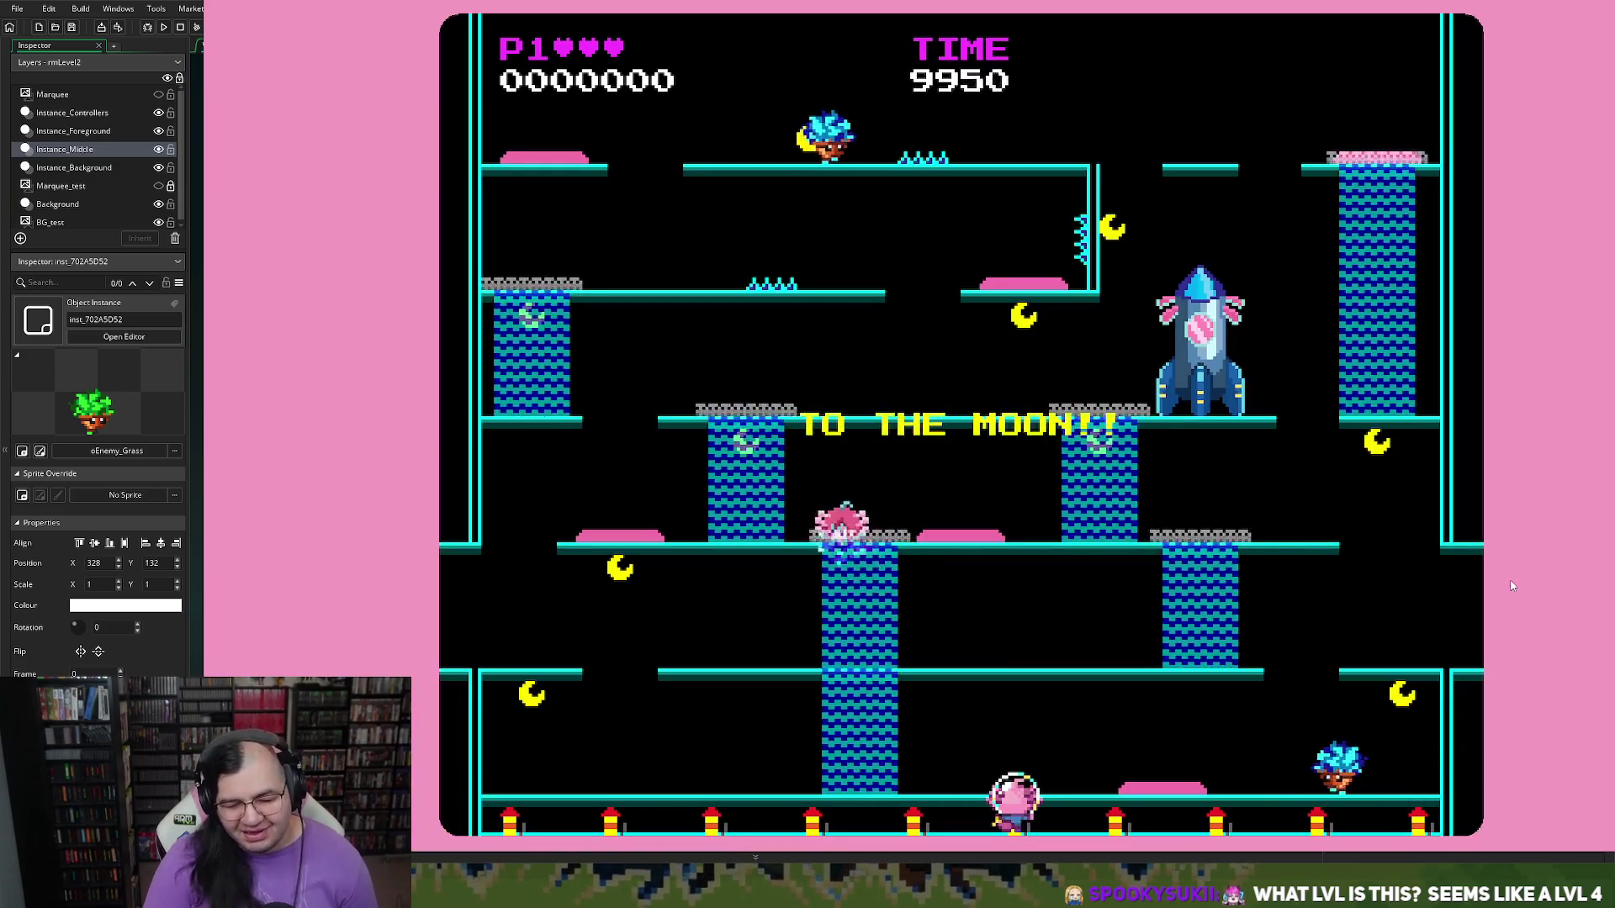
Step: Jump and climb the character across rmLevel2's ledges up to the rocket
key(Left)
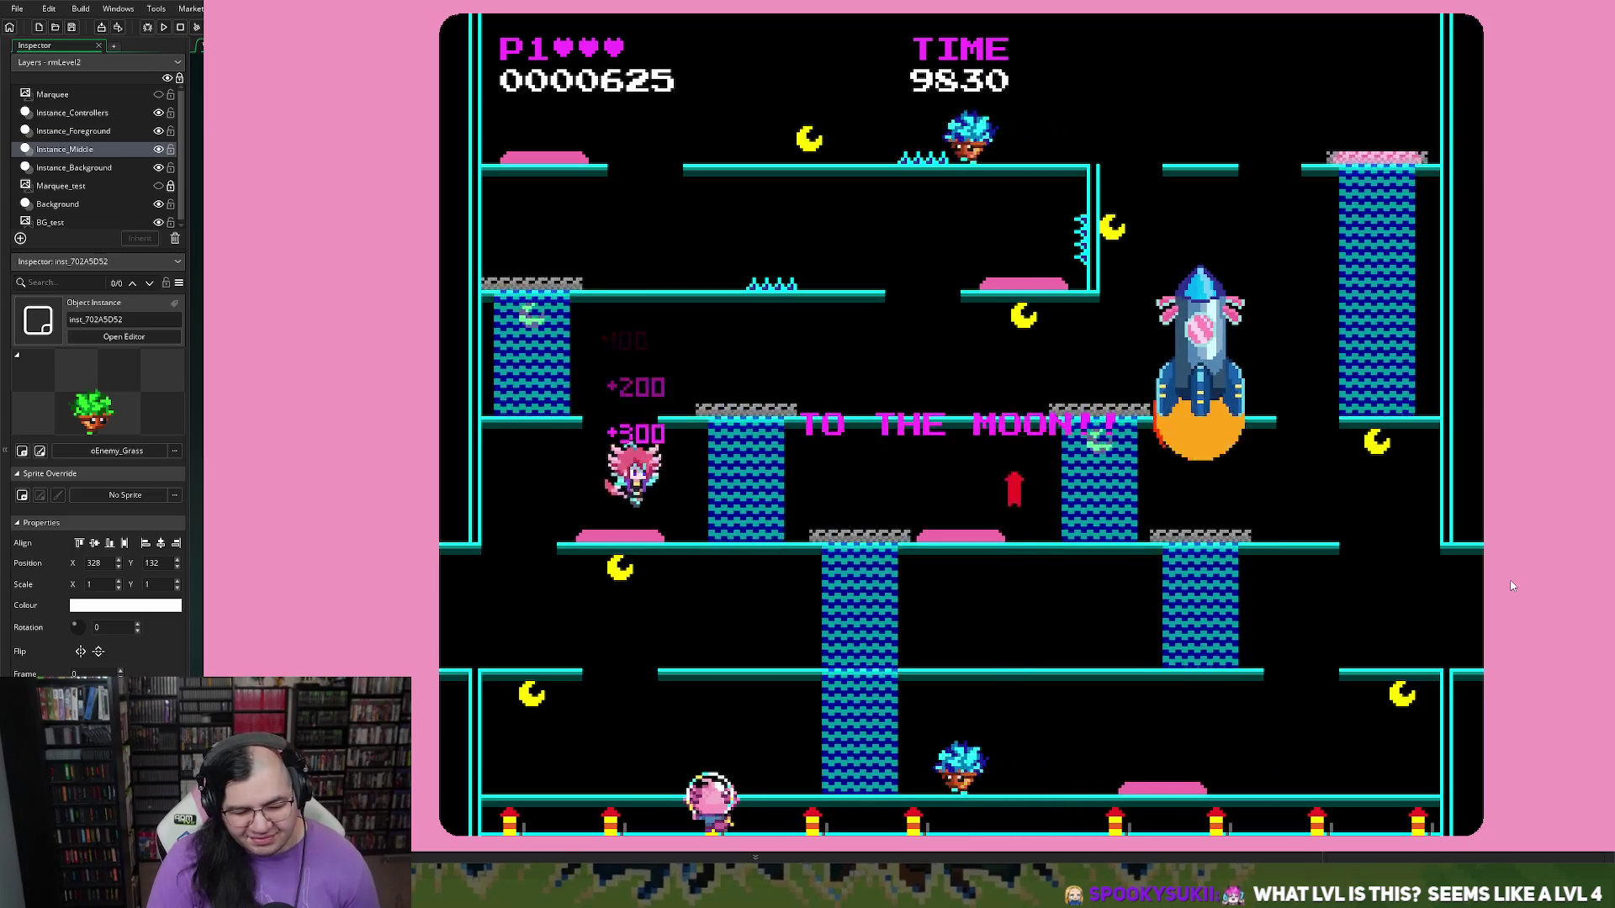
key(Left)
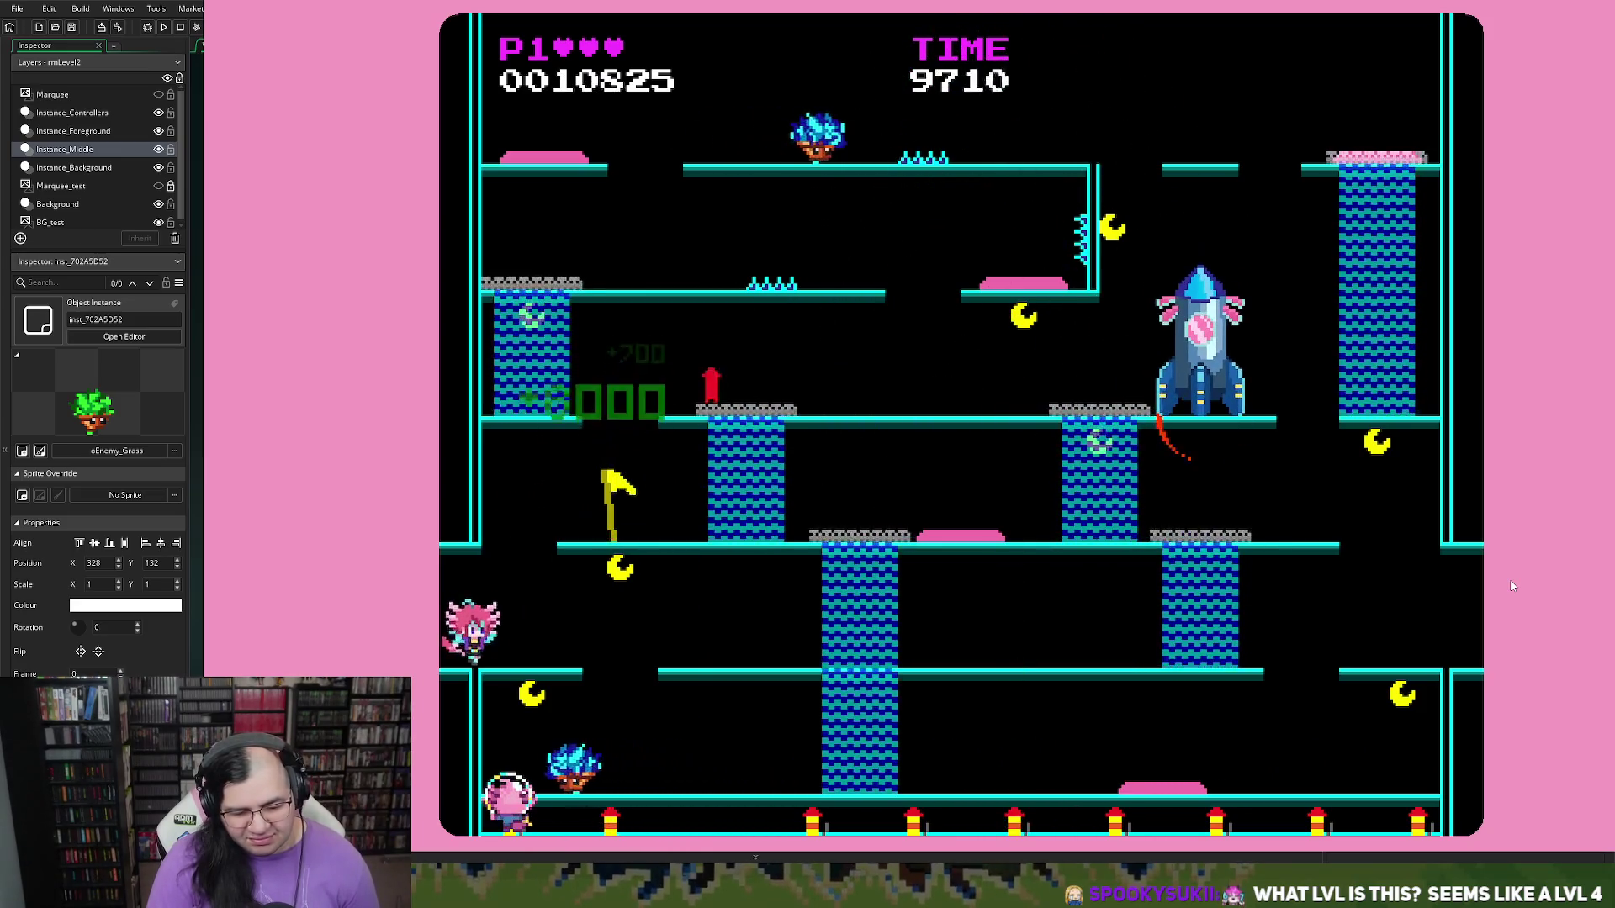
key(Right)
key(Right)
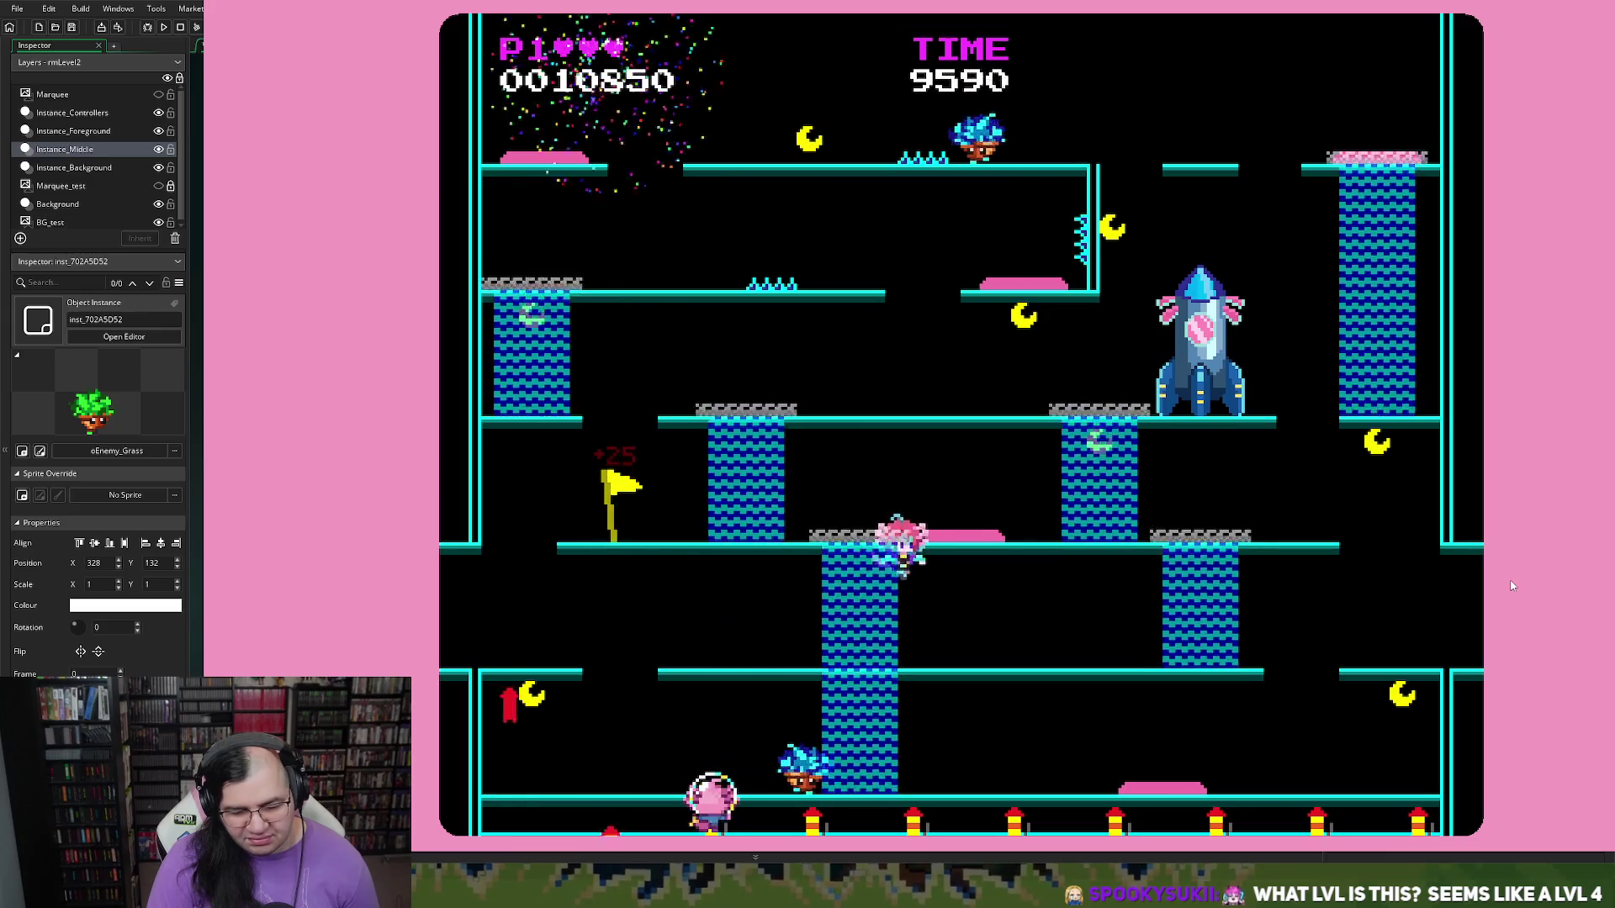
key(space)
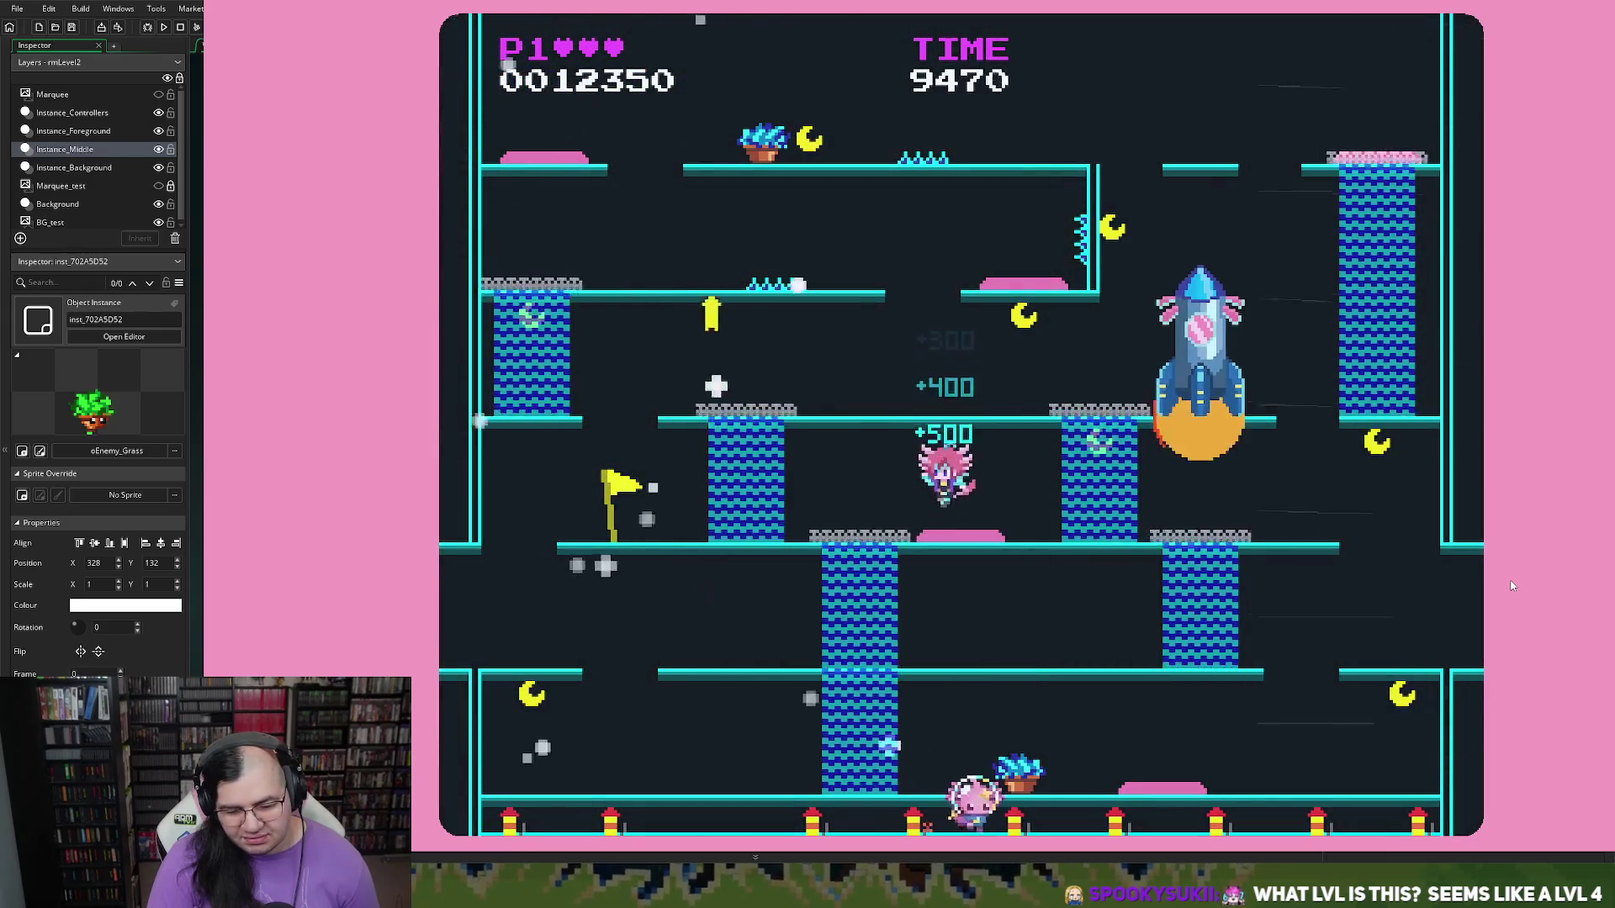
key(Right)
key(space)
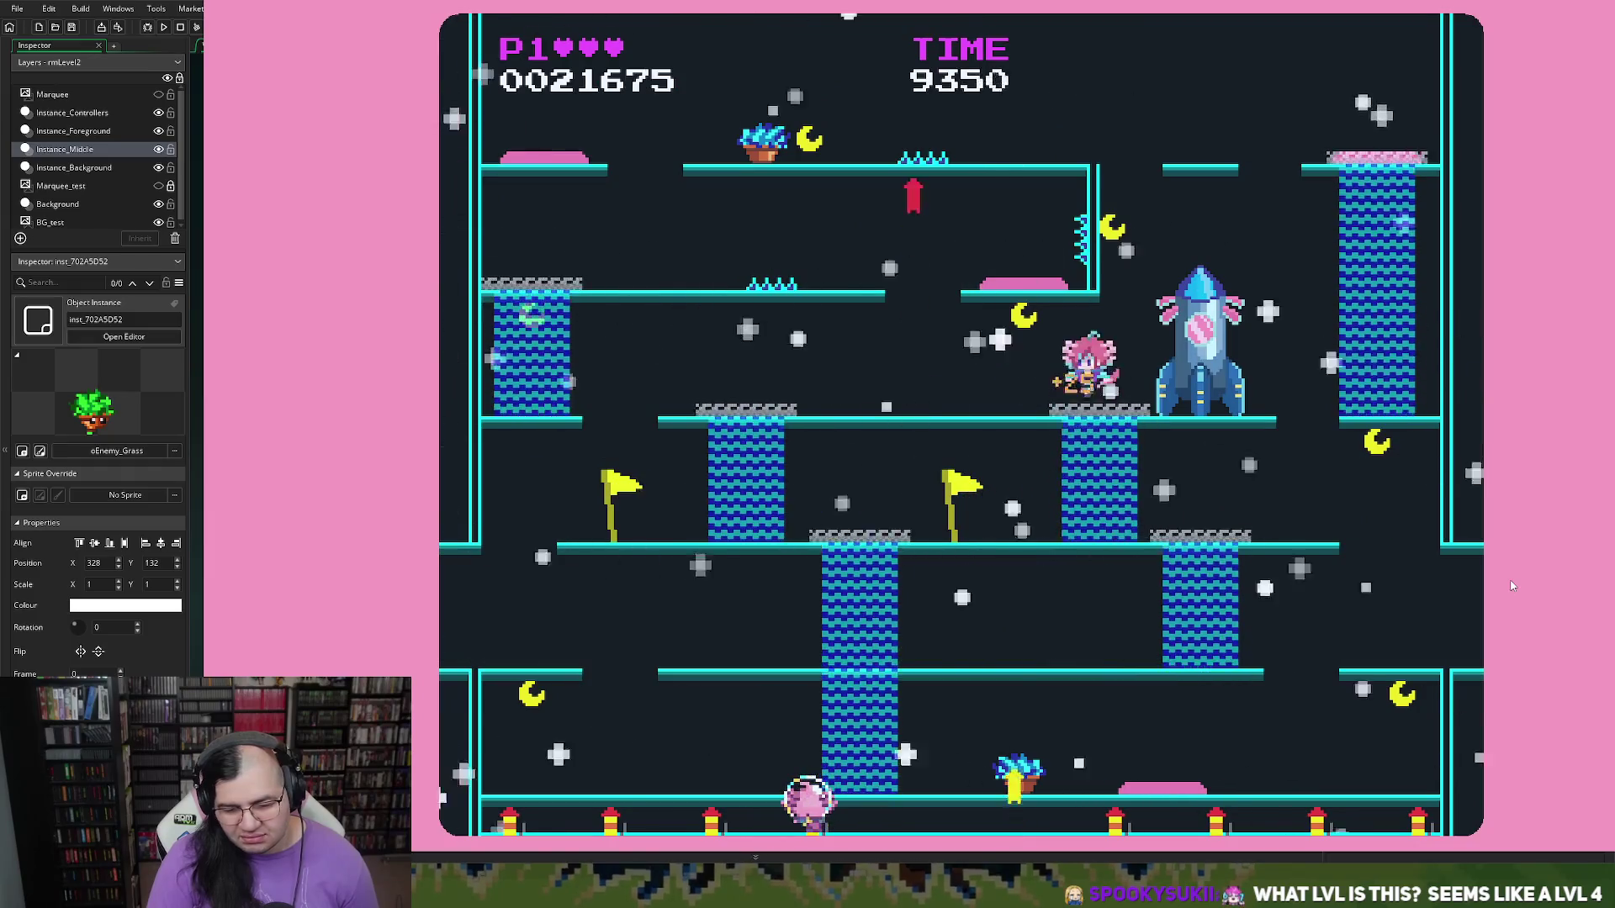
key(space)
key(Right)
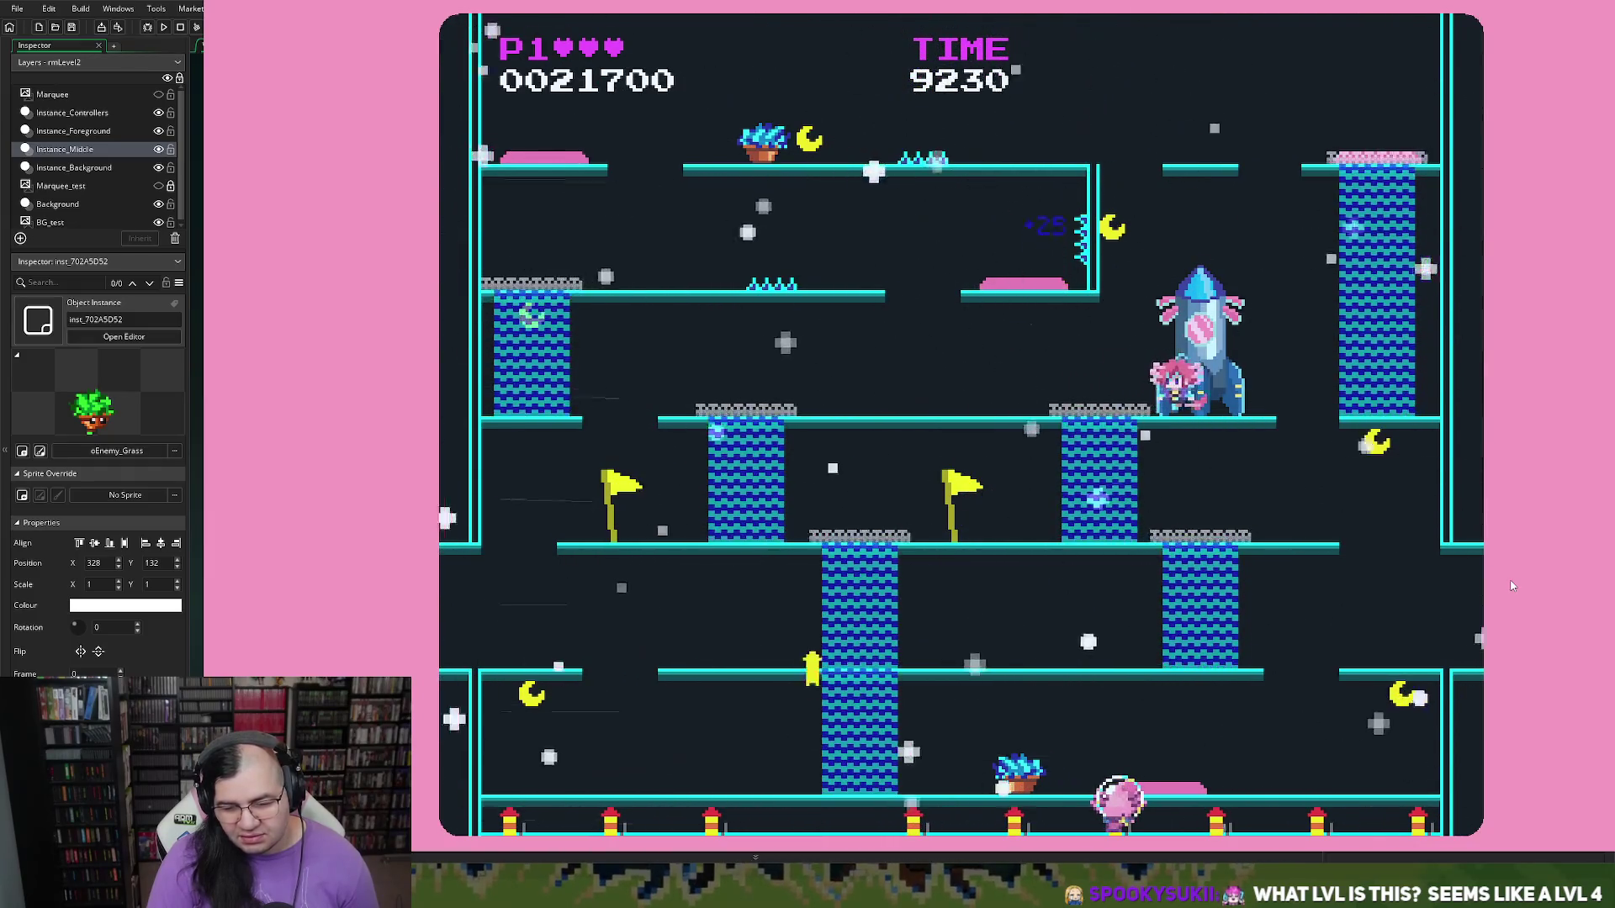
Step: Finish the level at 41325 points, then start Uranus Glacial Geysers from the menu
key(Right)
key(space)
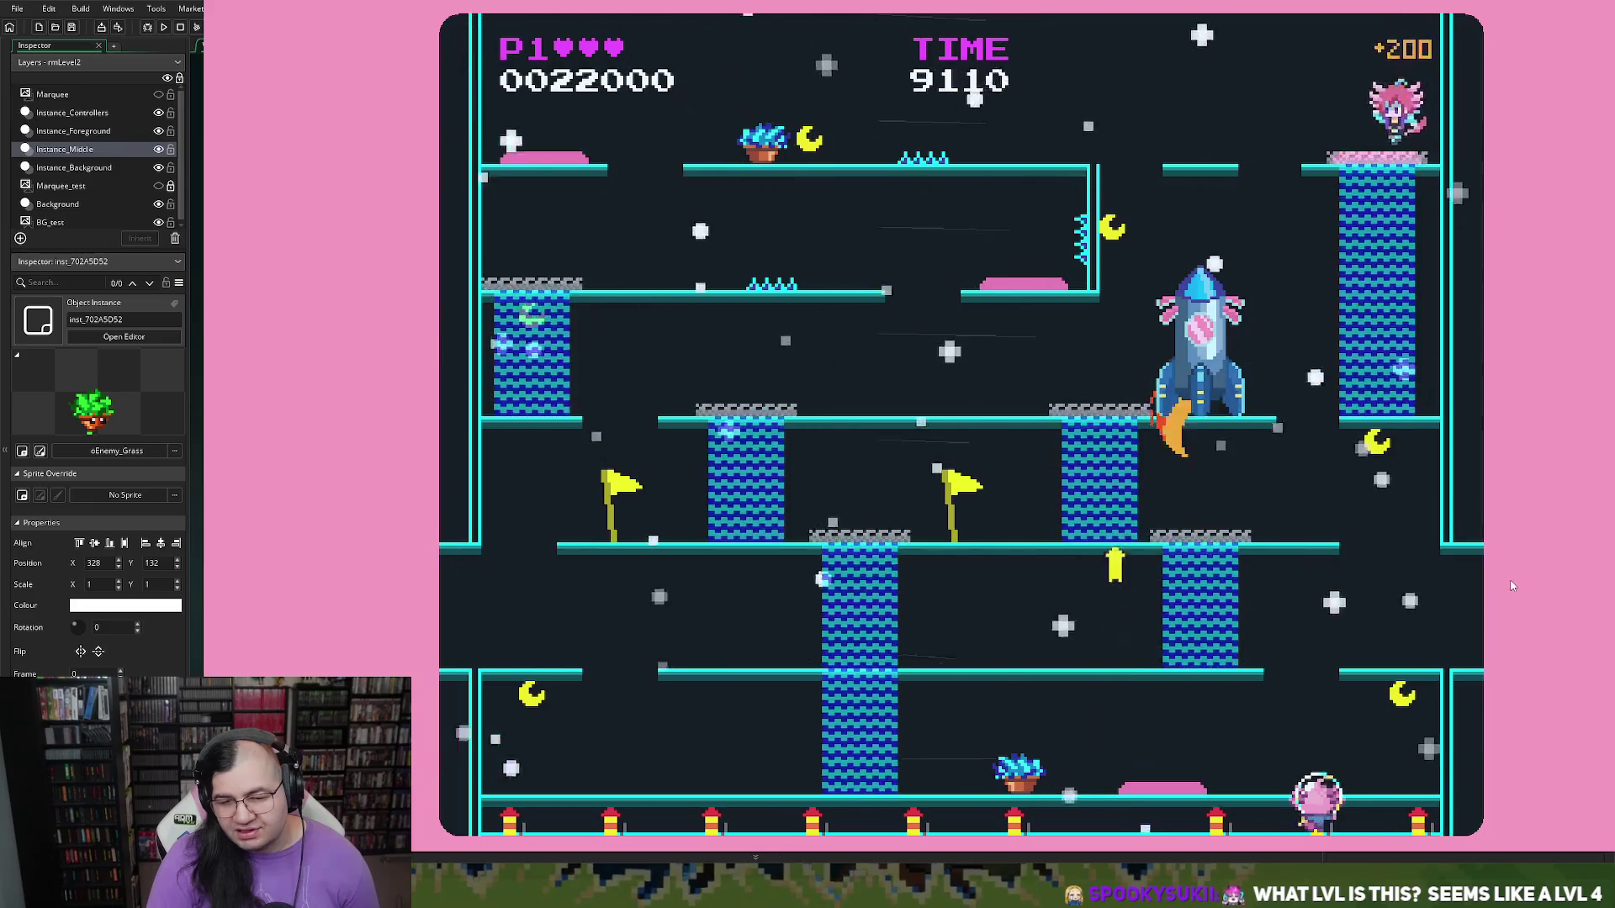
key(space)
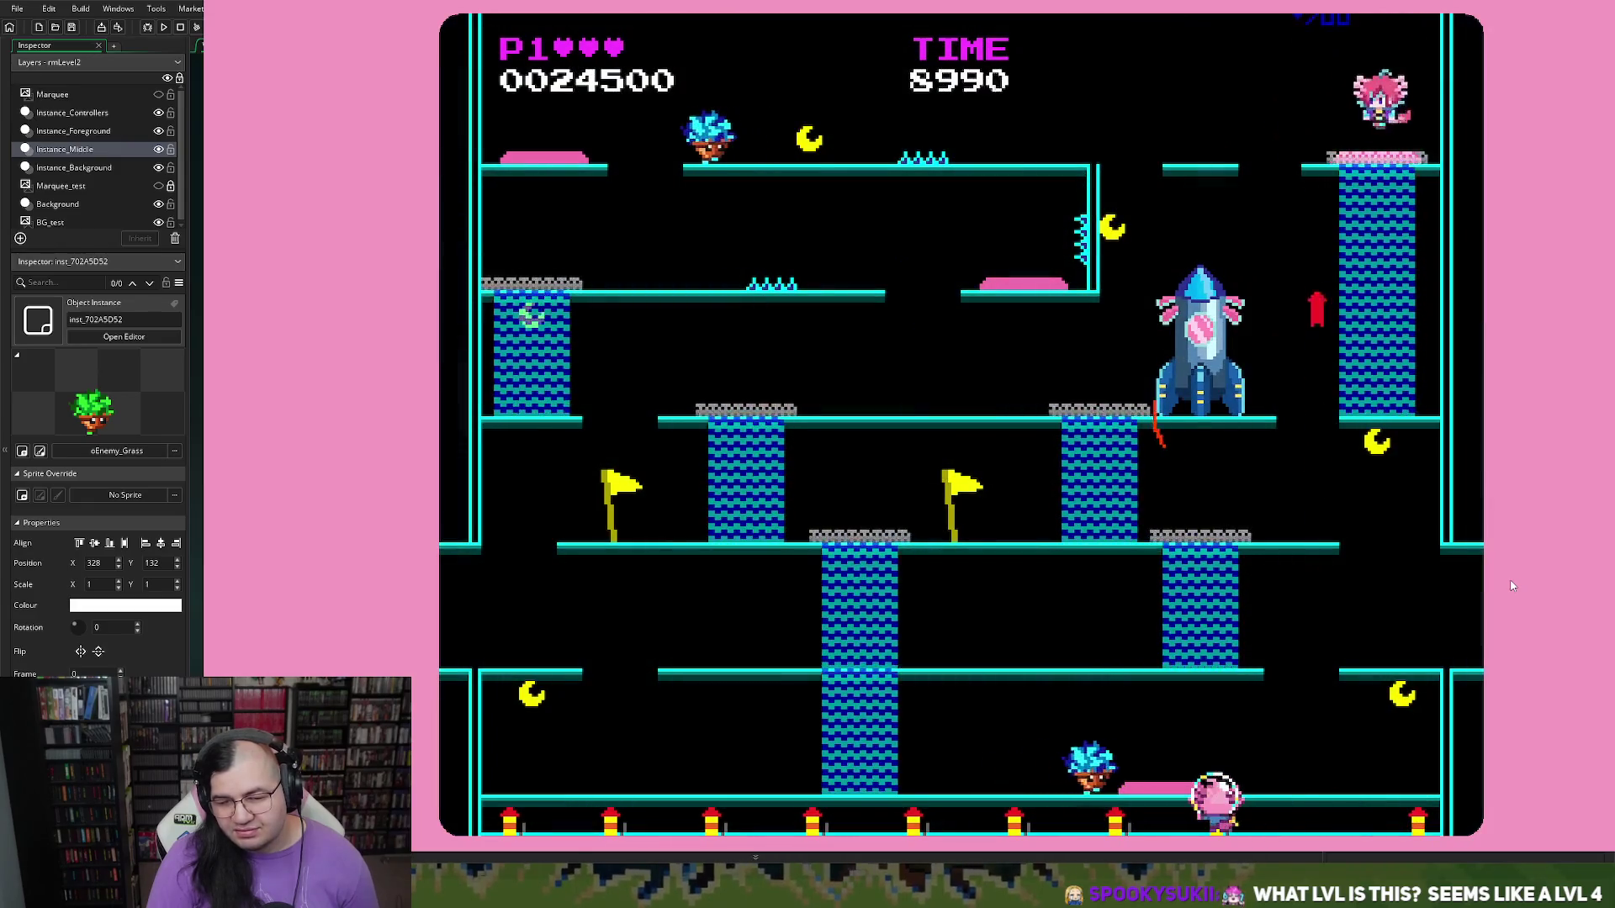
key(Left)
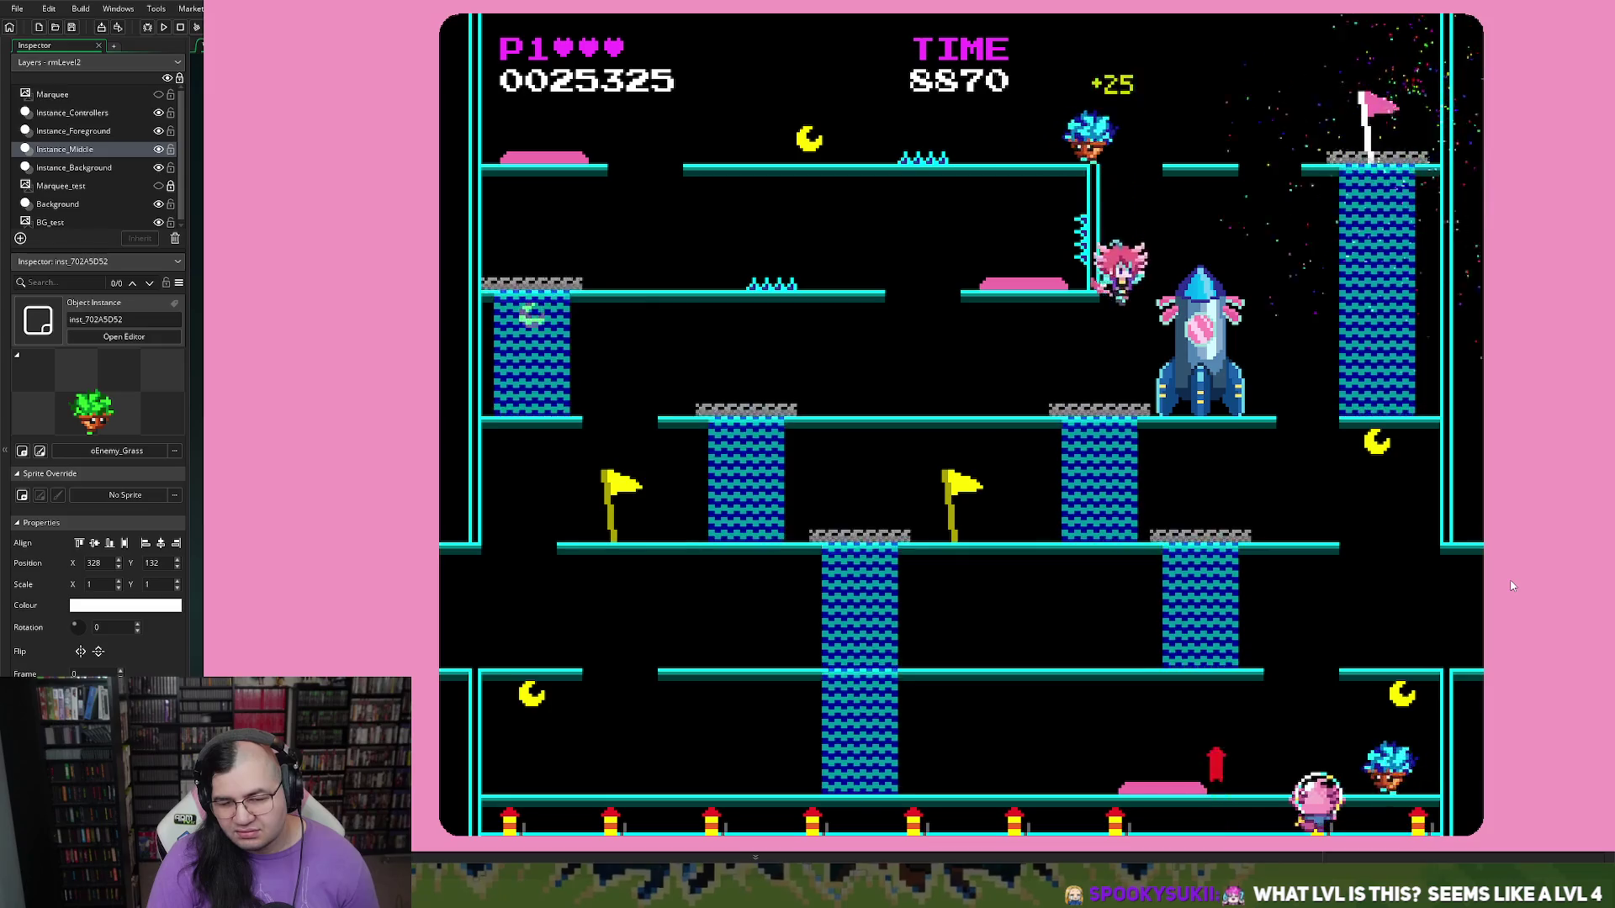
key(Right)
key(Left)
key(Right)
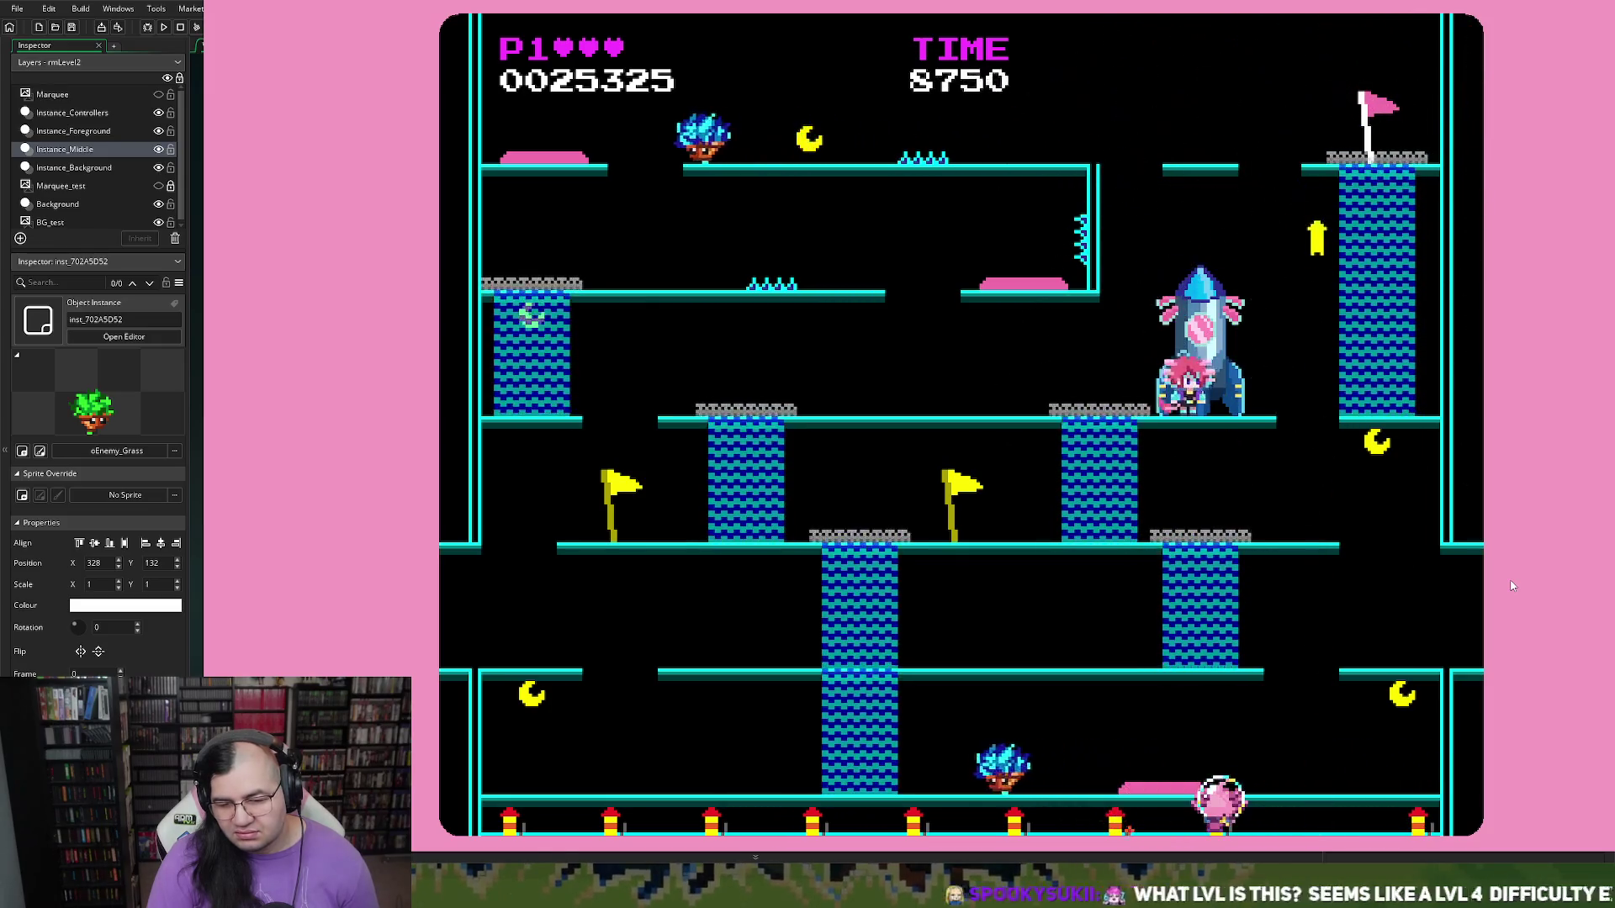
key(Right)
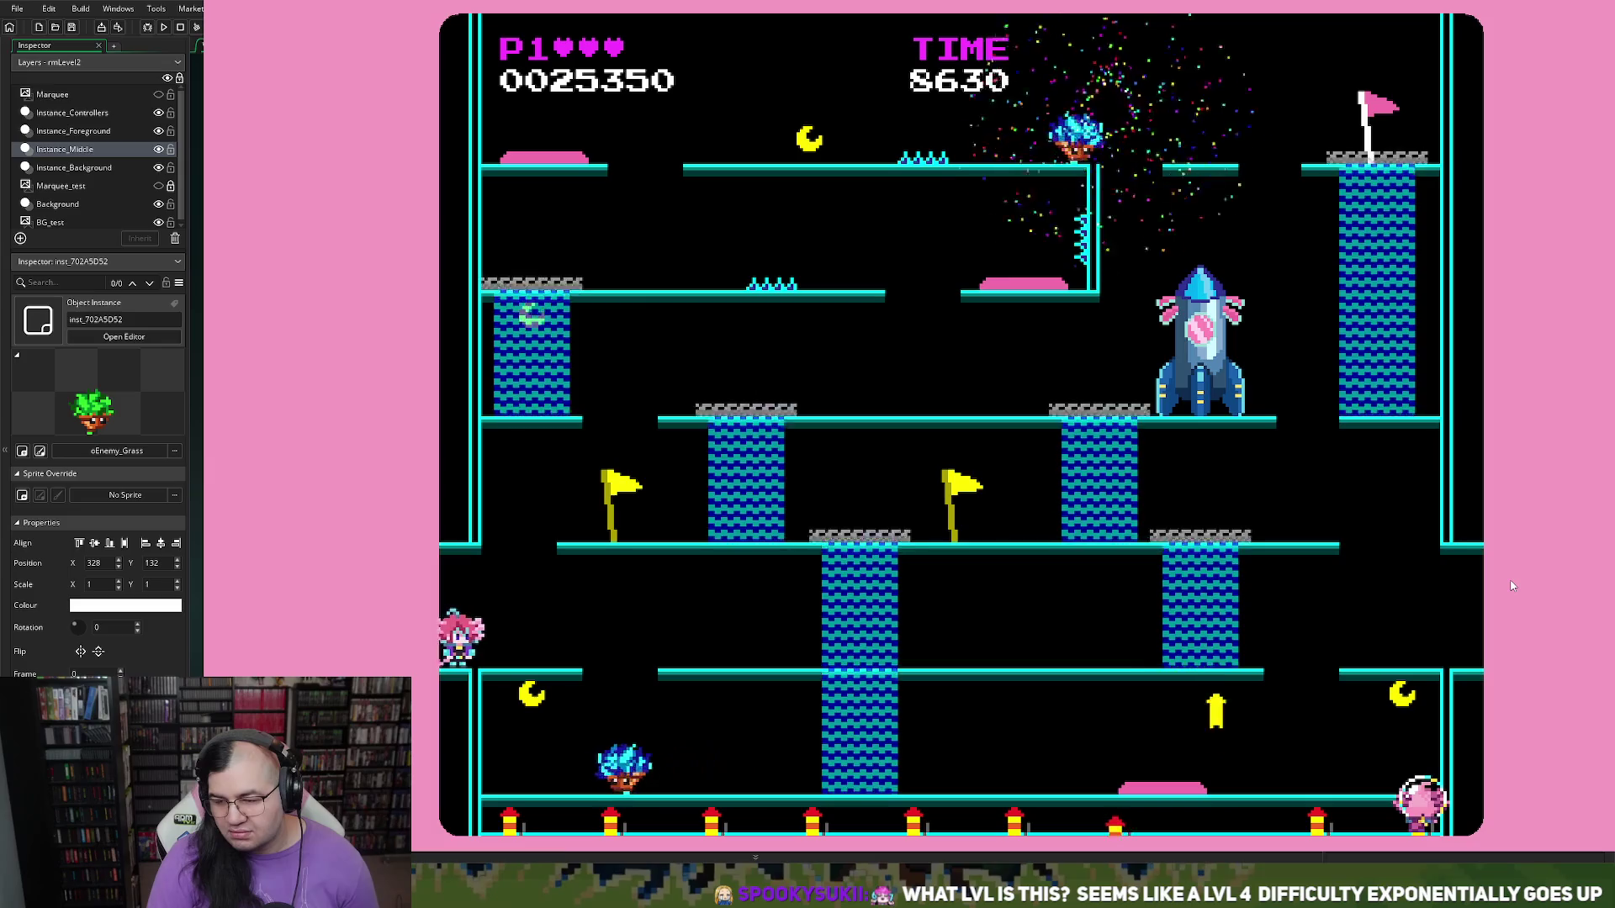
key(Left)
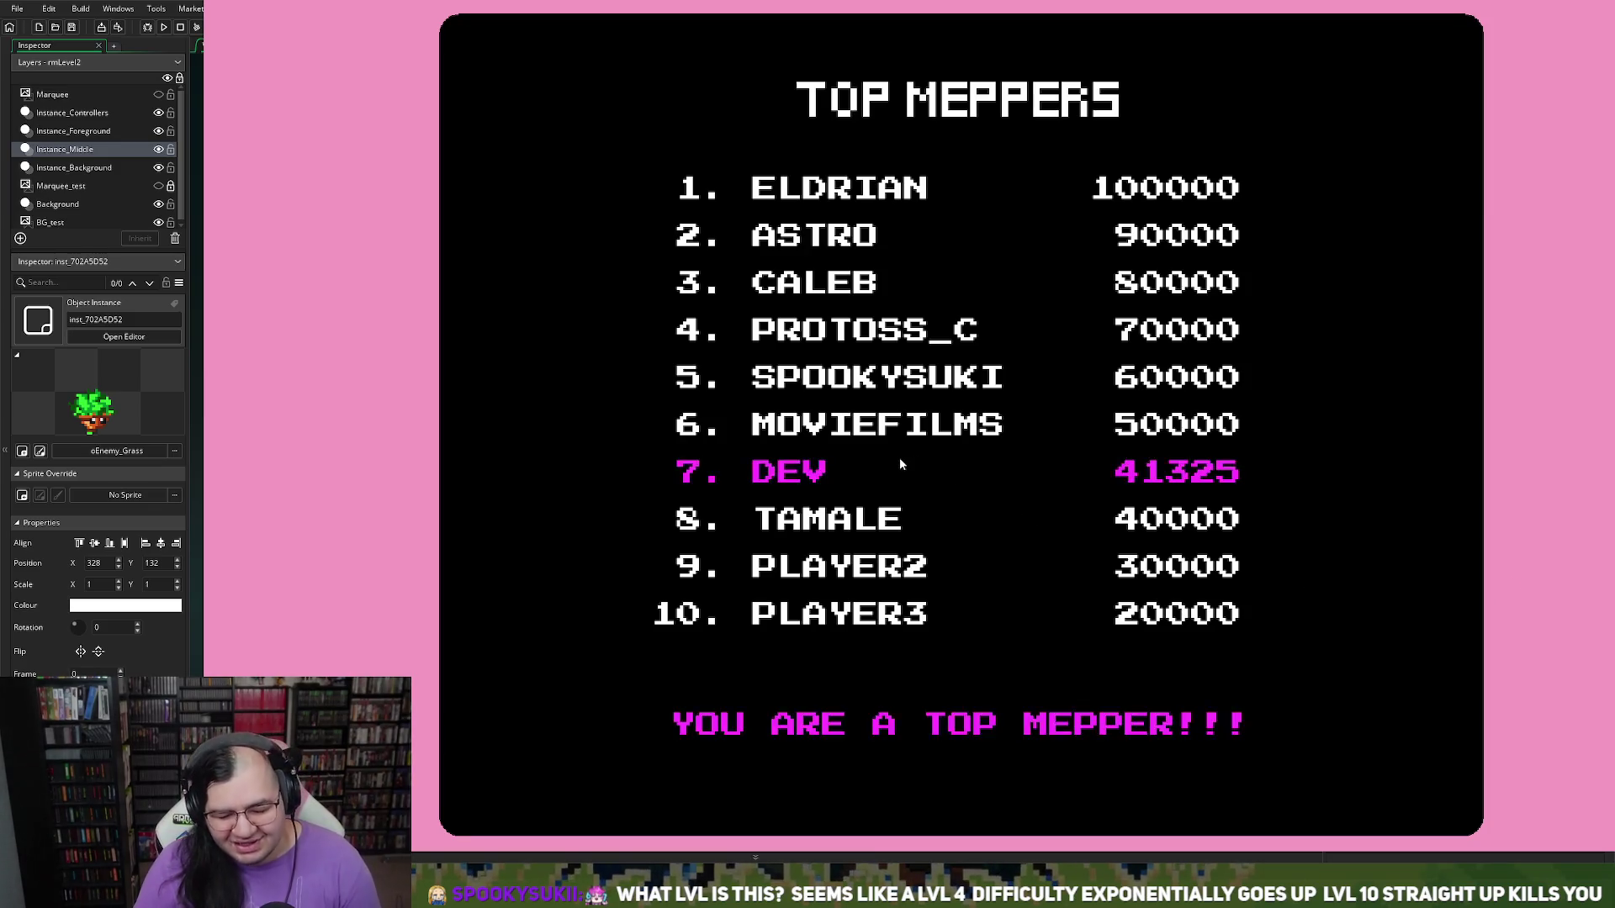
key(Return)
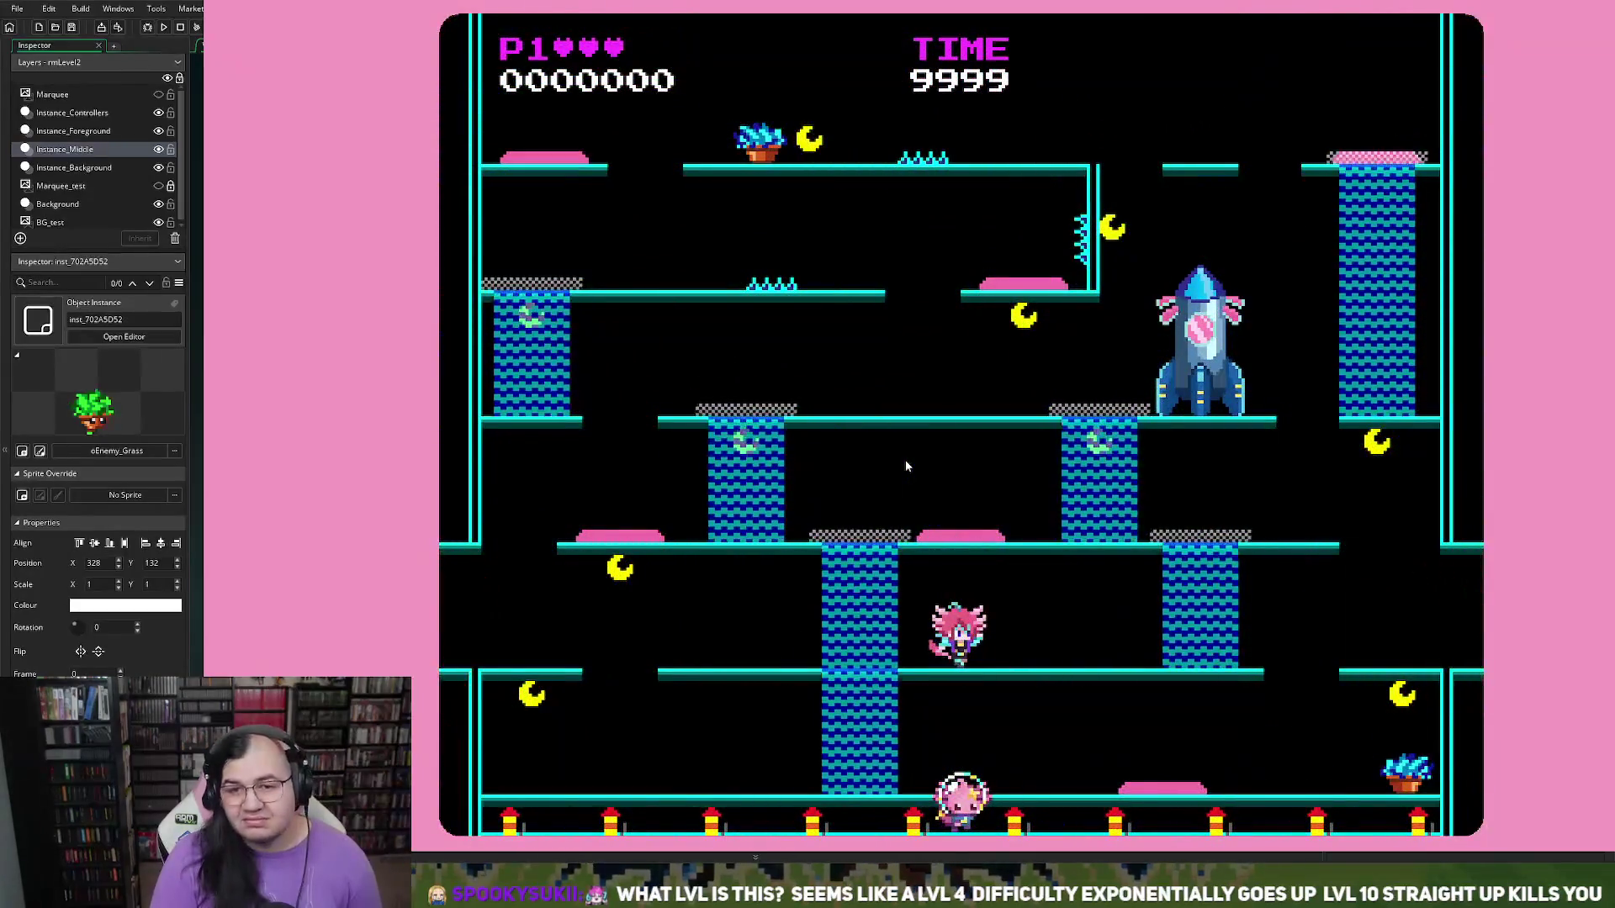
Step: Play Glacial Geysers up to 43375 points, then close the game
key(Left)
key(Up)
key(Right)
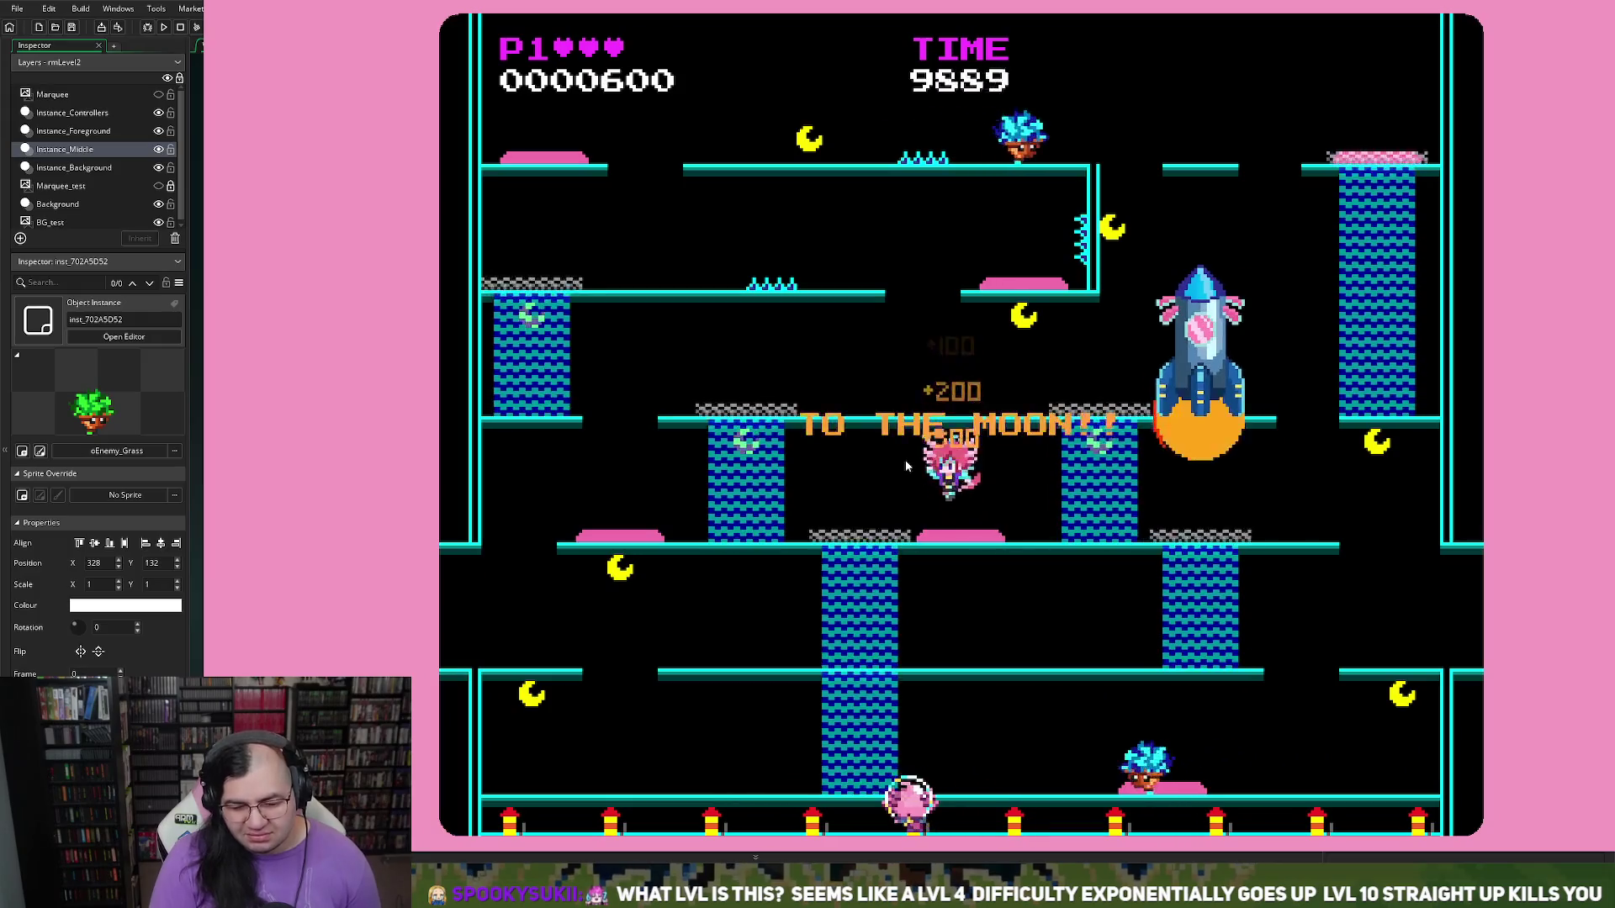
key(Left)
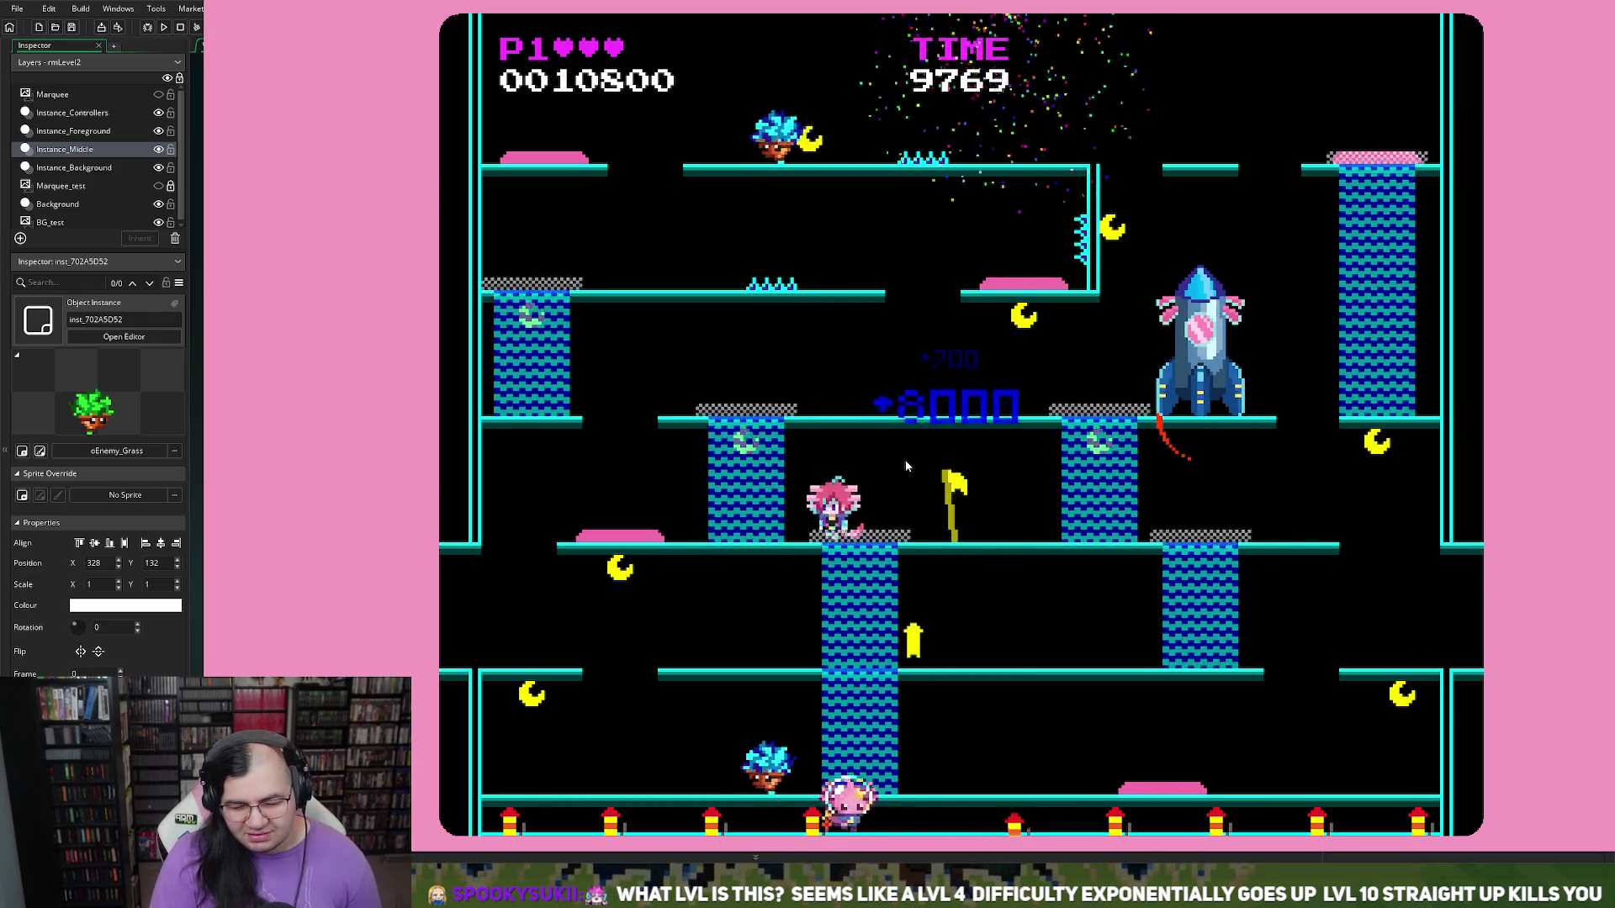
key(Up)
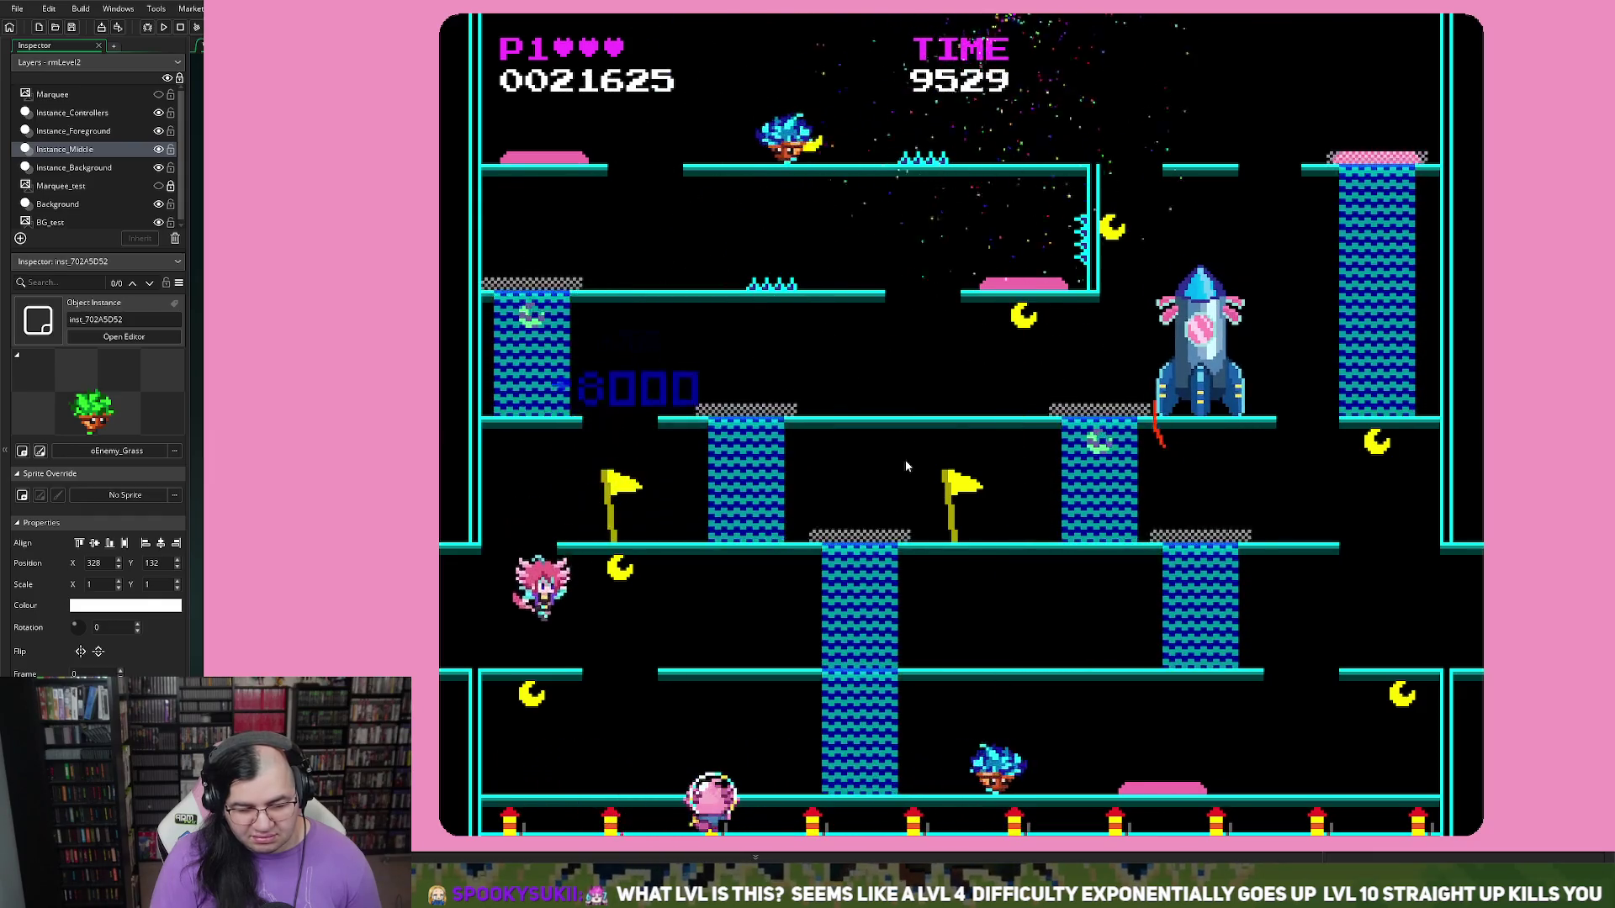
key(Right)
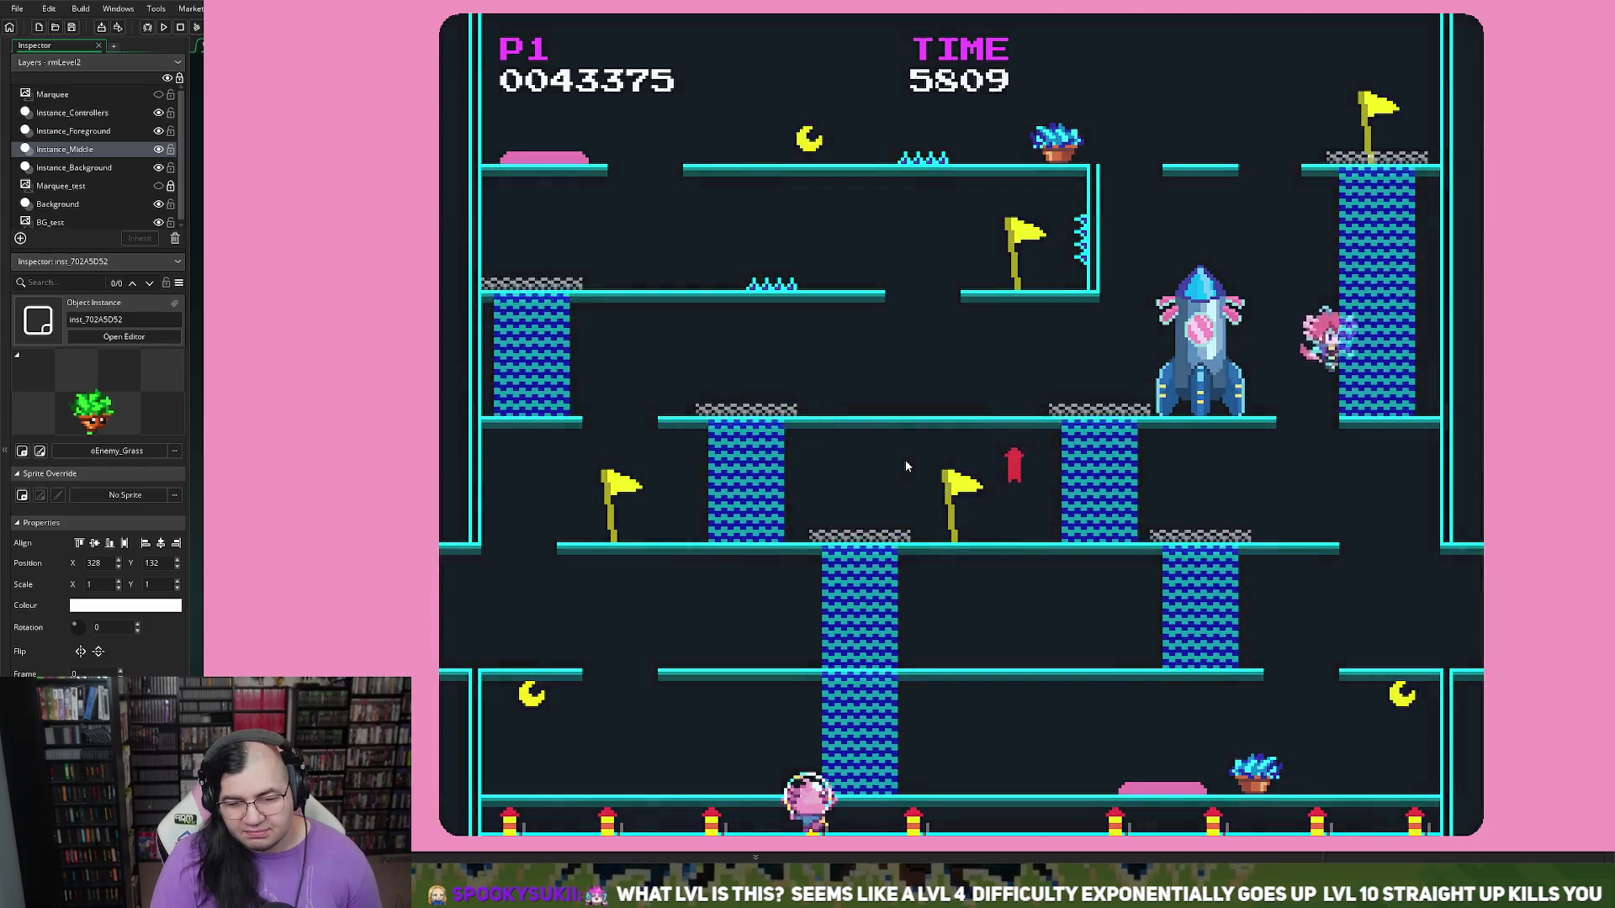
key(Escape)
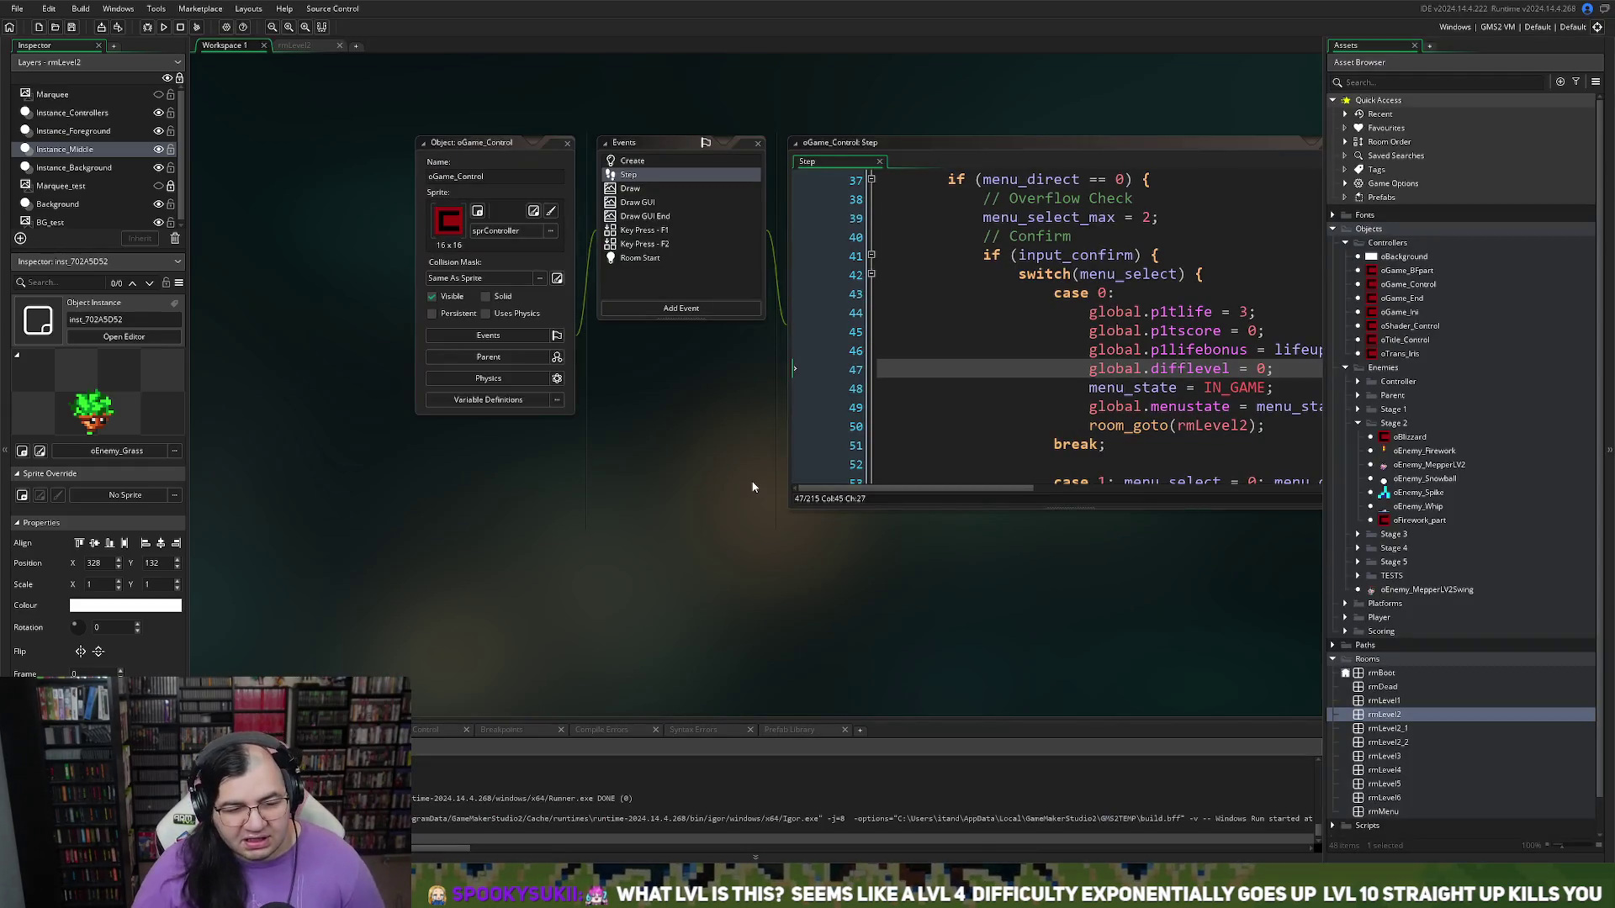
Step: In rmLevel2, untick two oEnemy_Grass instances, keep the rocket-side one visible, and run
click(301, 46)
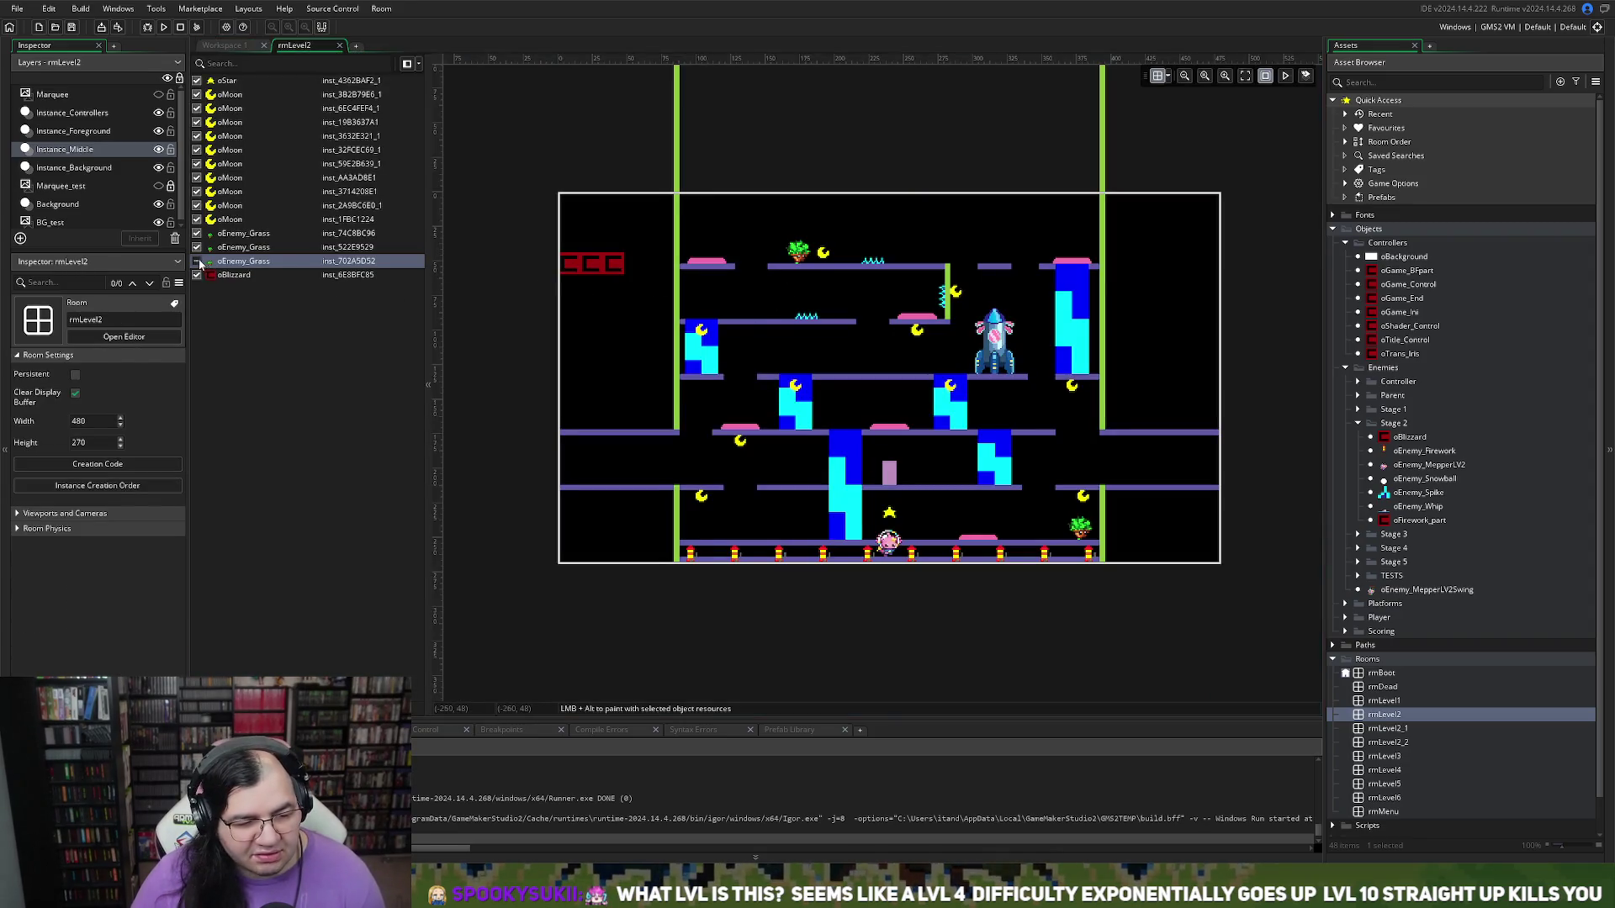
click(199, 263)
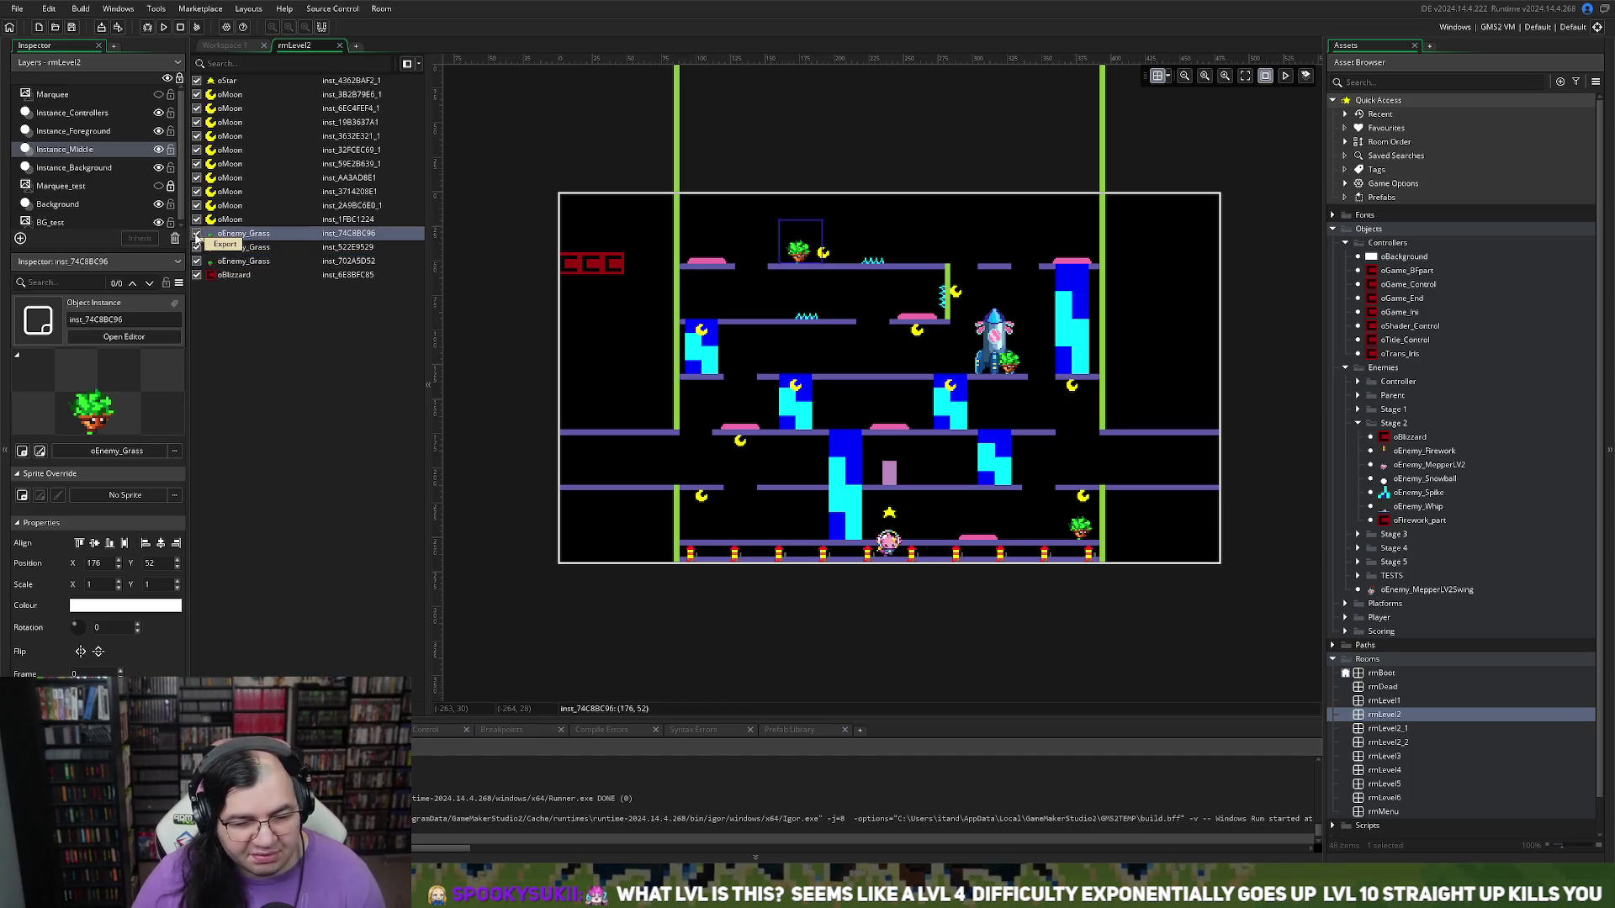
click(167, 28)
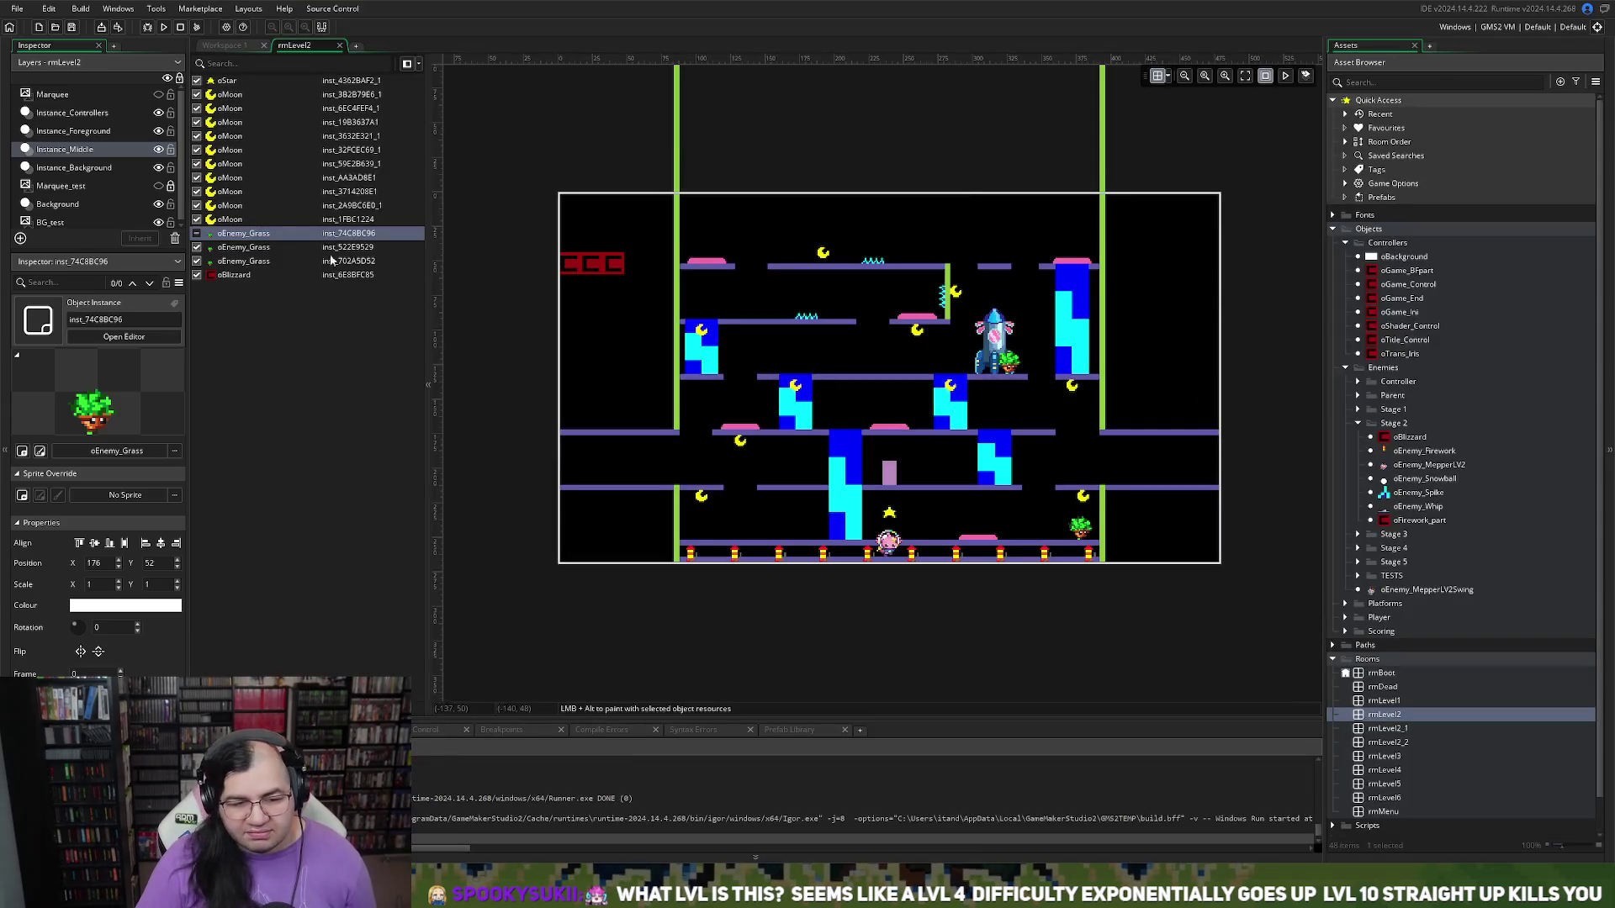
click(197, 262)
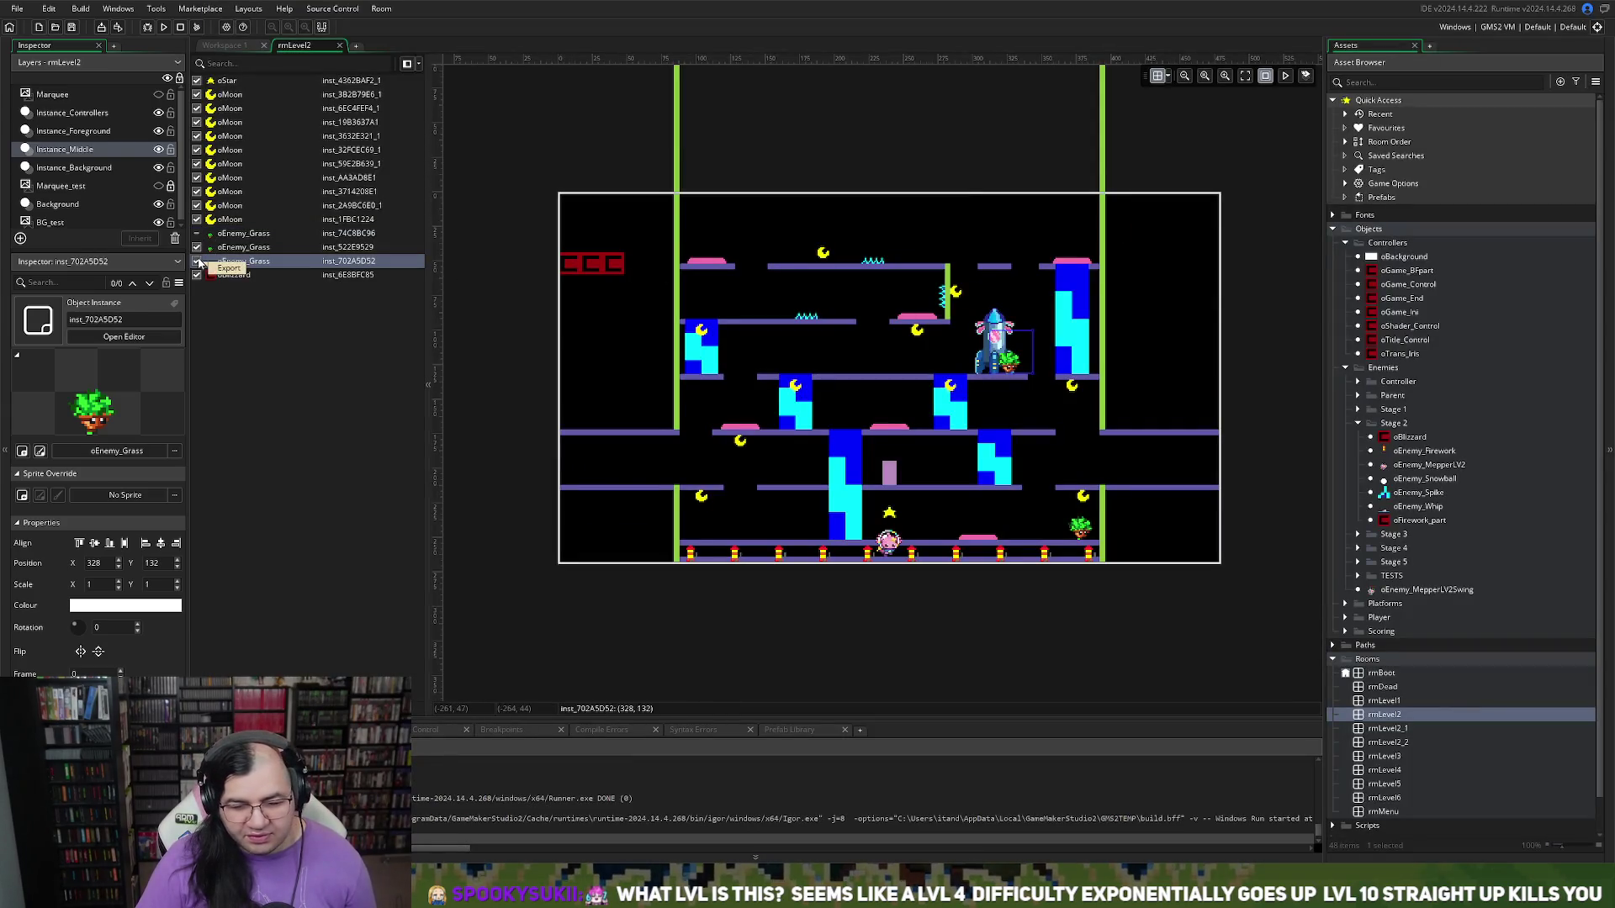
click(196, 247)
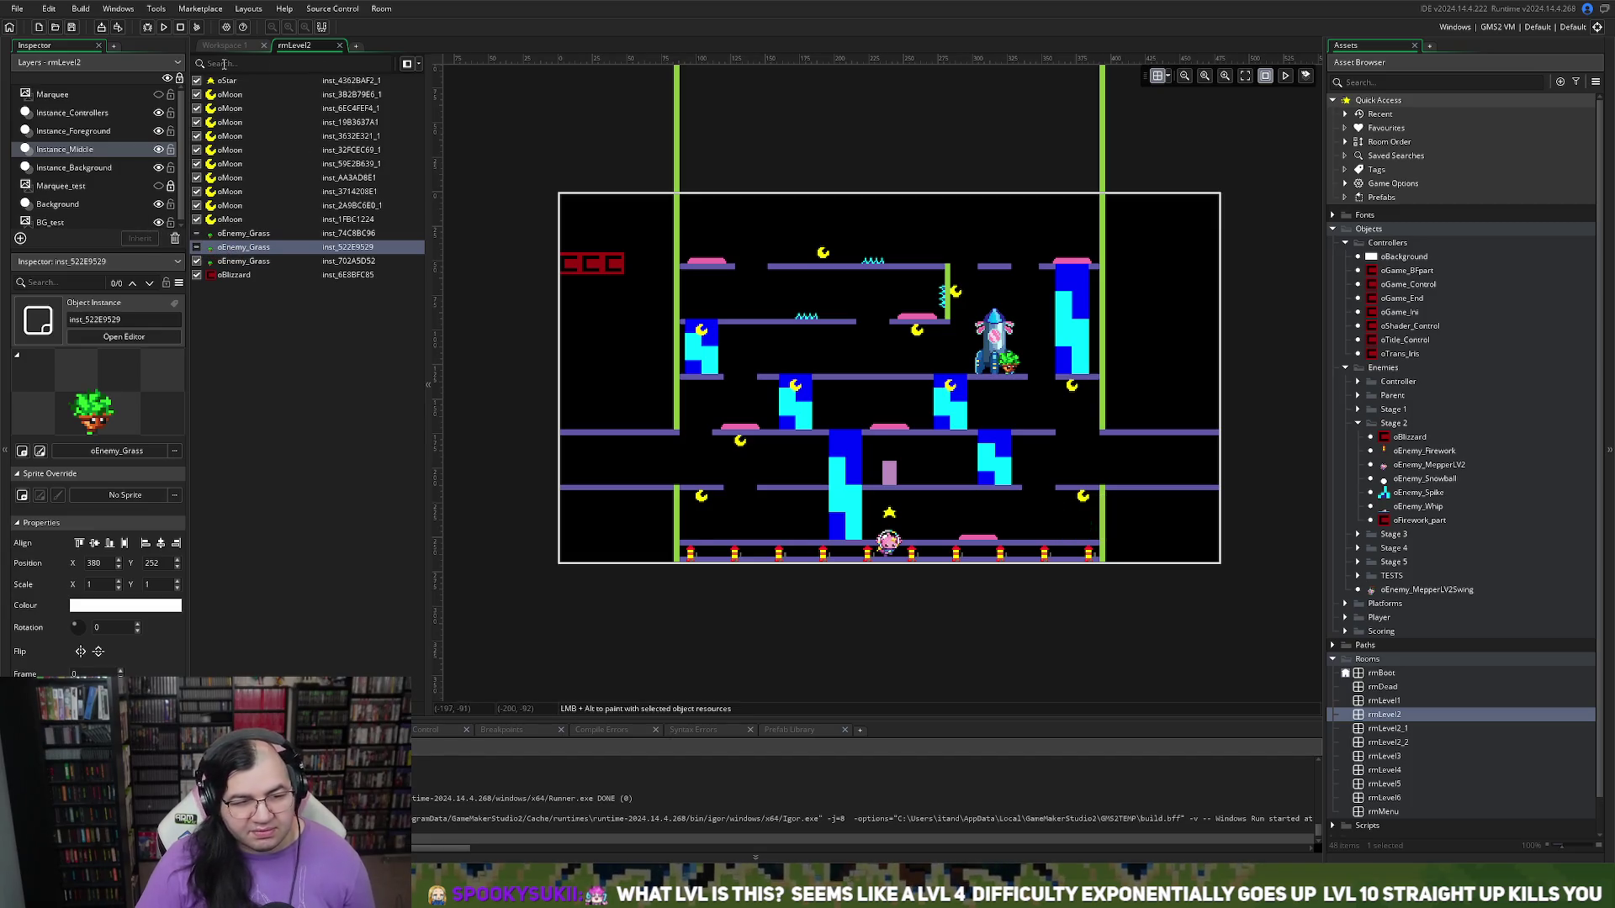
click(152, 28)
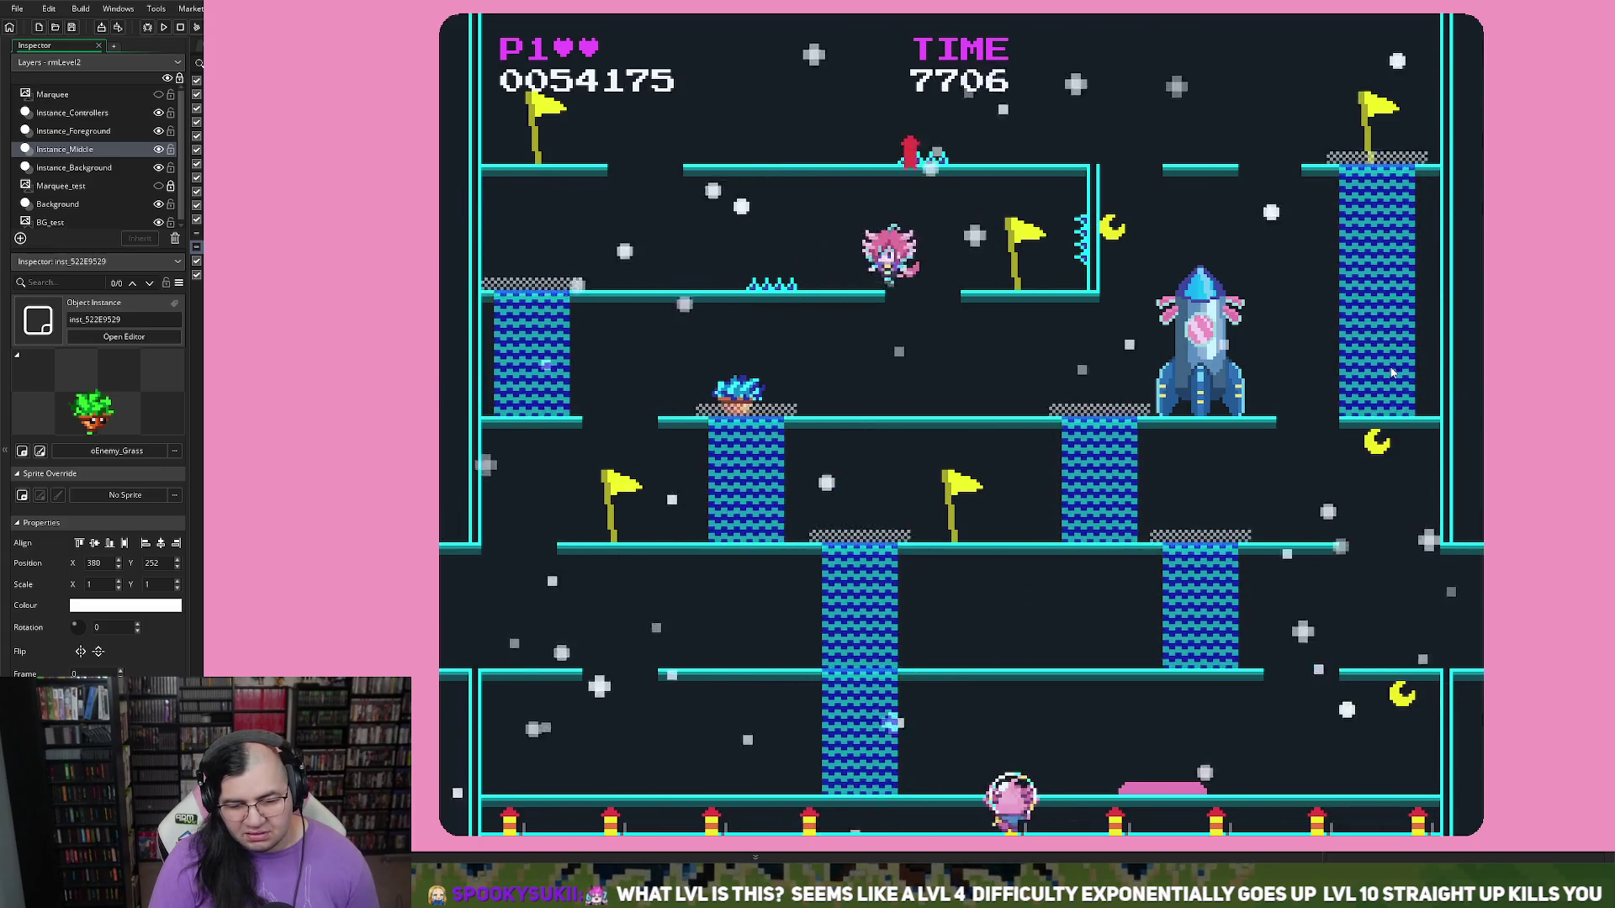
Step: Close the rebuilt playtest after reaching 0054175 points
key(Escape)
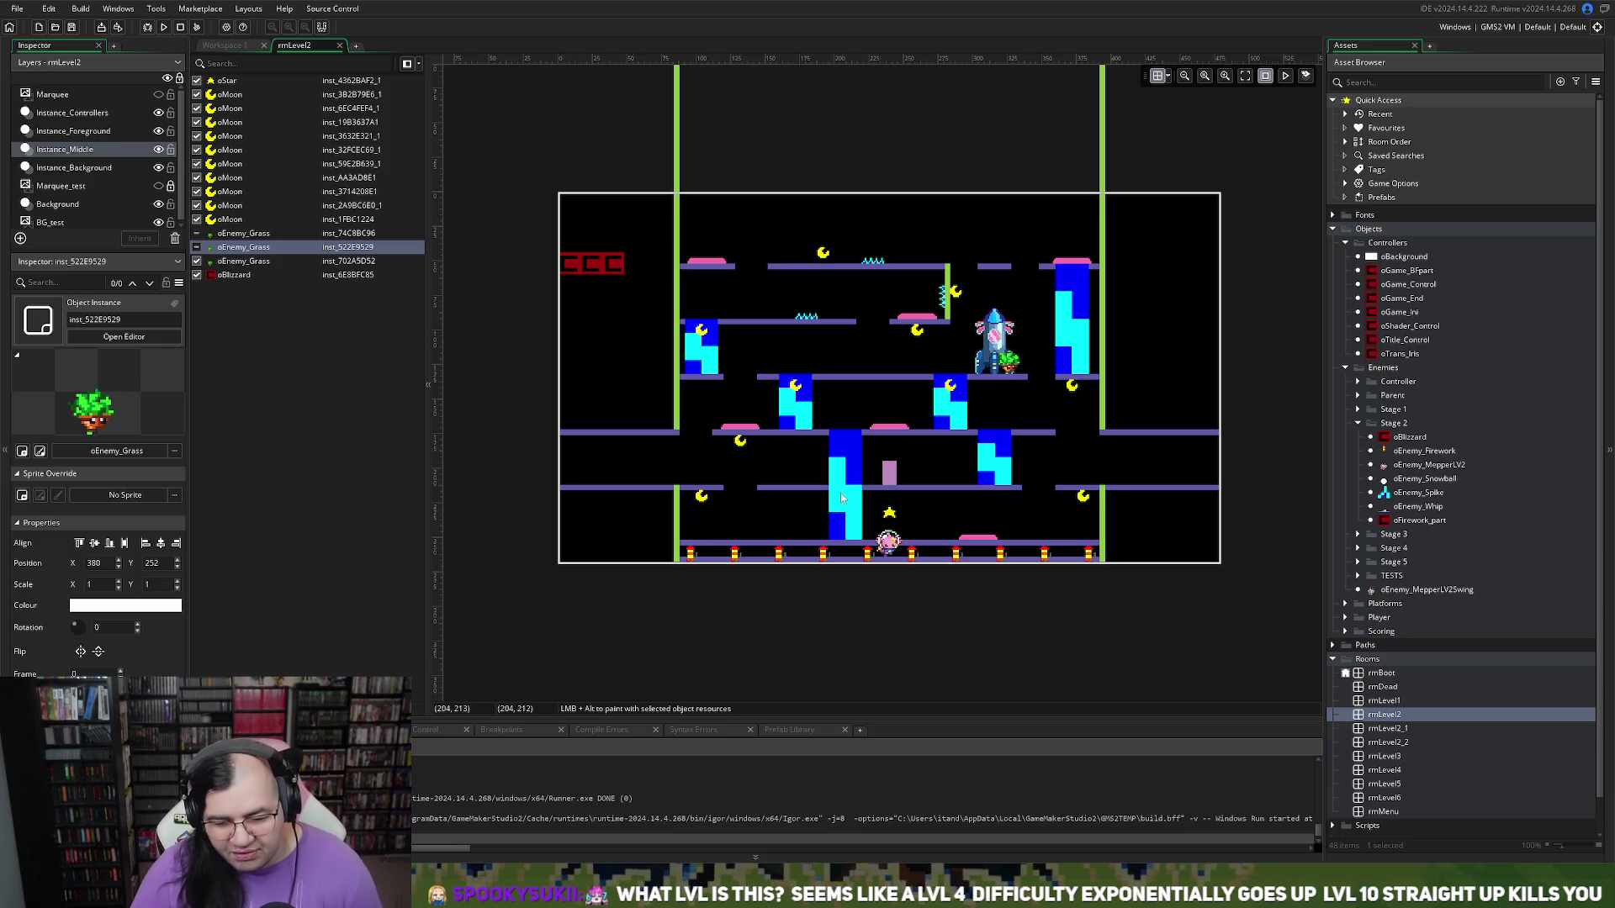
Step: Select the oStar instance in rmLevel2, then close the test run at 0055000 points
click(893, 515)
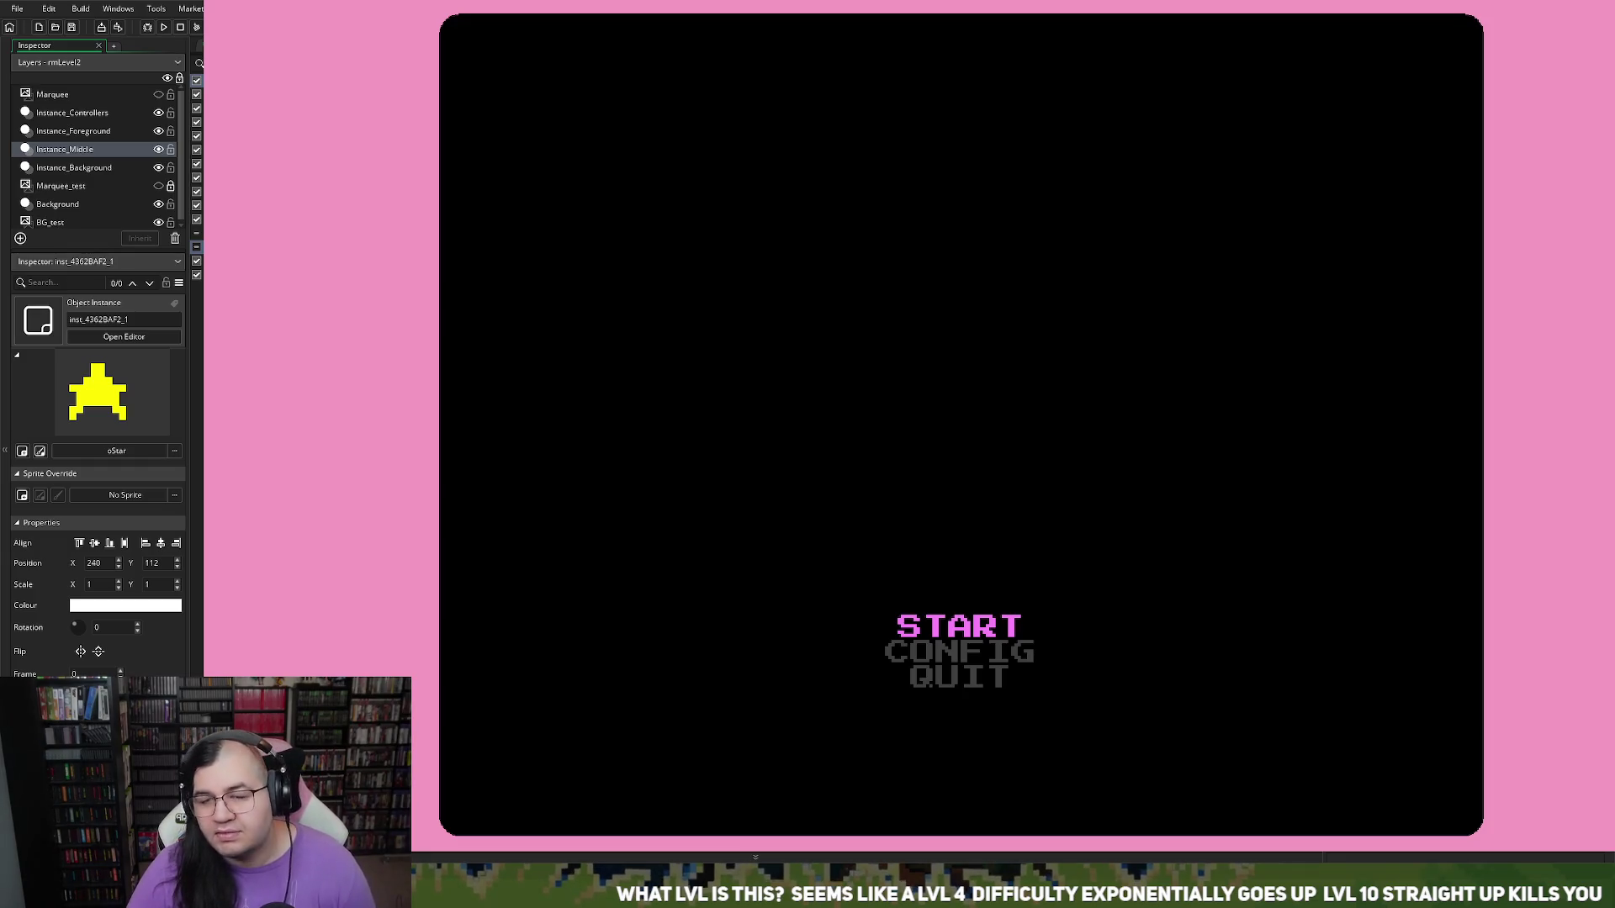
key(Escape)
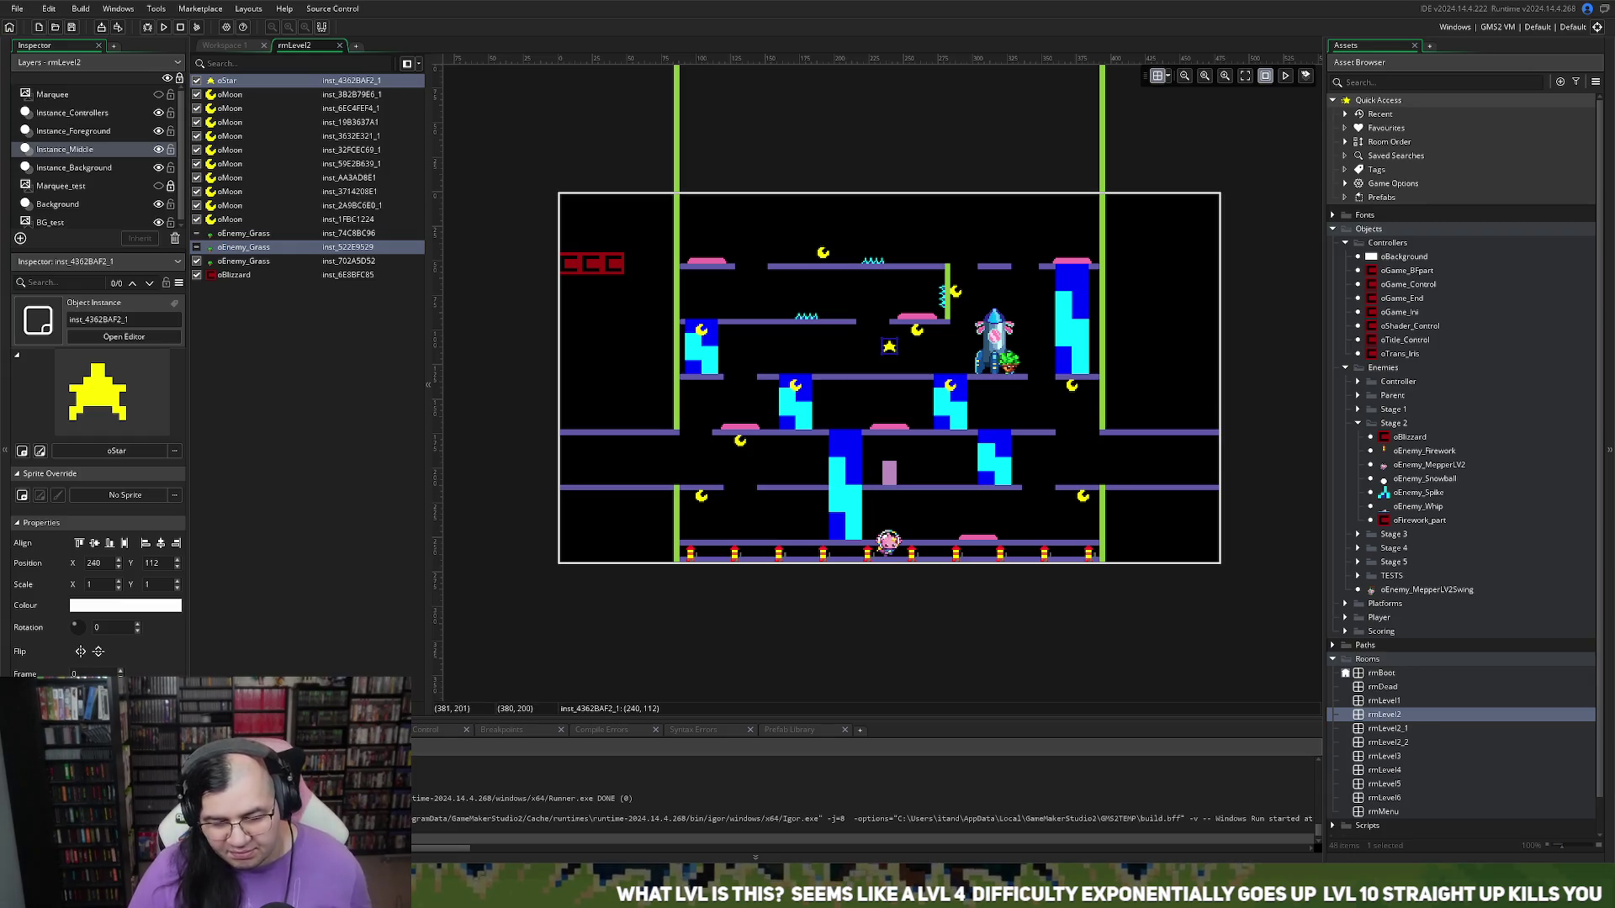
Step: Tick the two unchecked oEnemy_Grass instances so the top-platform and lower-right grass enemies show again
scroll(1115, 499, up, 2)
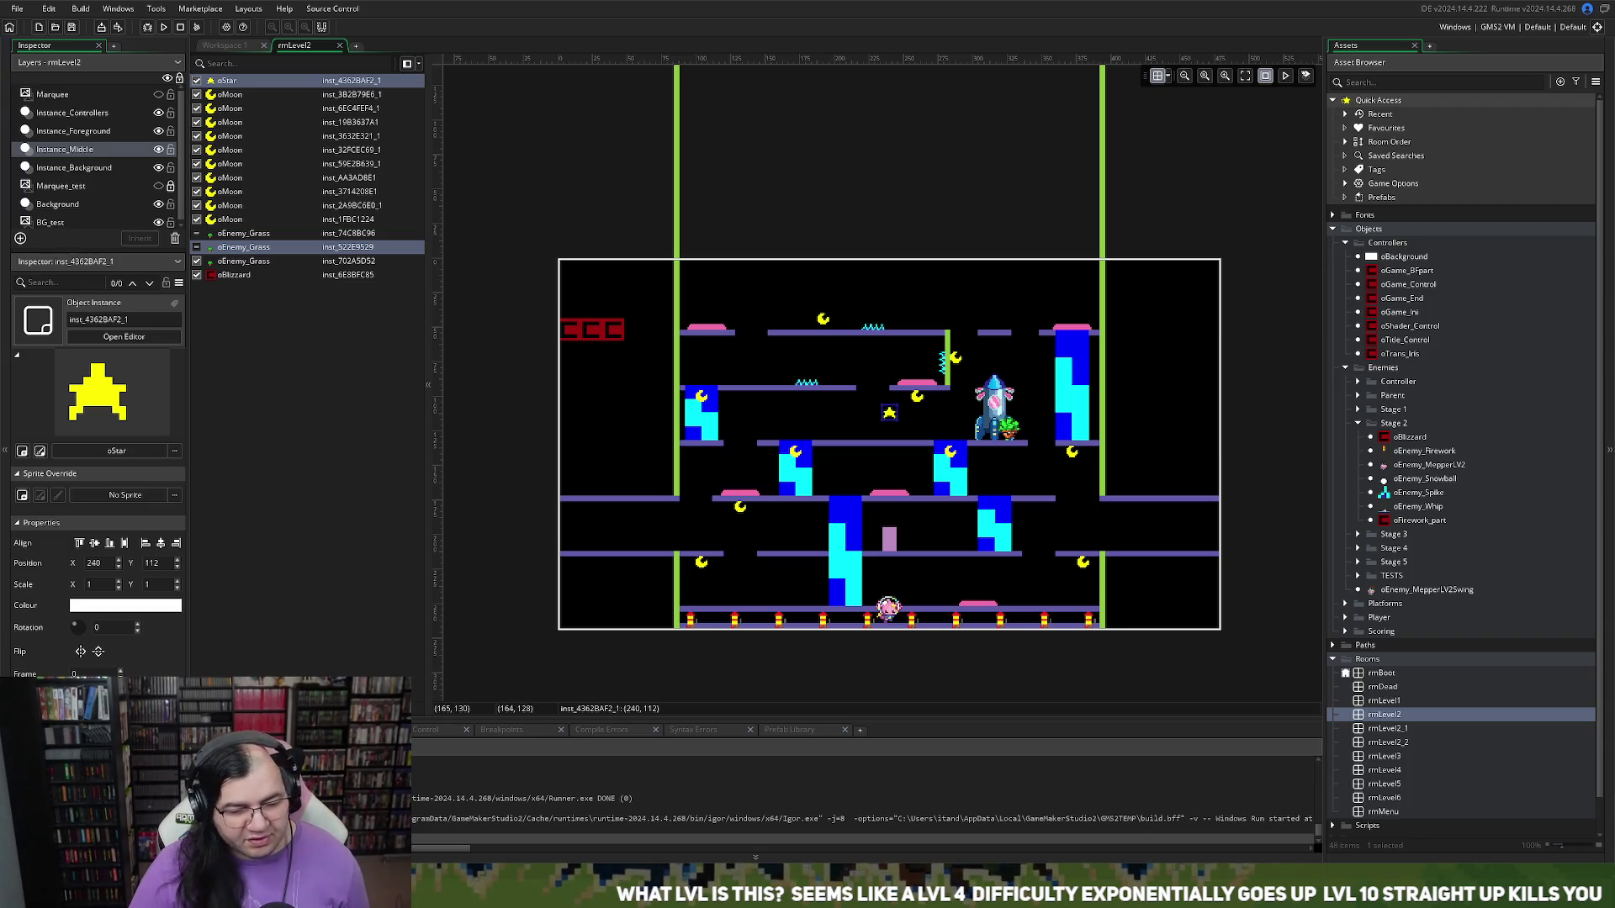
scroll(514, 335, up, 3)
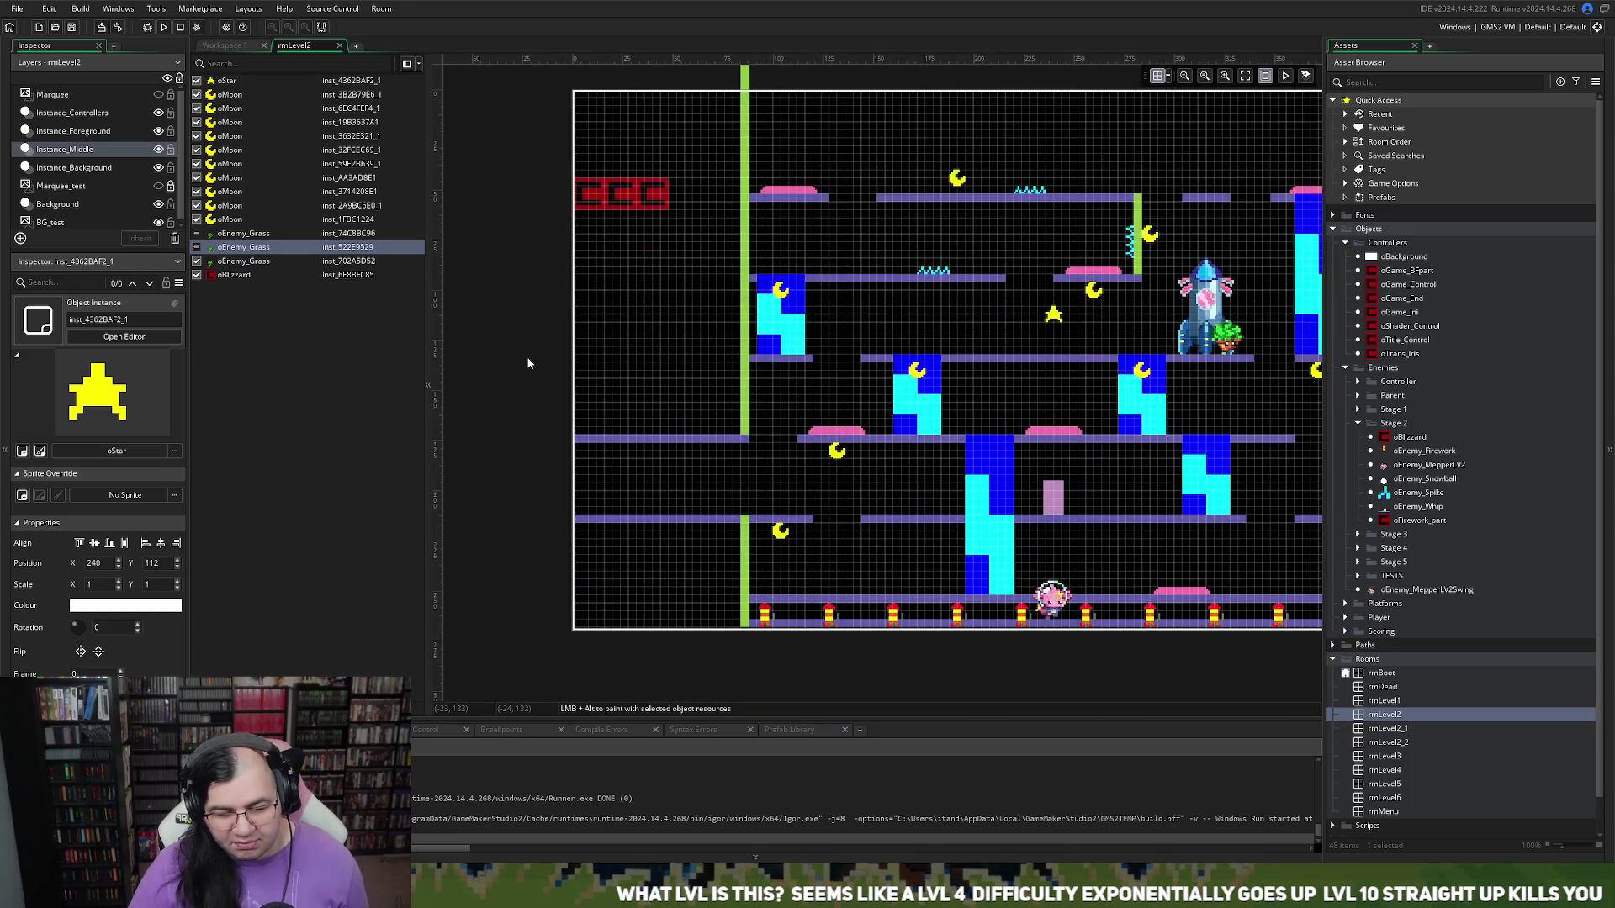
scroll(528, 363, right, 2)
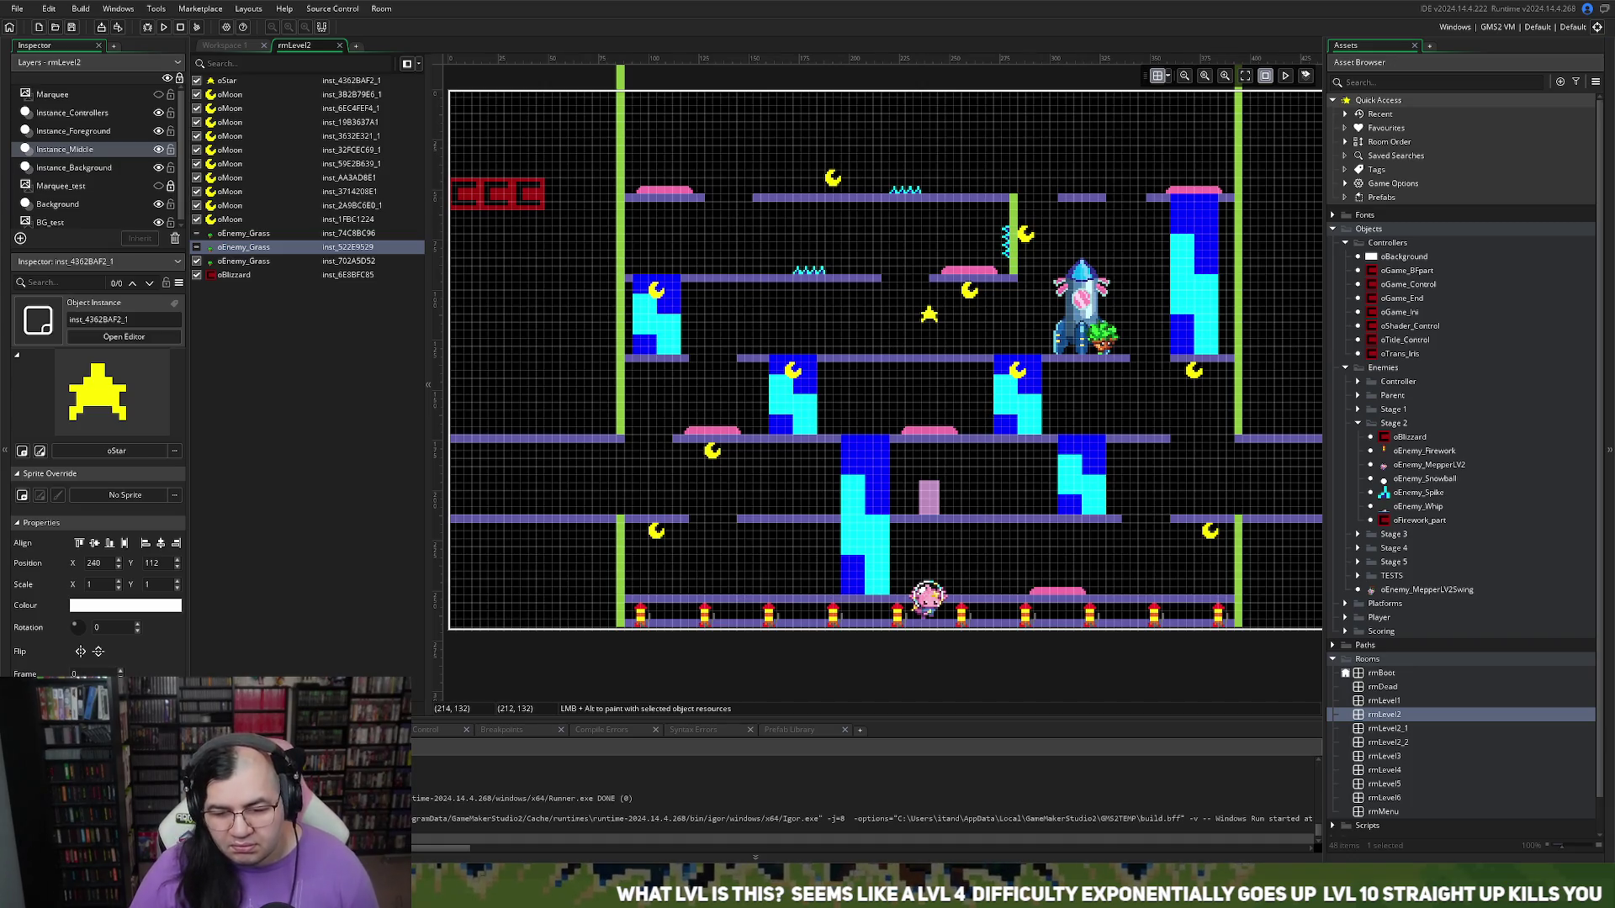
scroll(884, 358, up, 1)
scroll(880, 356, up, 1)
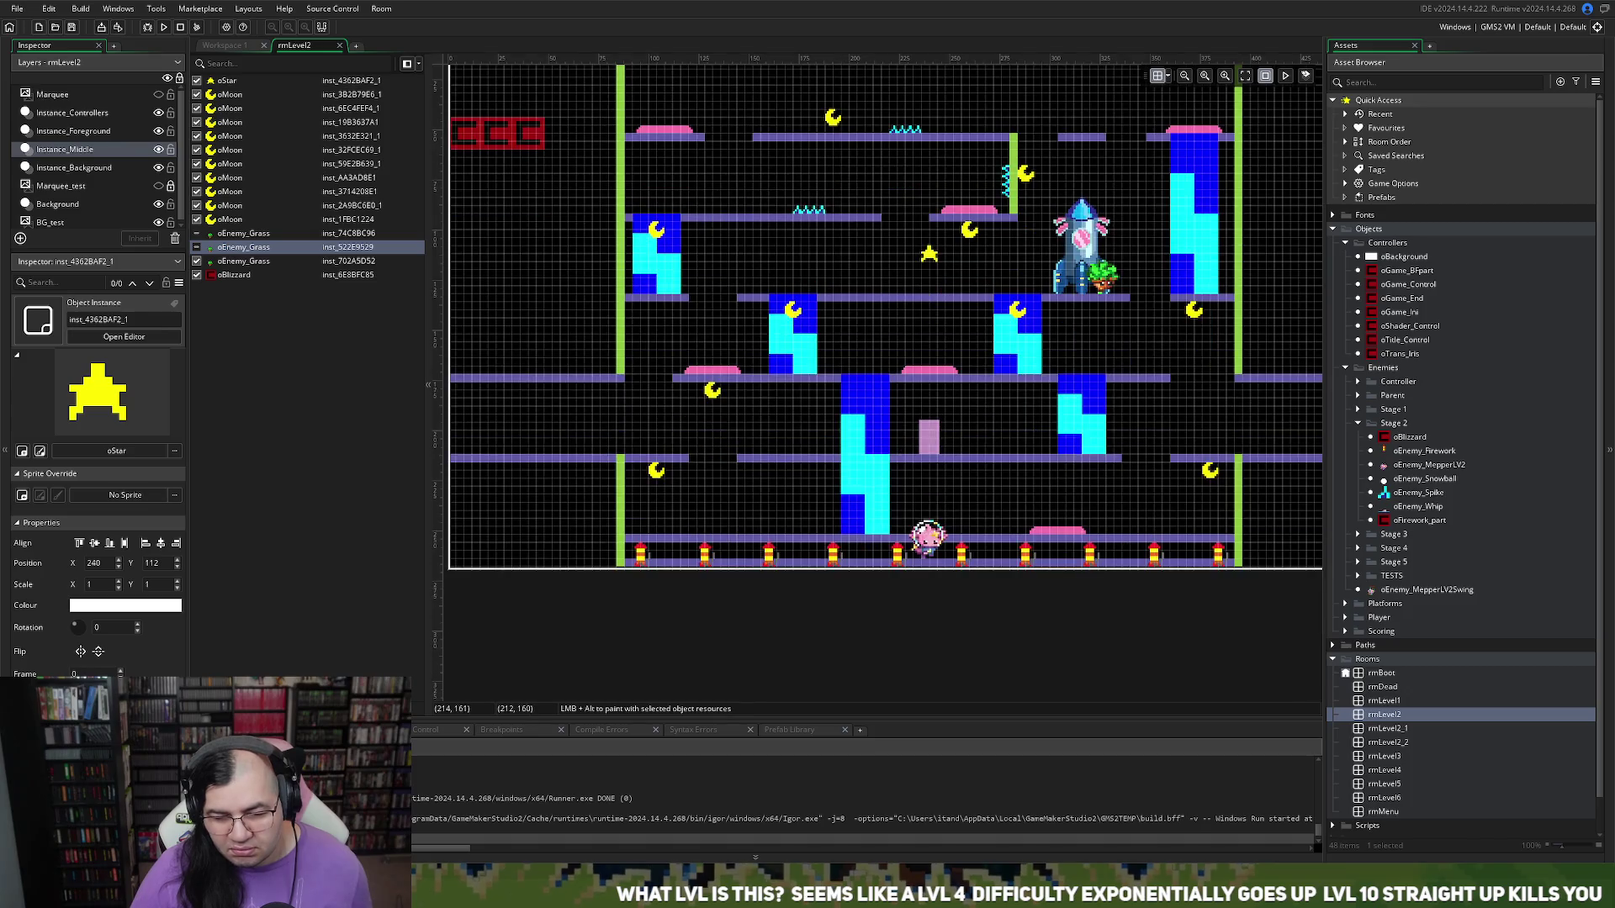
scroll(893, 653, left, 1)
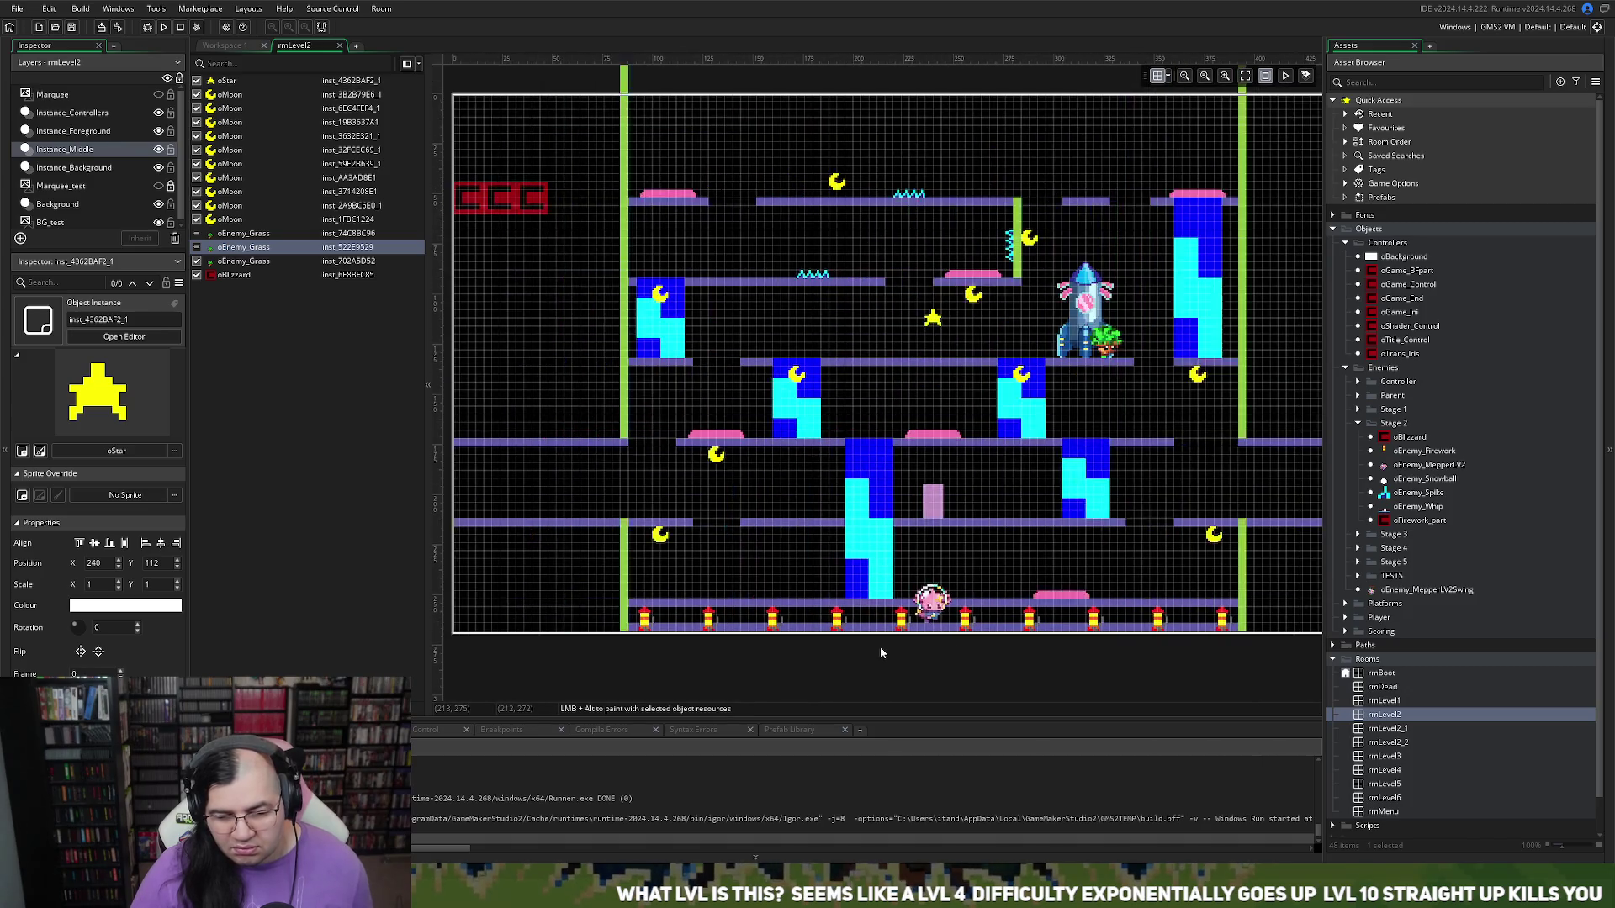
click(196, 233)
click(197, 247)
scroll(494, 342, right, 3)
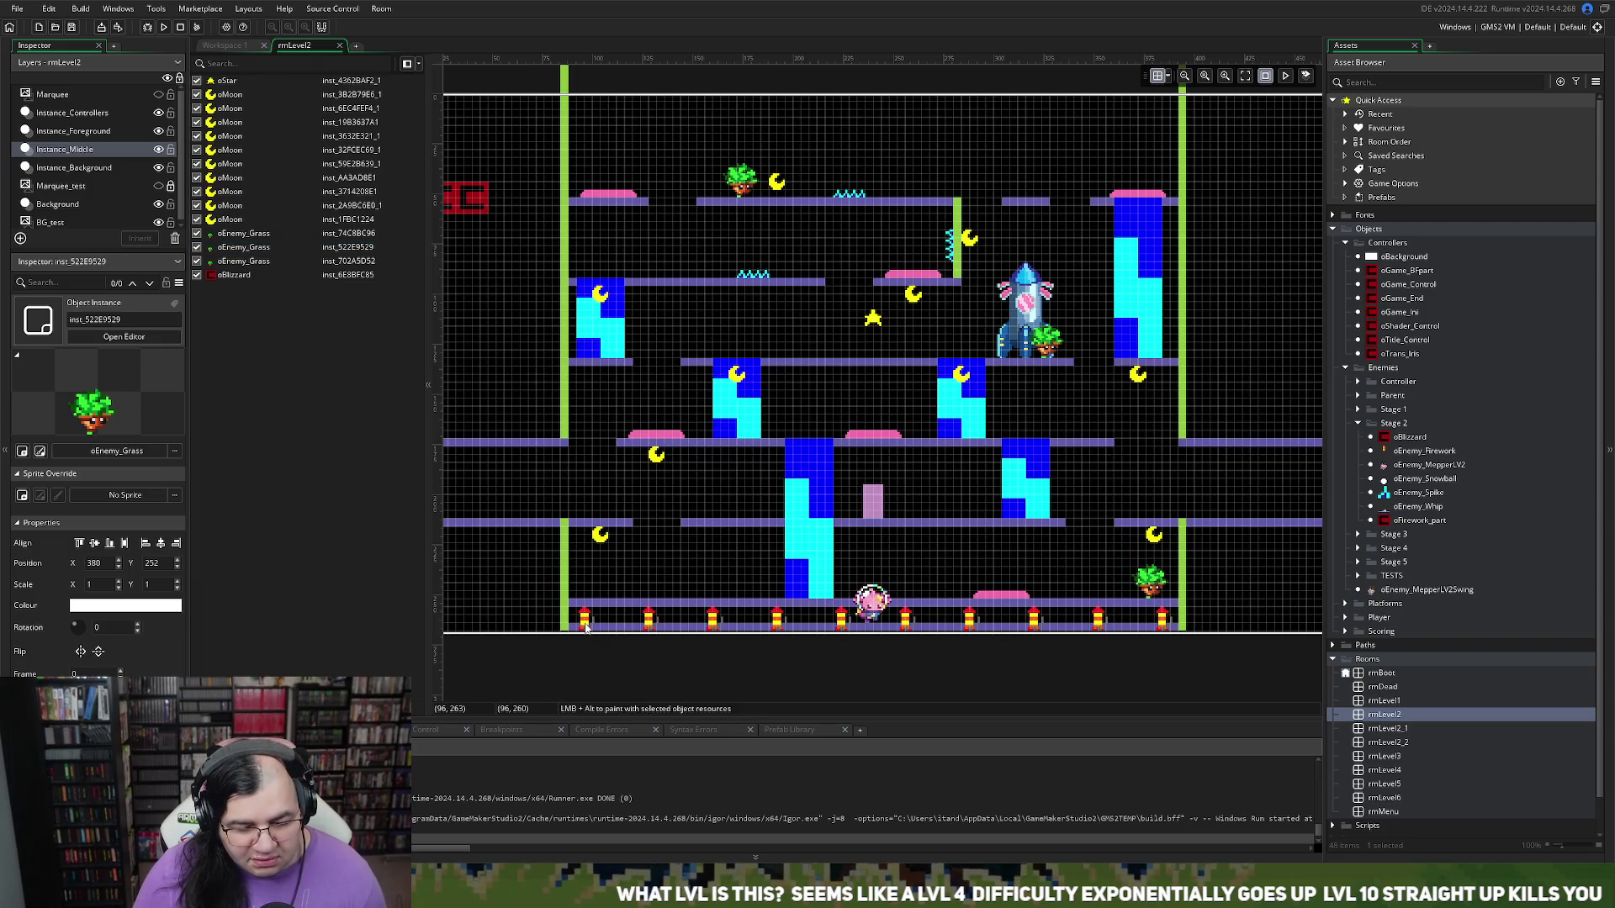
Step: On the Instance_Foreground layer, select the bottom-left oEnemy_Firework at X 96, Y 256
click(56, 167)
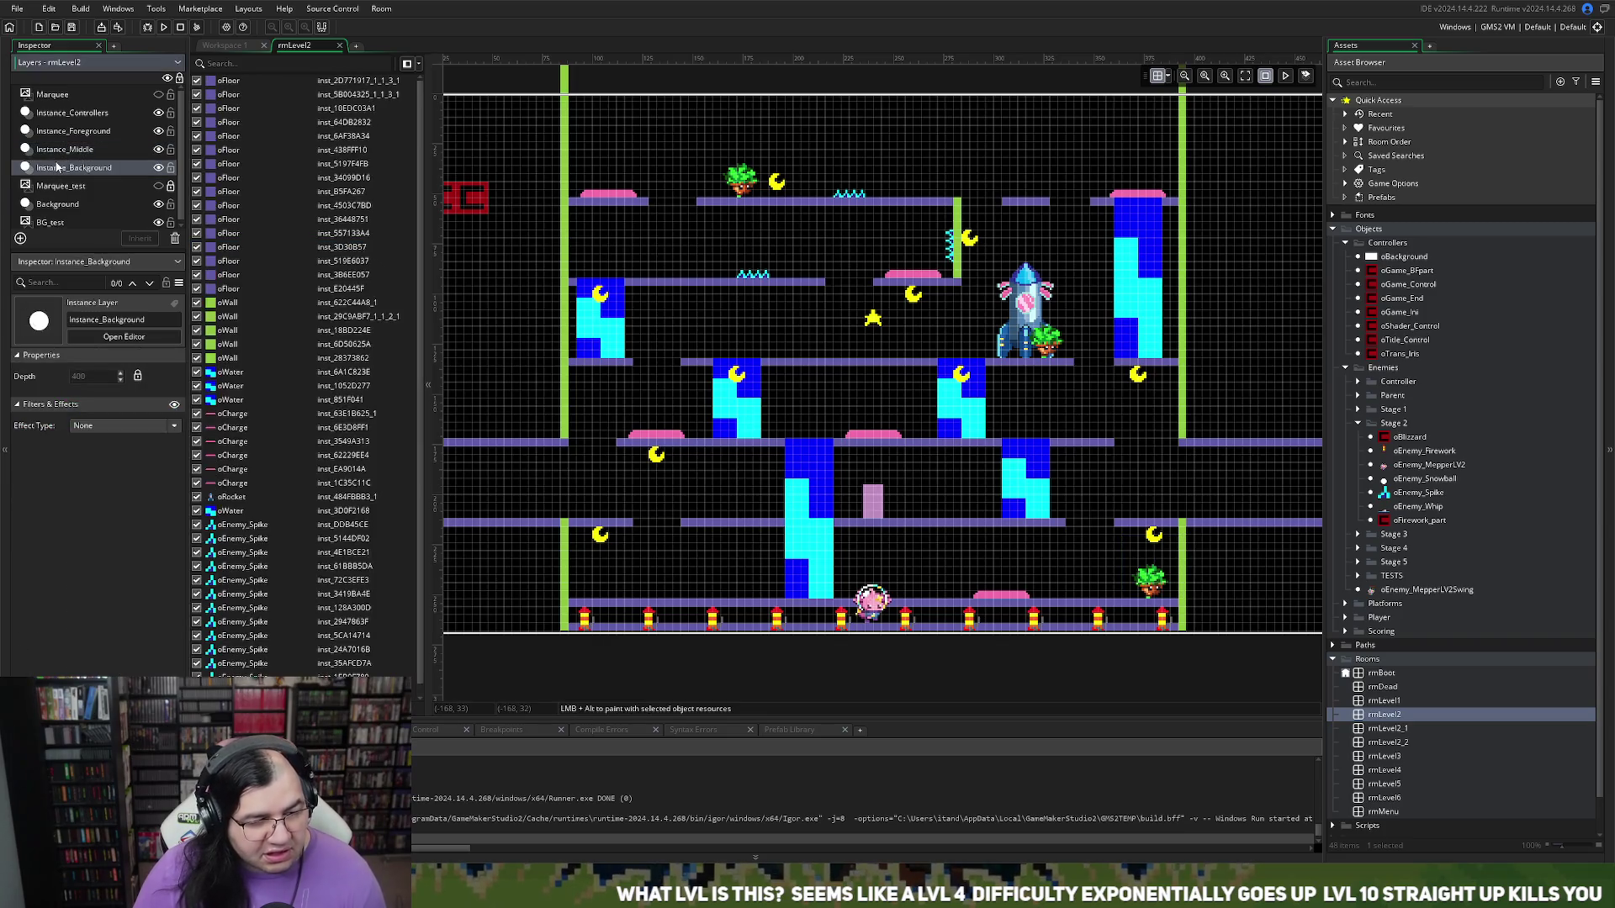
click(87, 133)
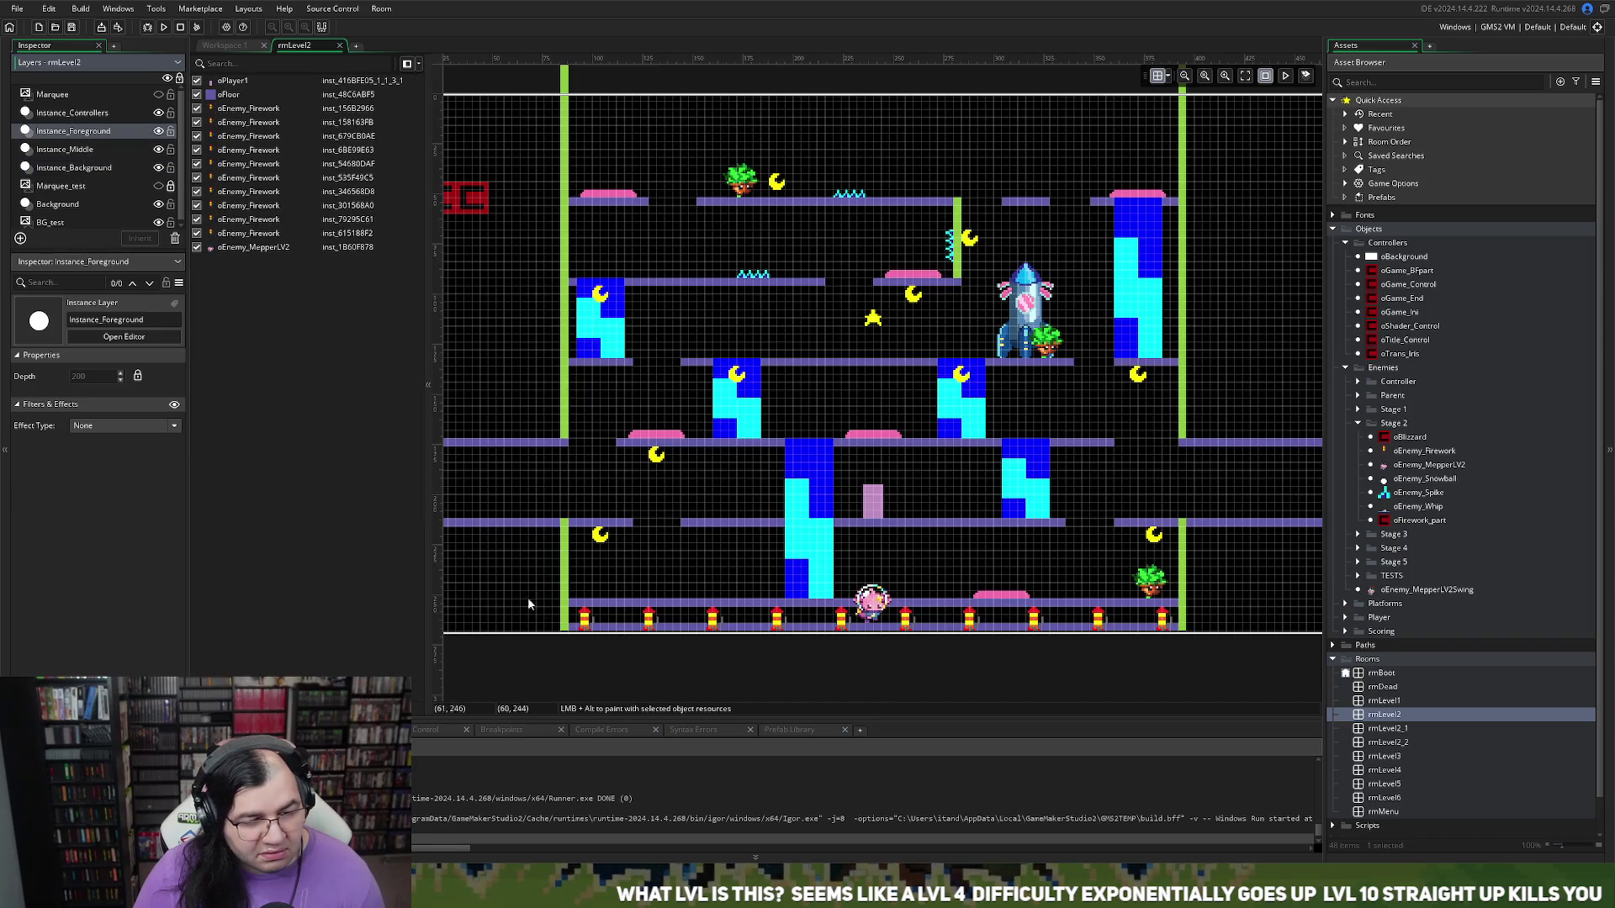
click(582, 621)
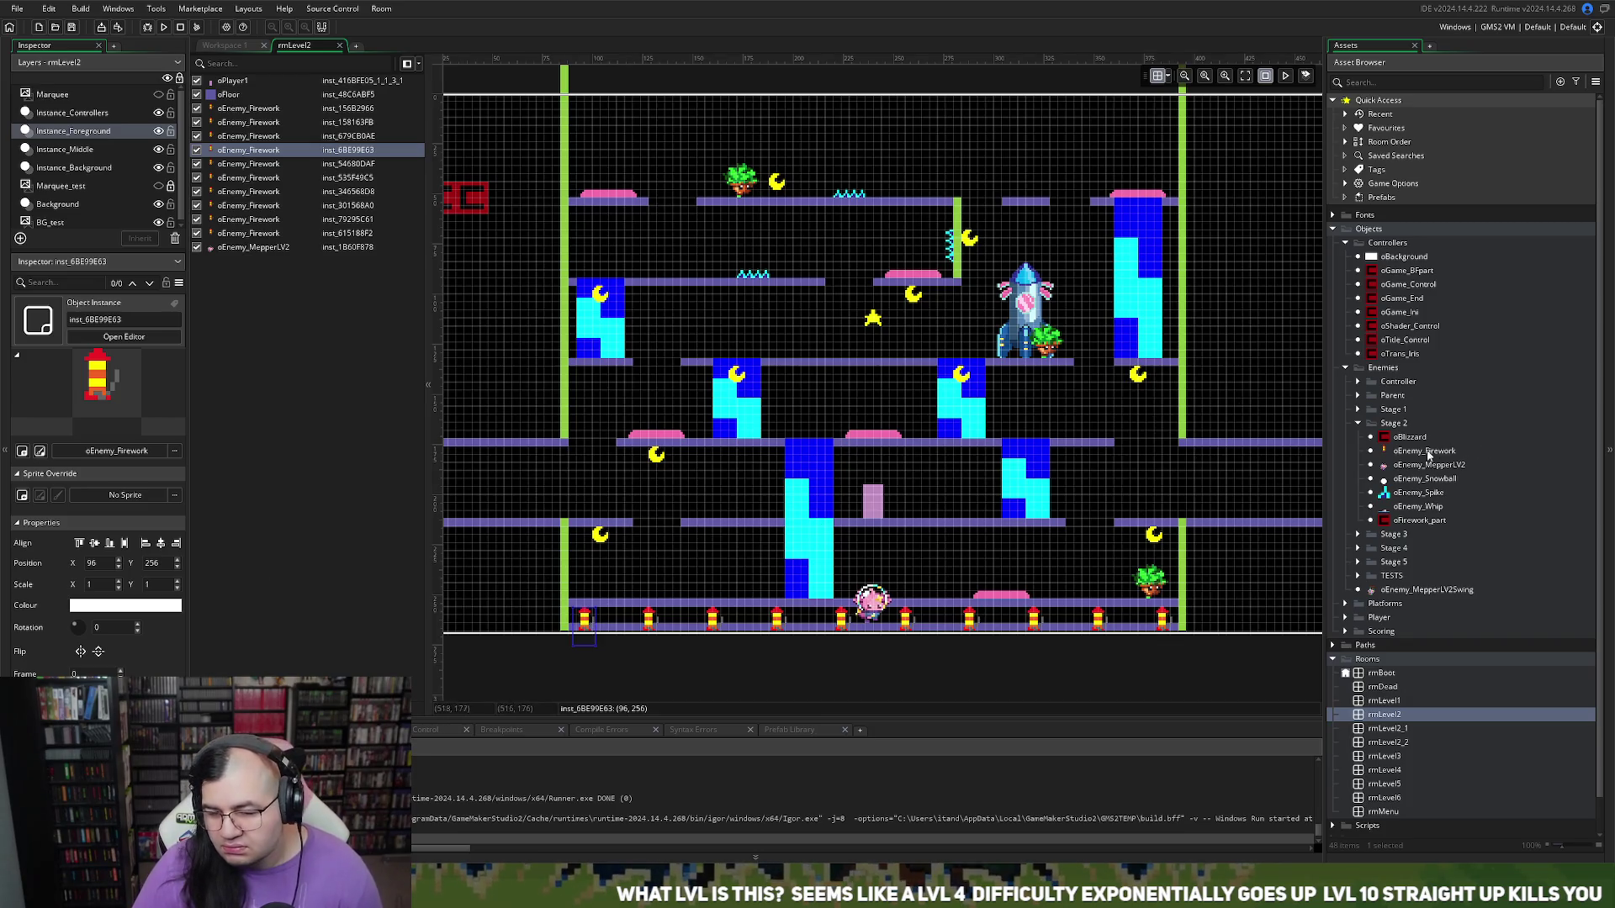
Step: Open oEnemy_Firework's Create event code with vsp_max = 3, vsp_accel = 0.1 and shake variables
double_click(1422, 452)
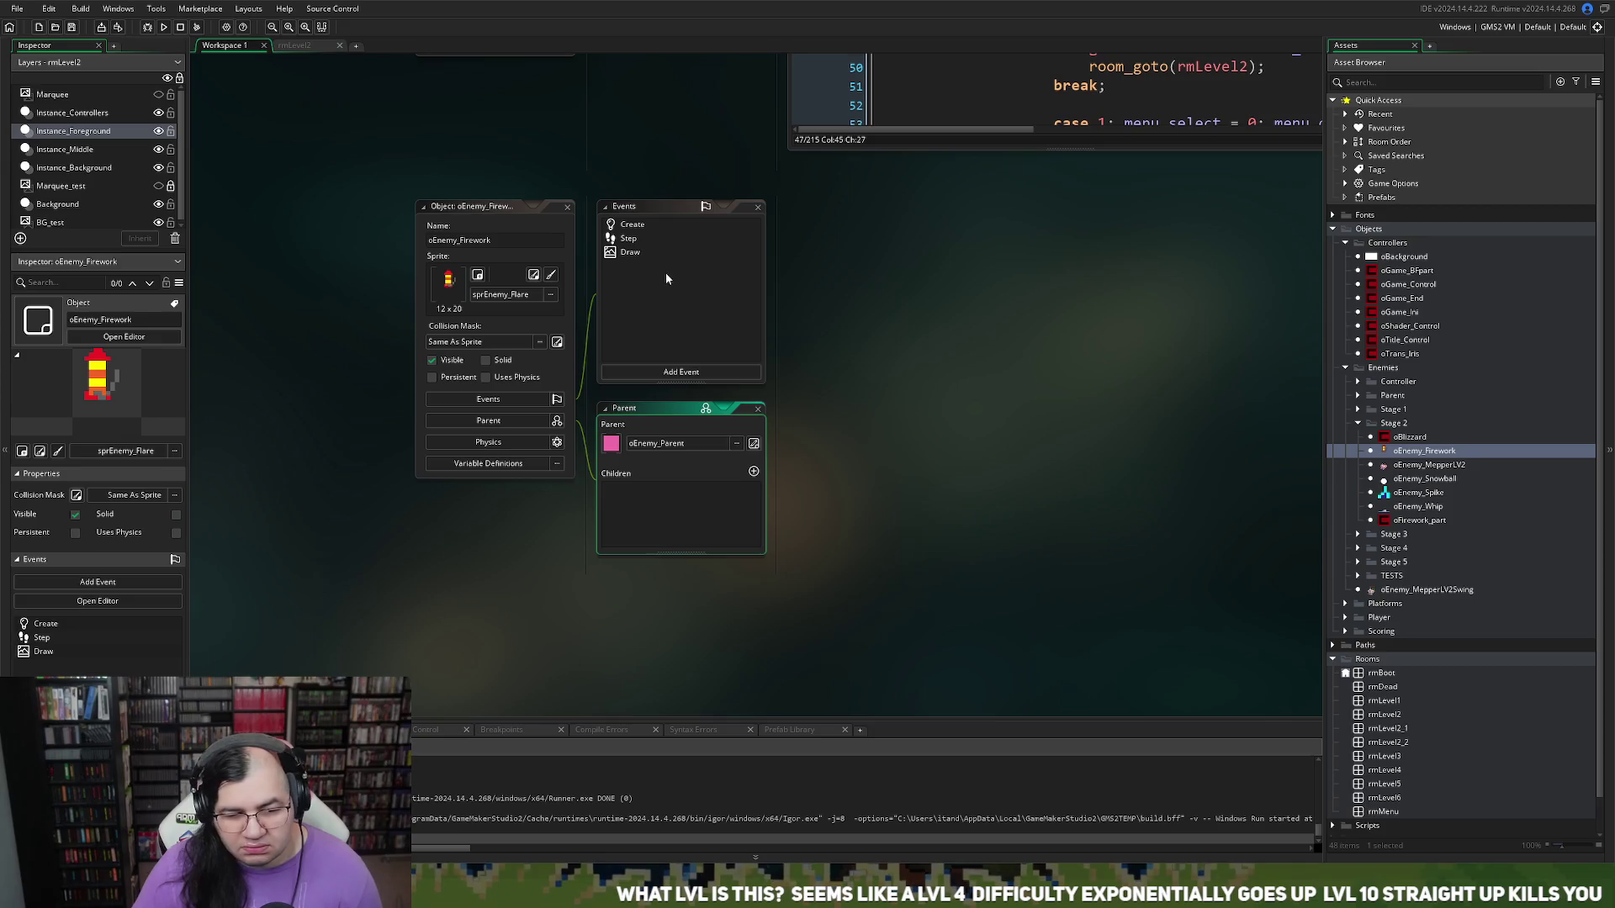
click(463, 242)
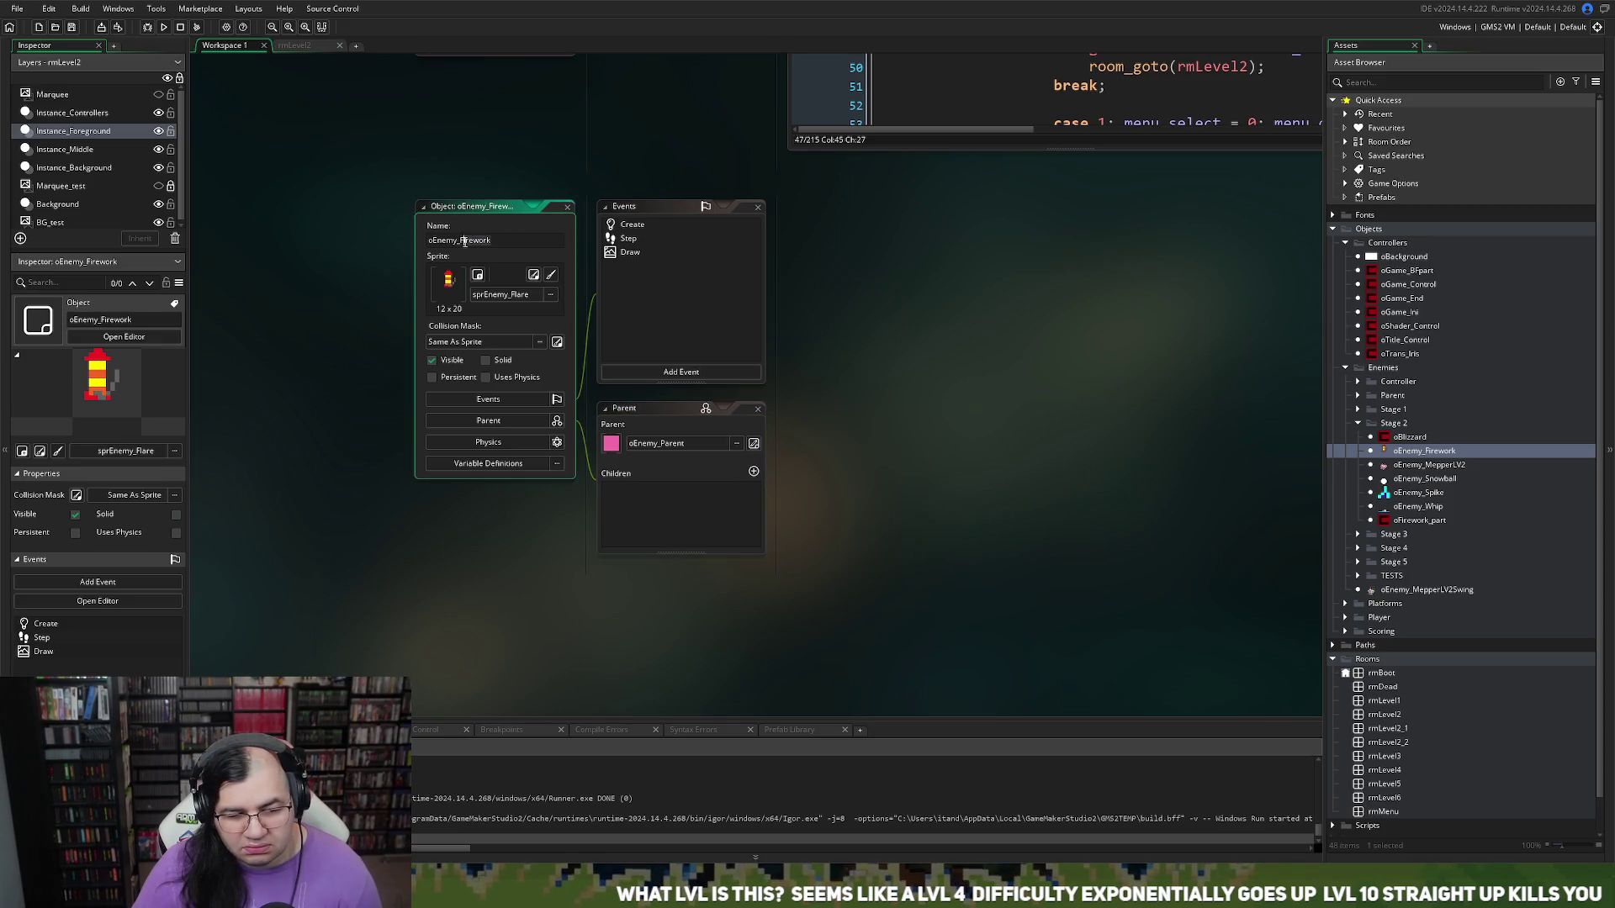
click(500, 241)
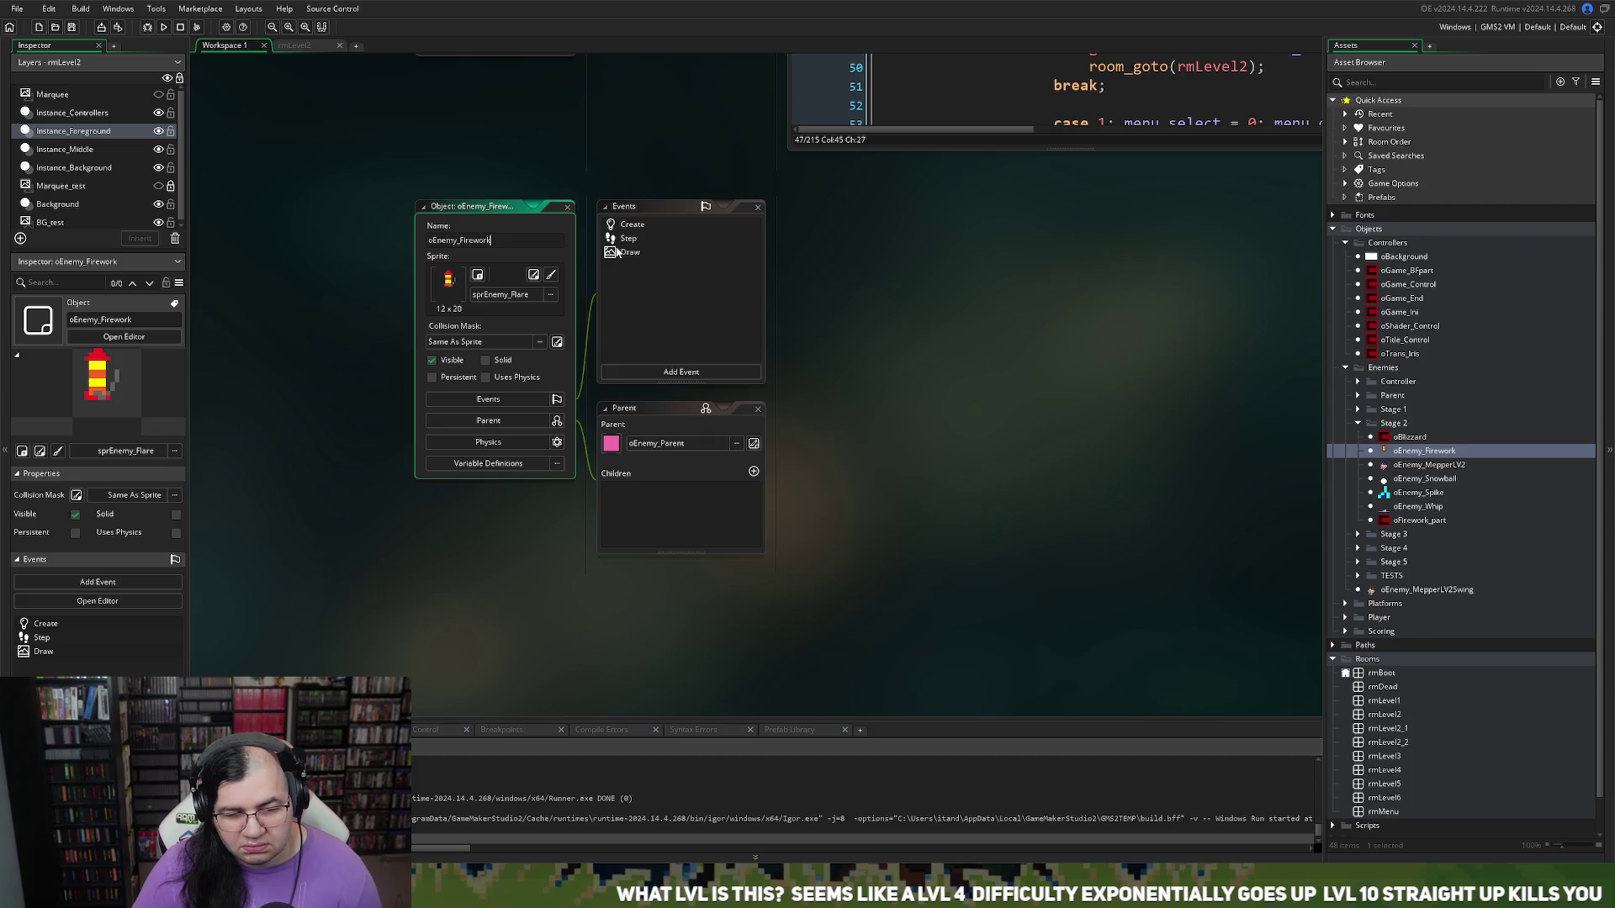
click(631, 237)
double_click(632, 227)
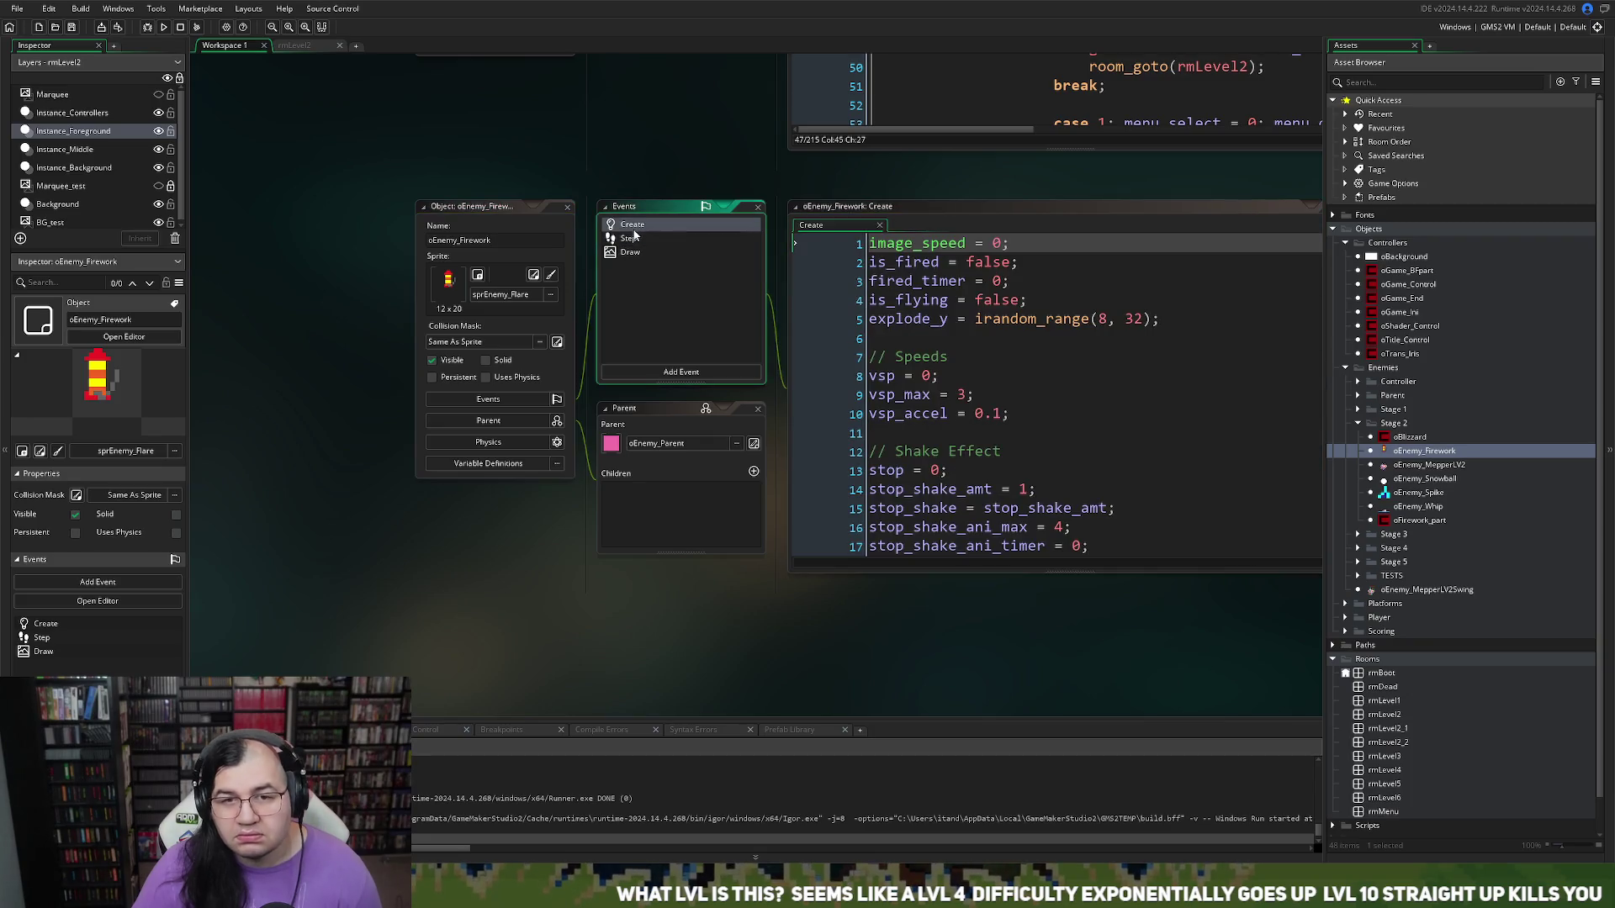
click(1045, 215)
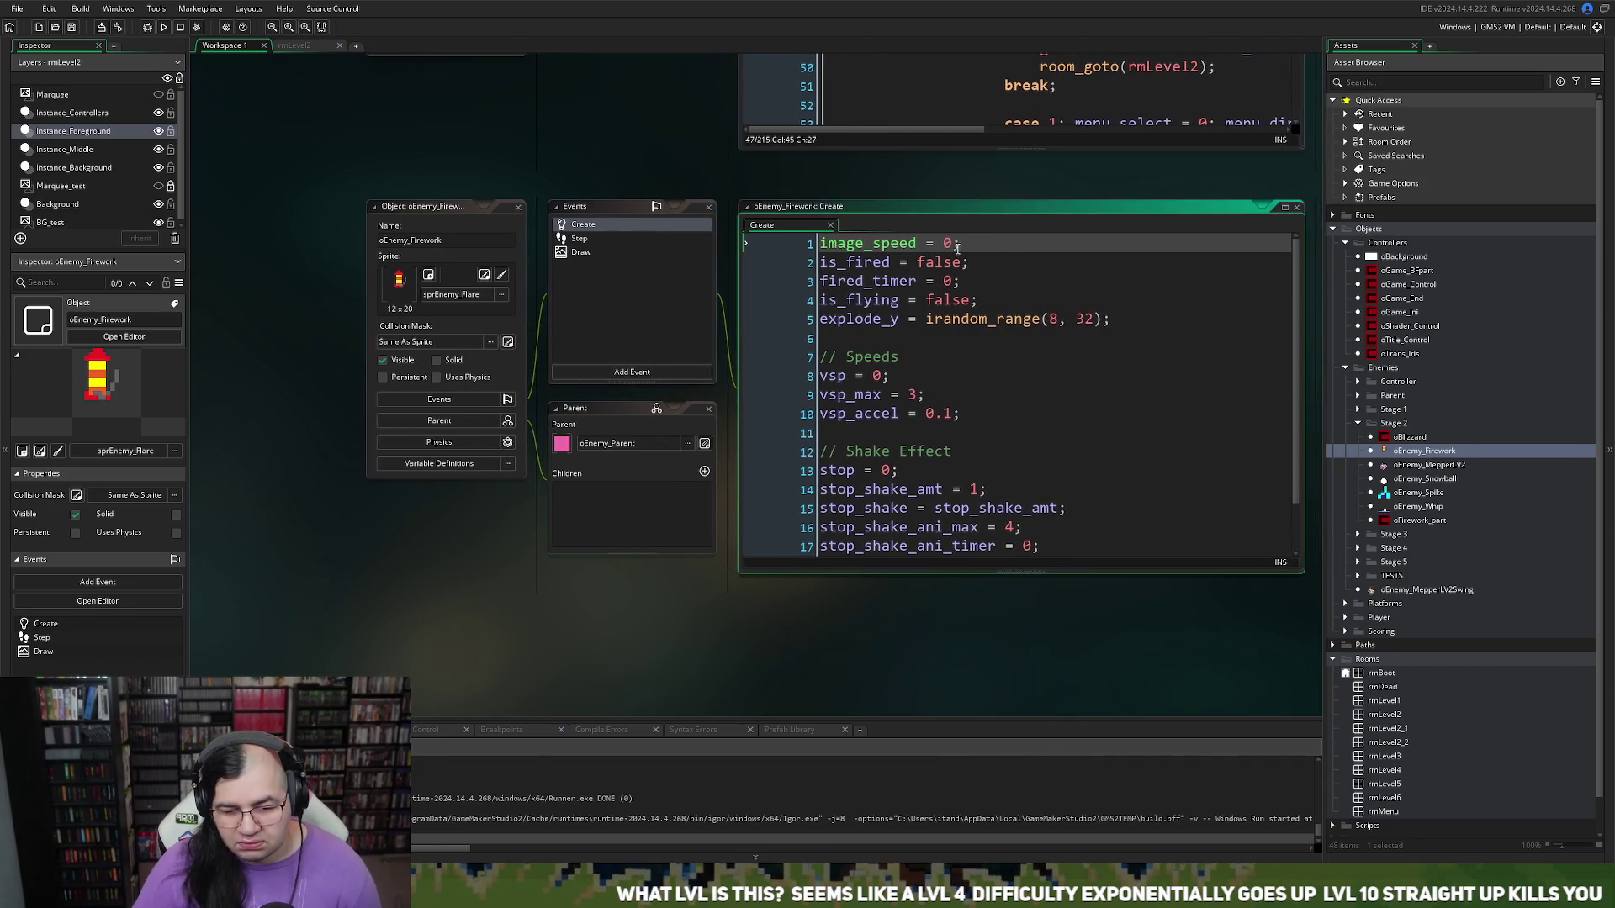
scroll(951, 355, down, 2)
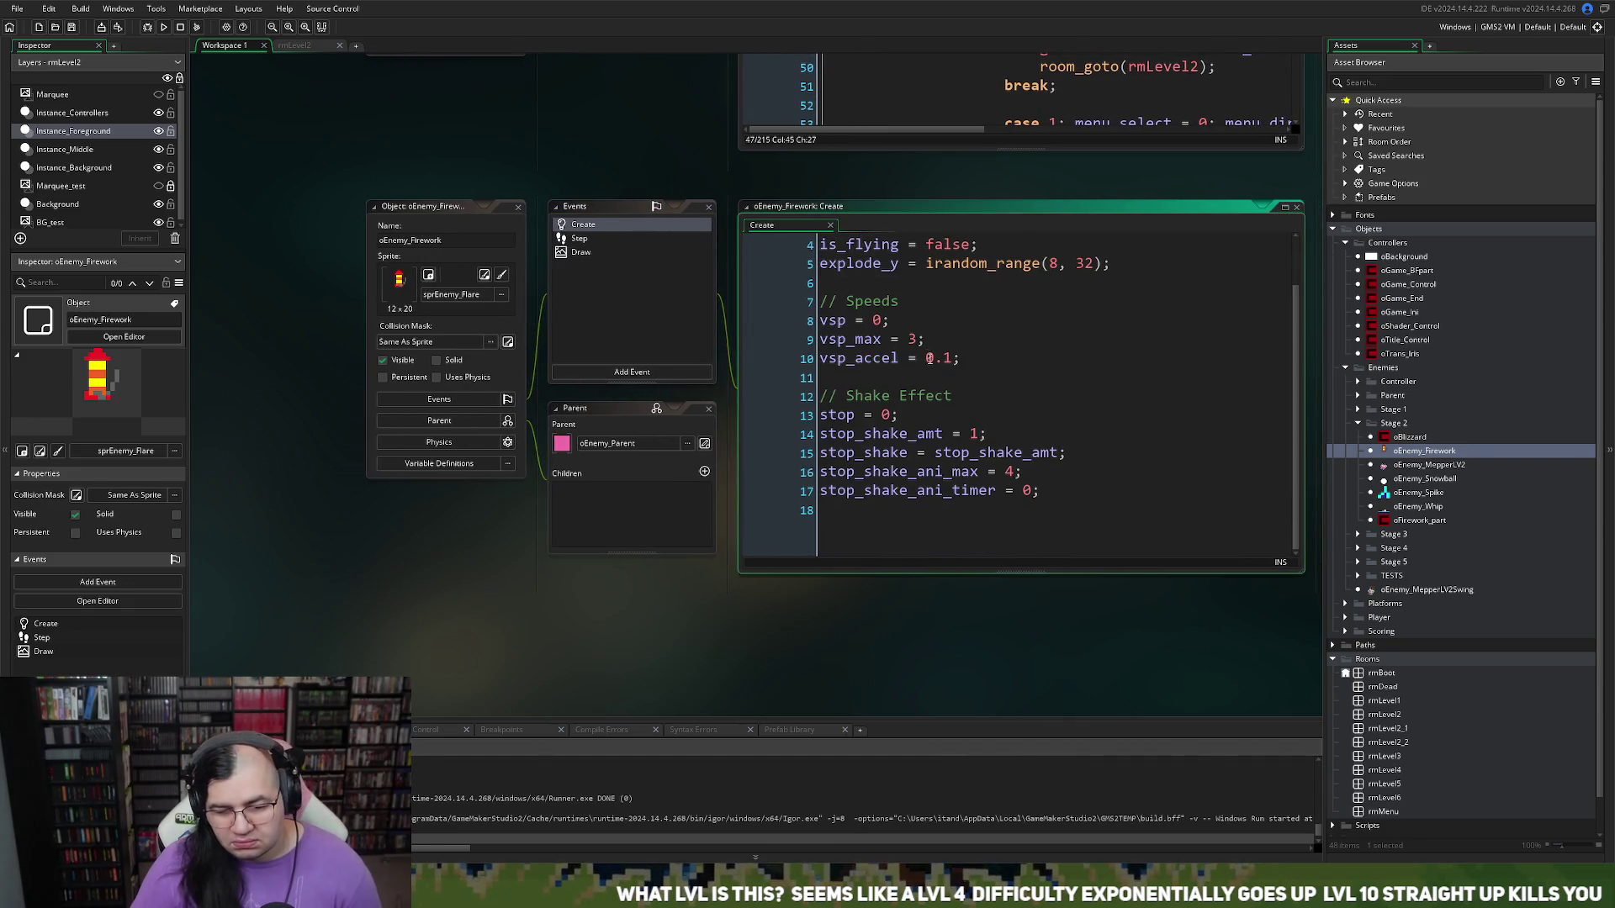
Step: Add a '// Animation' comment line above image_speed at the top of the code
scroll(942, 368, up, 2)
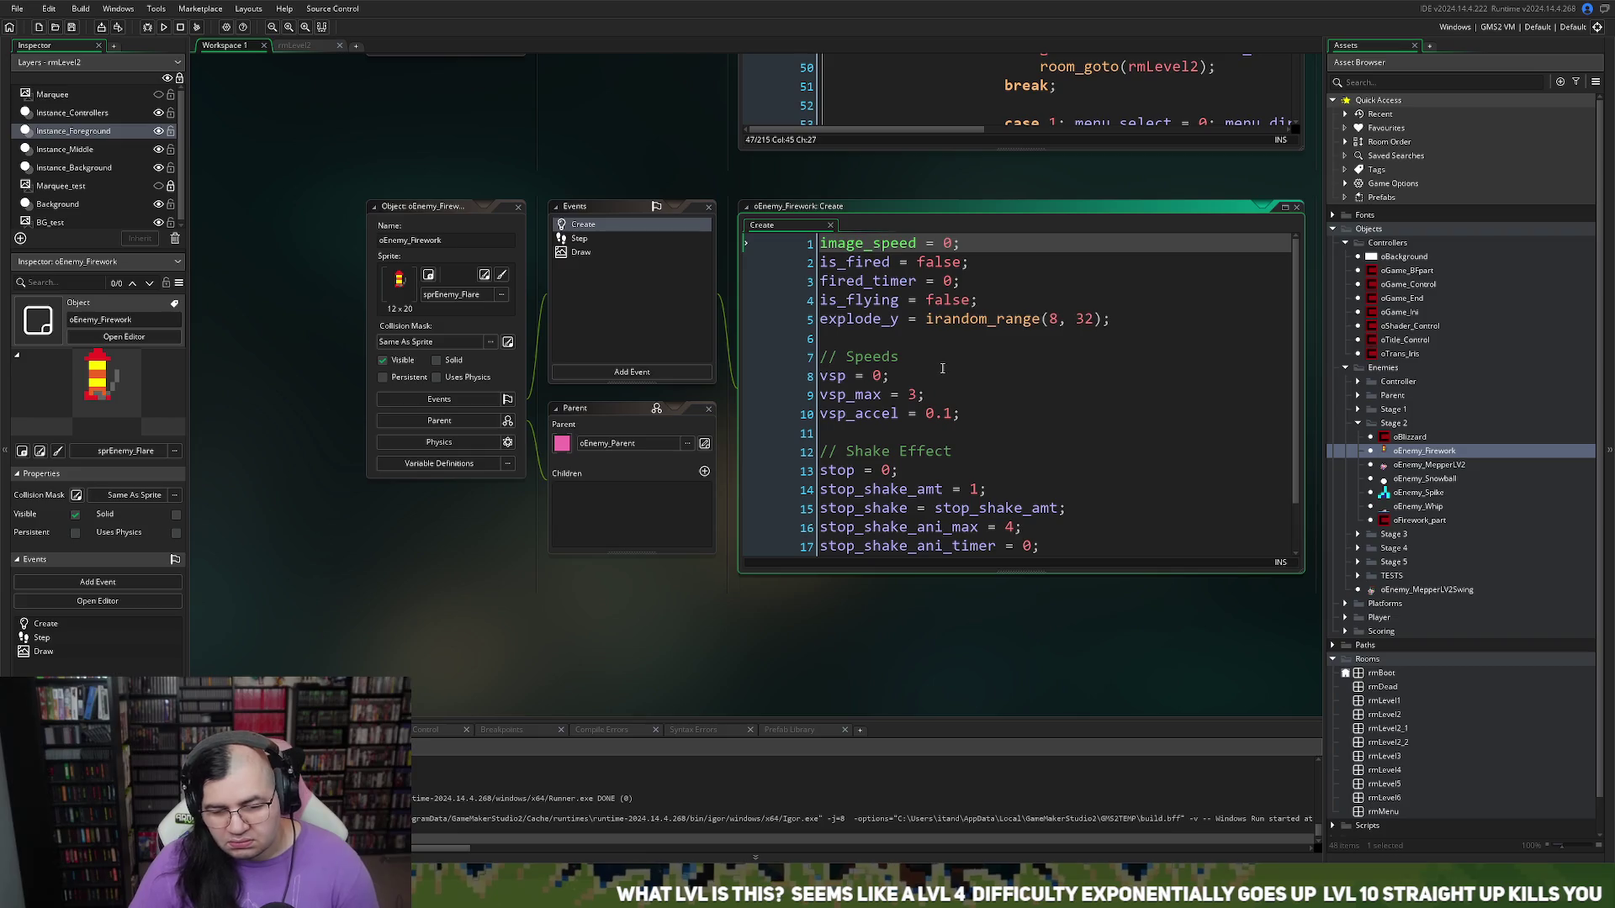
click(858, 341)
key(Return)
key(Return)
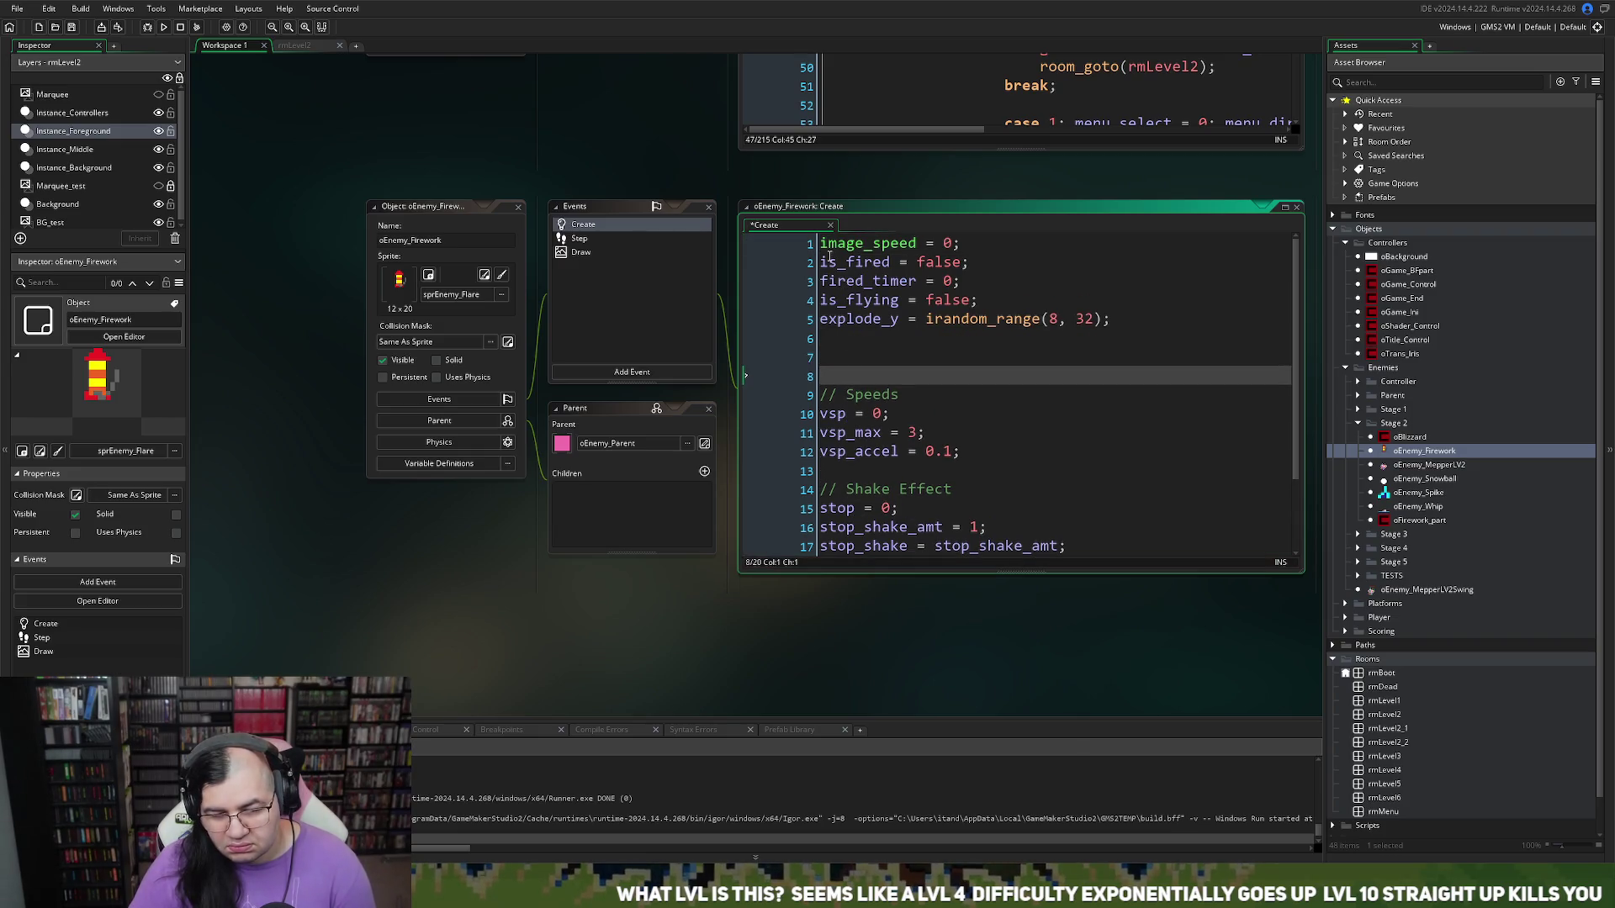
click(822, 244)
key(Return)
key(Up)
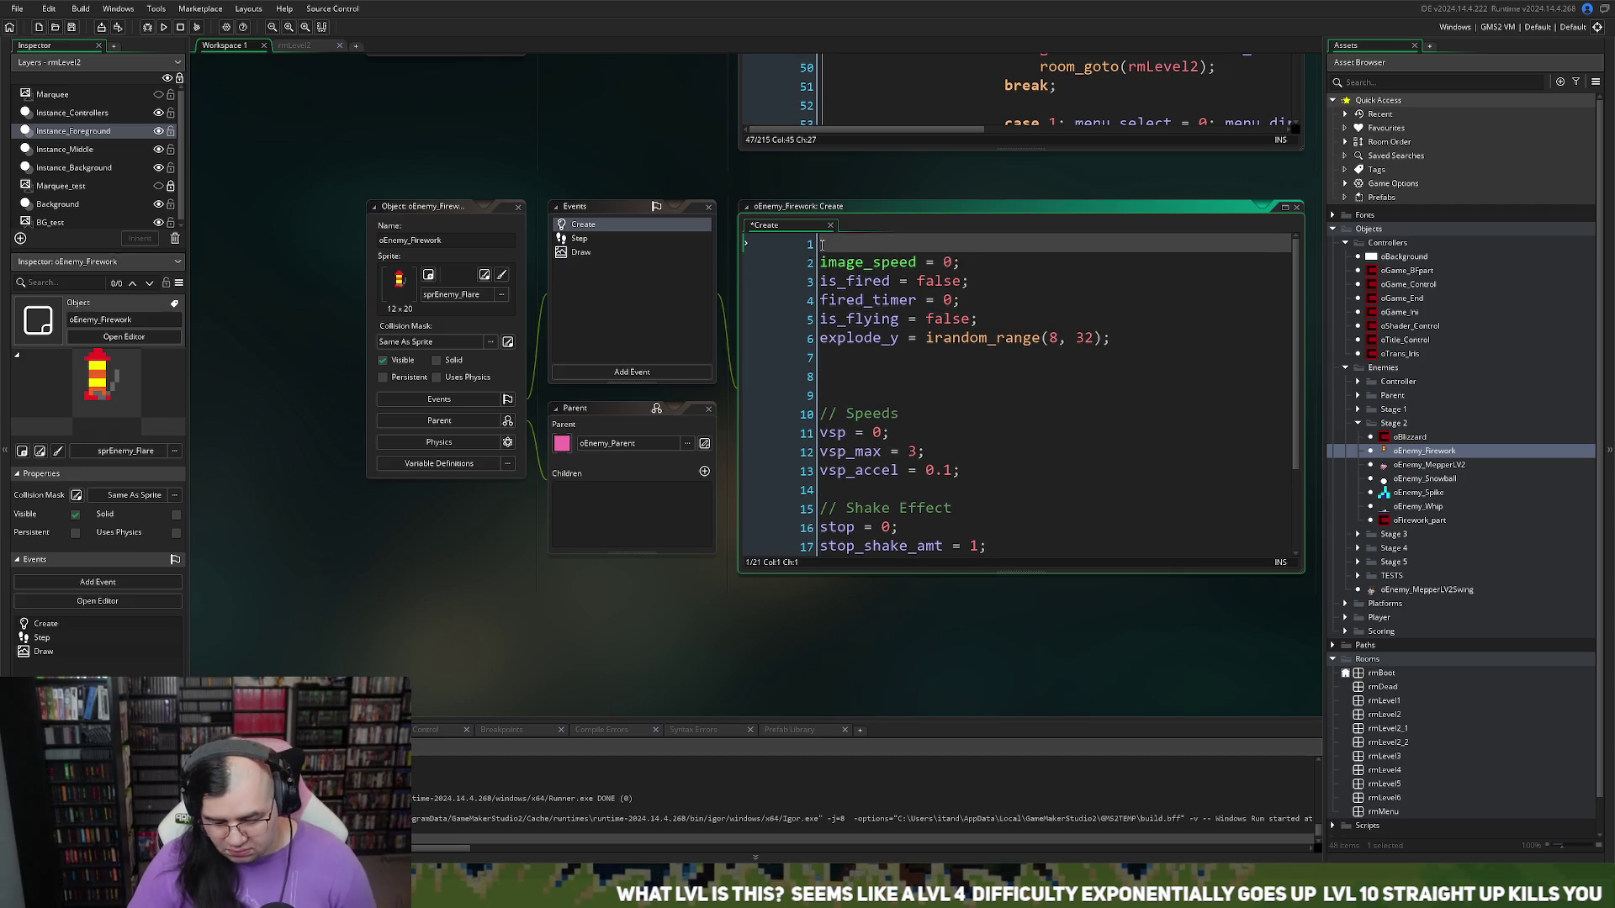
text(// Animation)
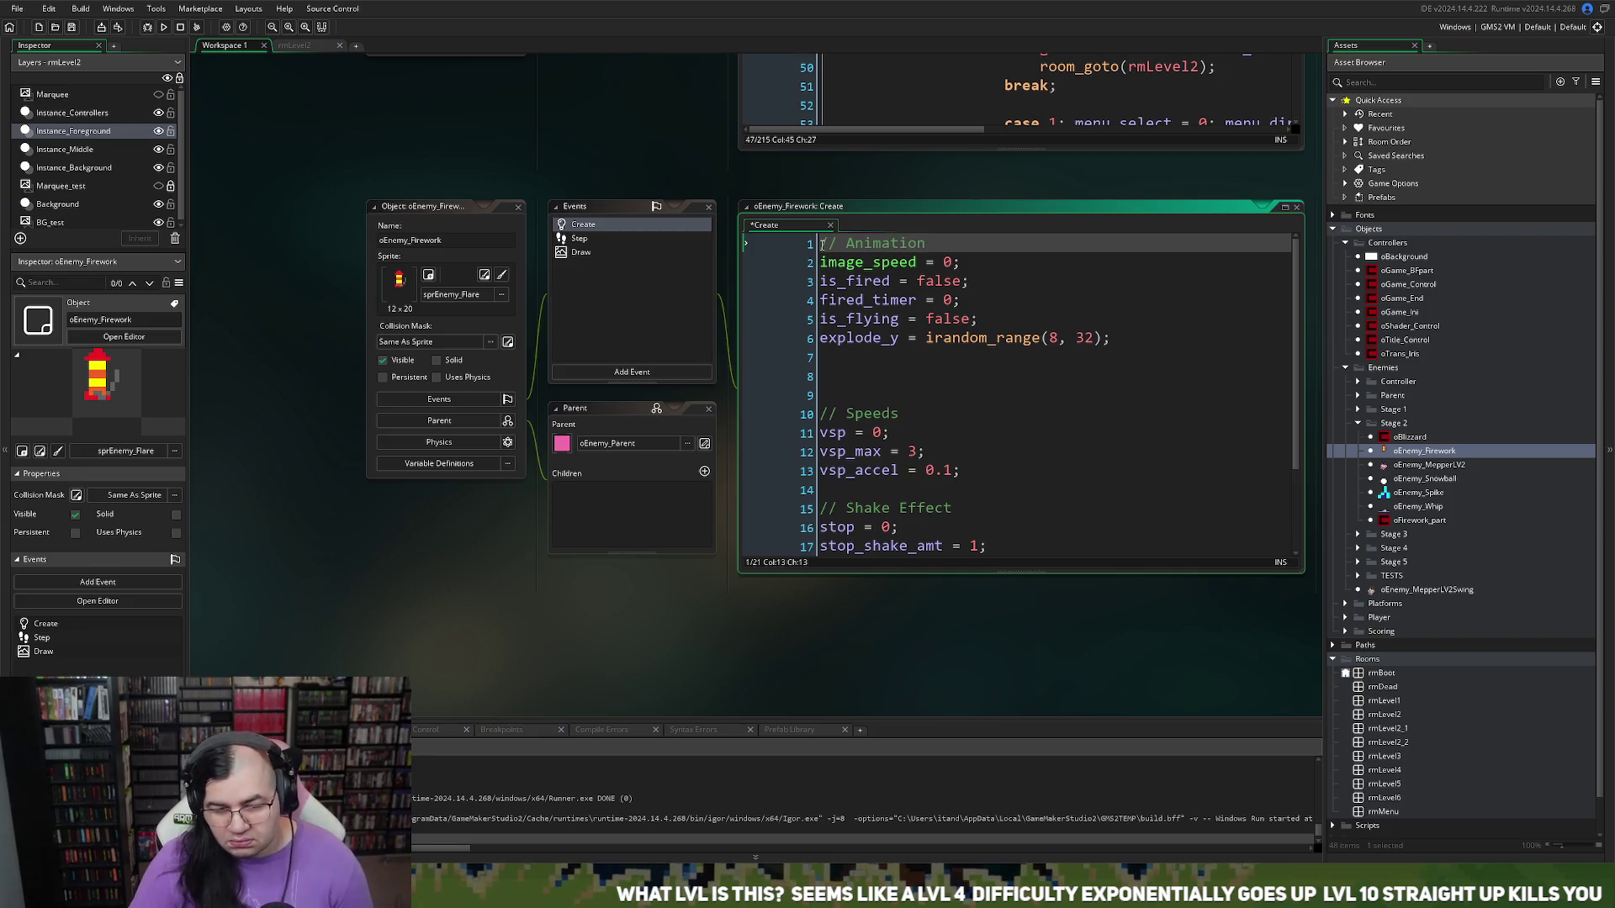
Step: Insert a '// Check for light' comment line above is_fired
click(820, 305)
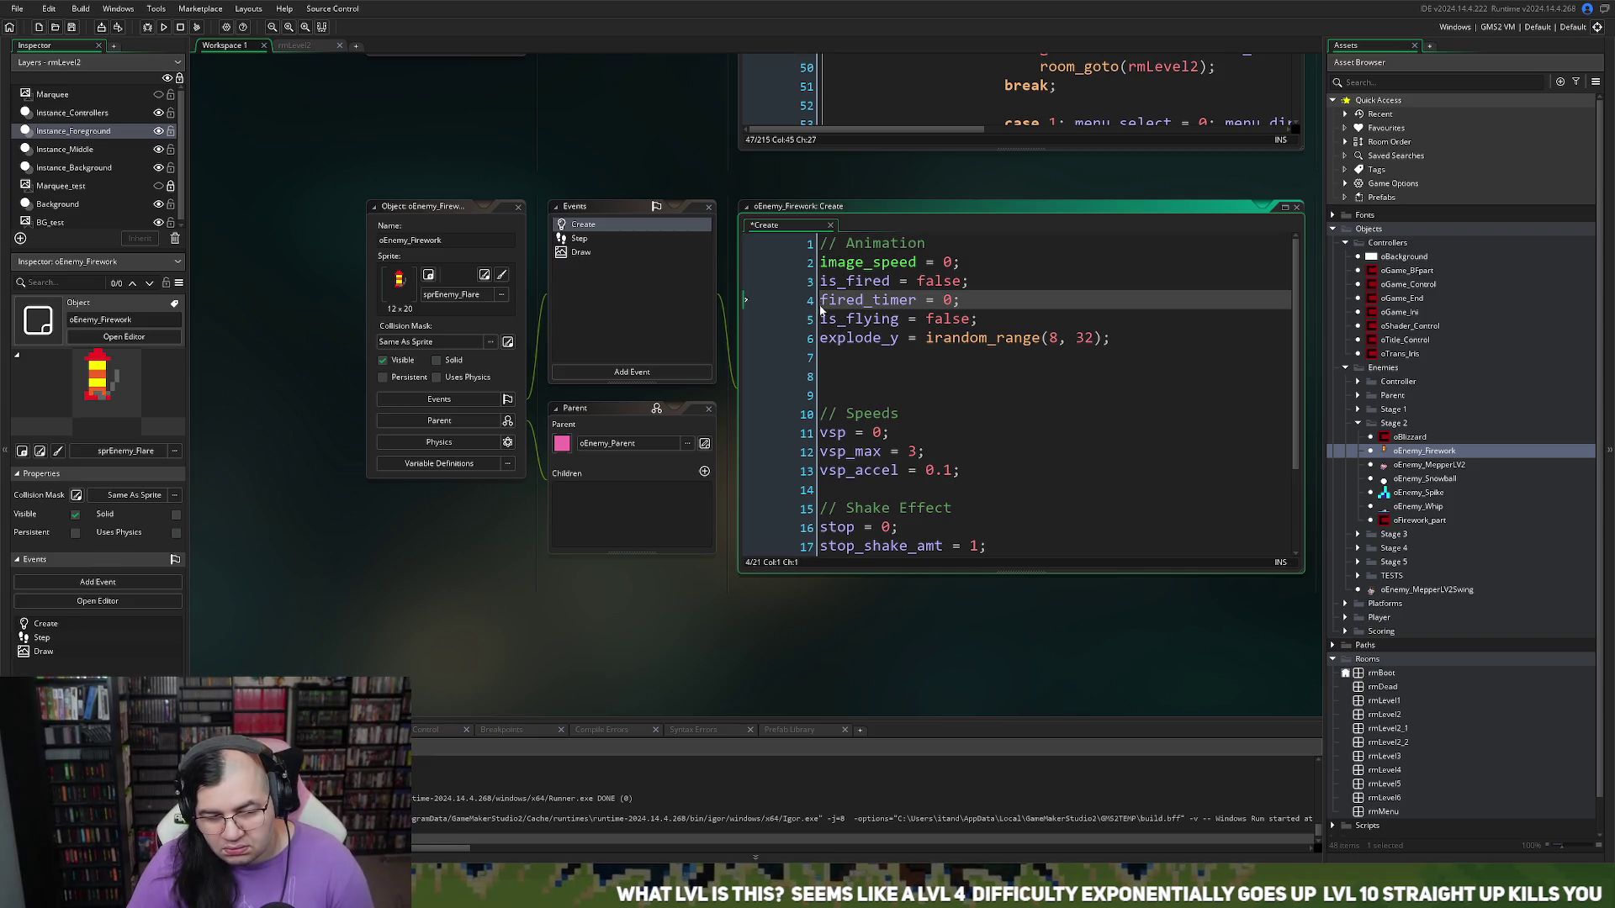
click(818, 284)
key(Return)
key(Return)
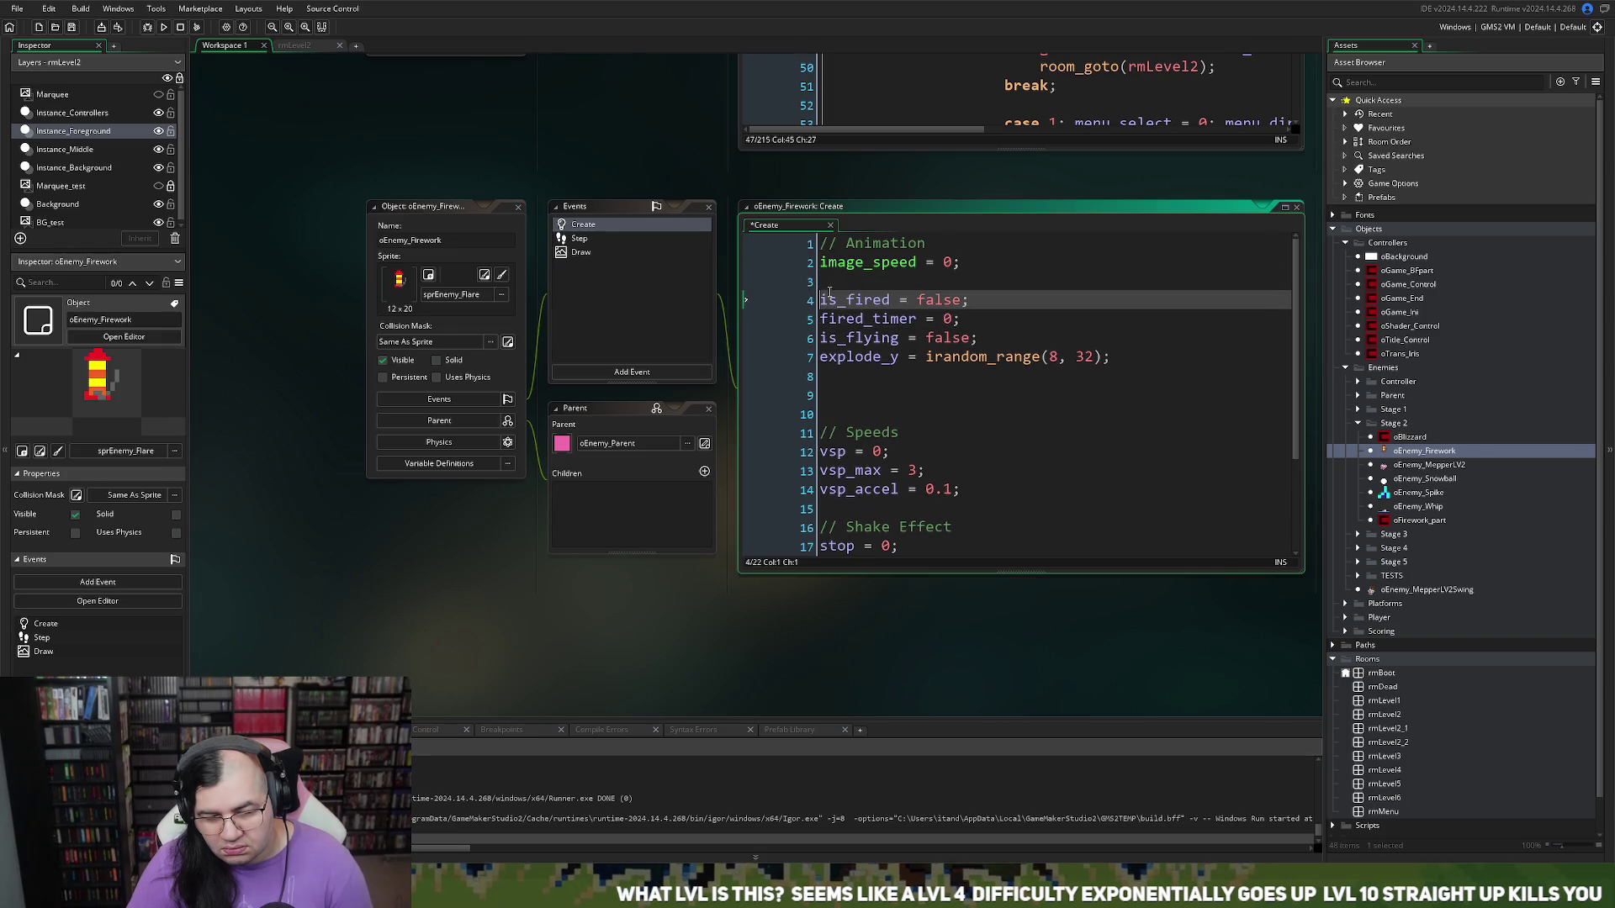
click(839, 299)
text(/)
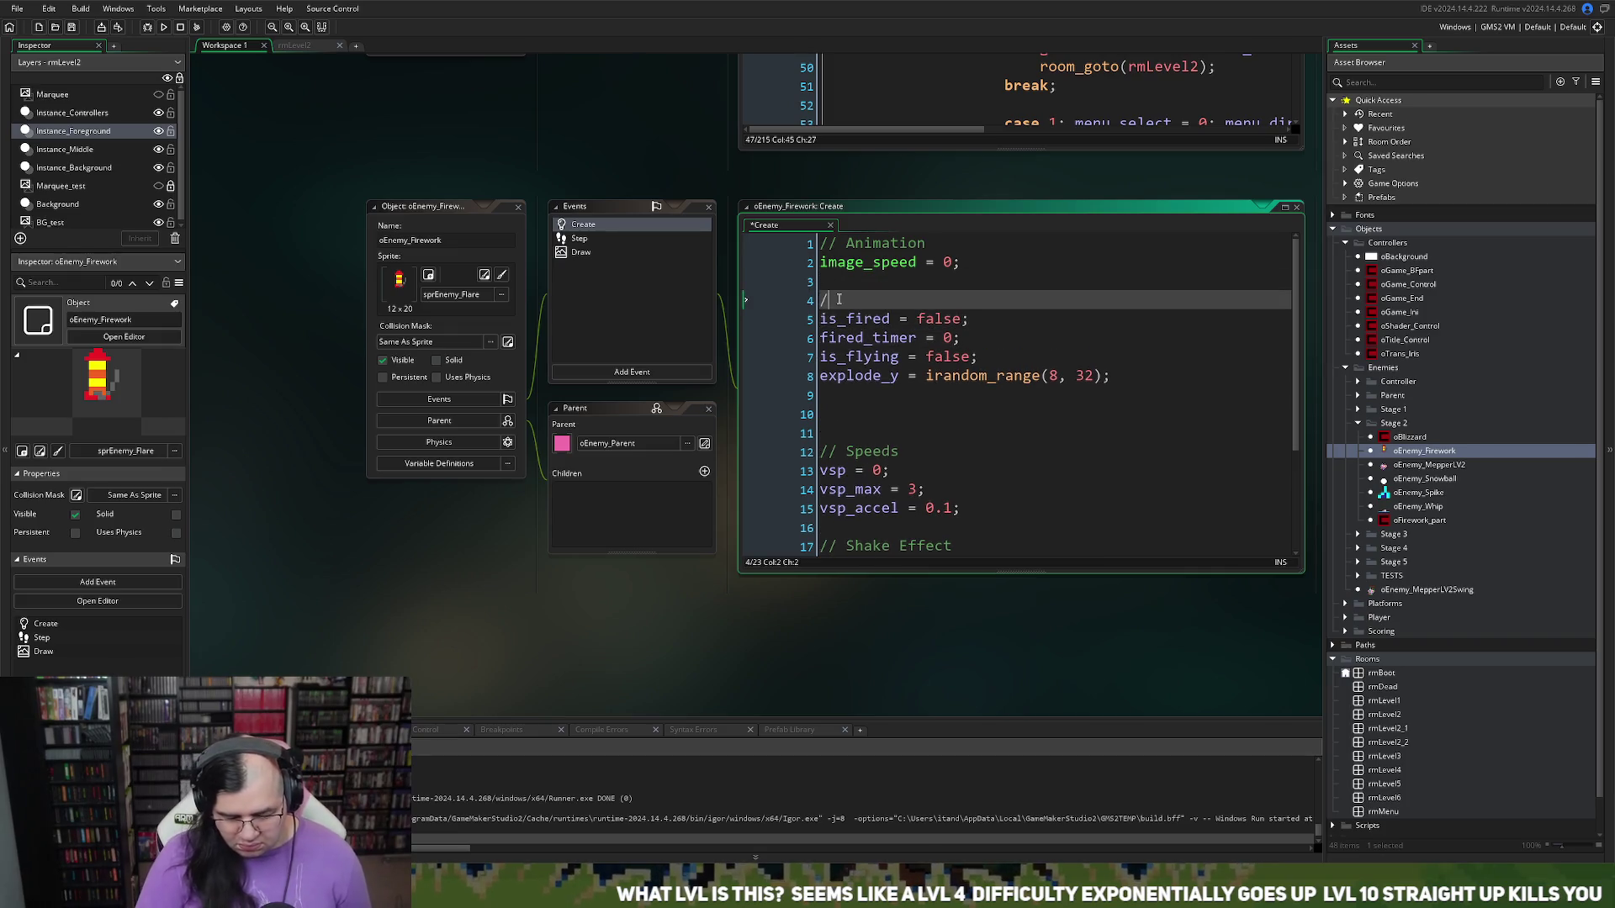
text(/ Check for light)
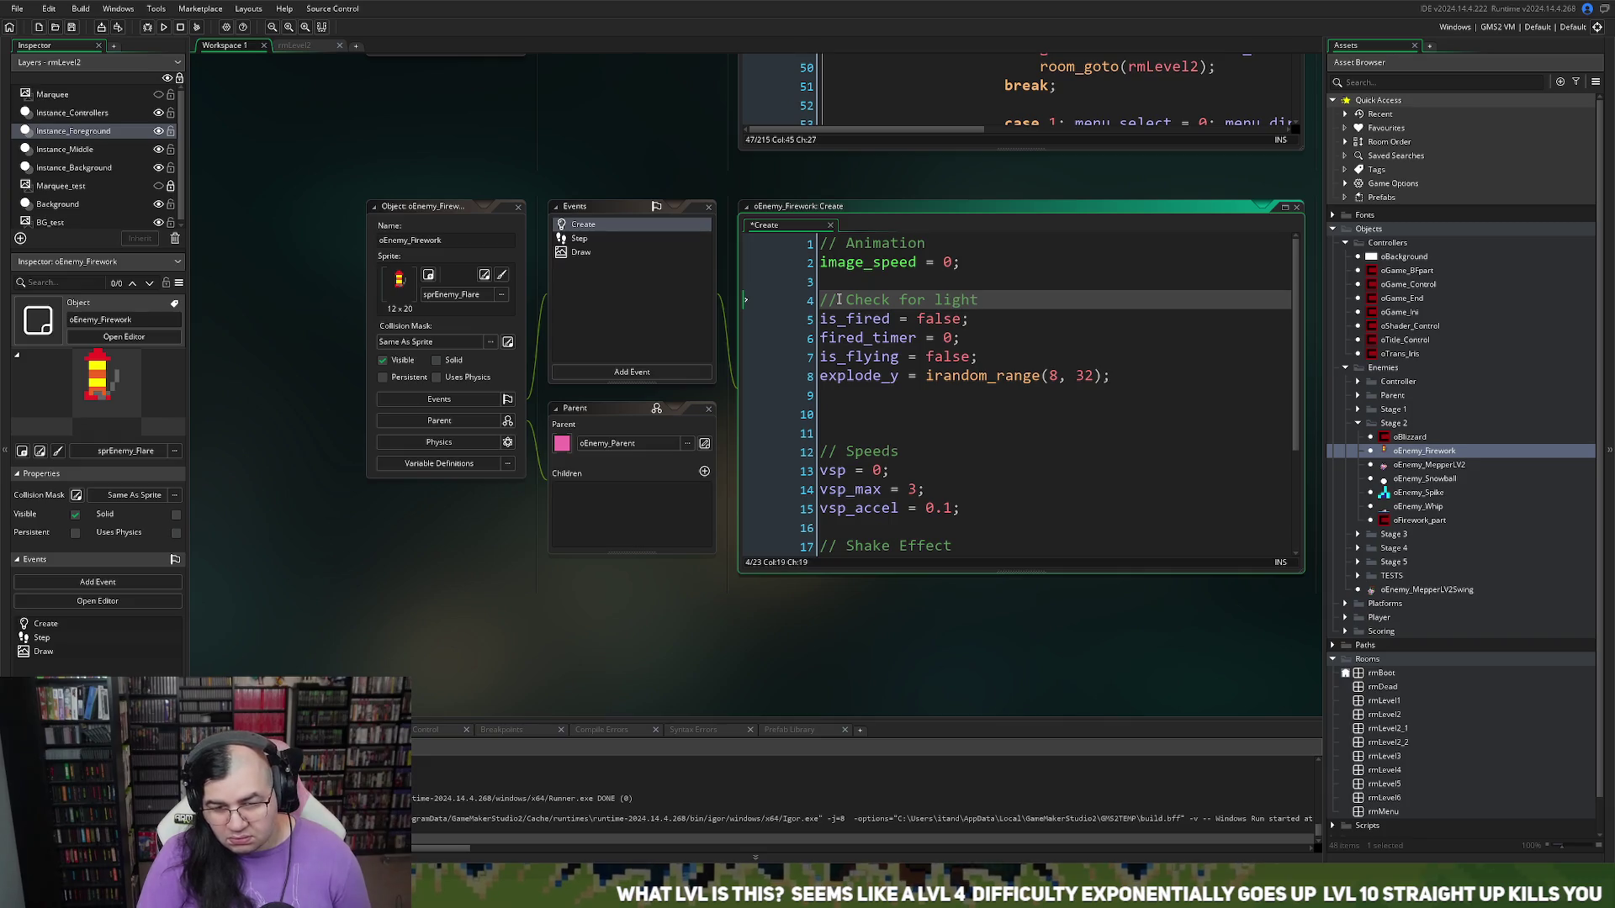
Step: Add a '//Destroy self based on difficulty' comment on line 10 after explode_y
click(839, 395)
click(839, 416)
text(//)
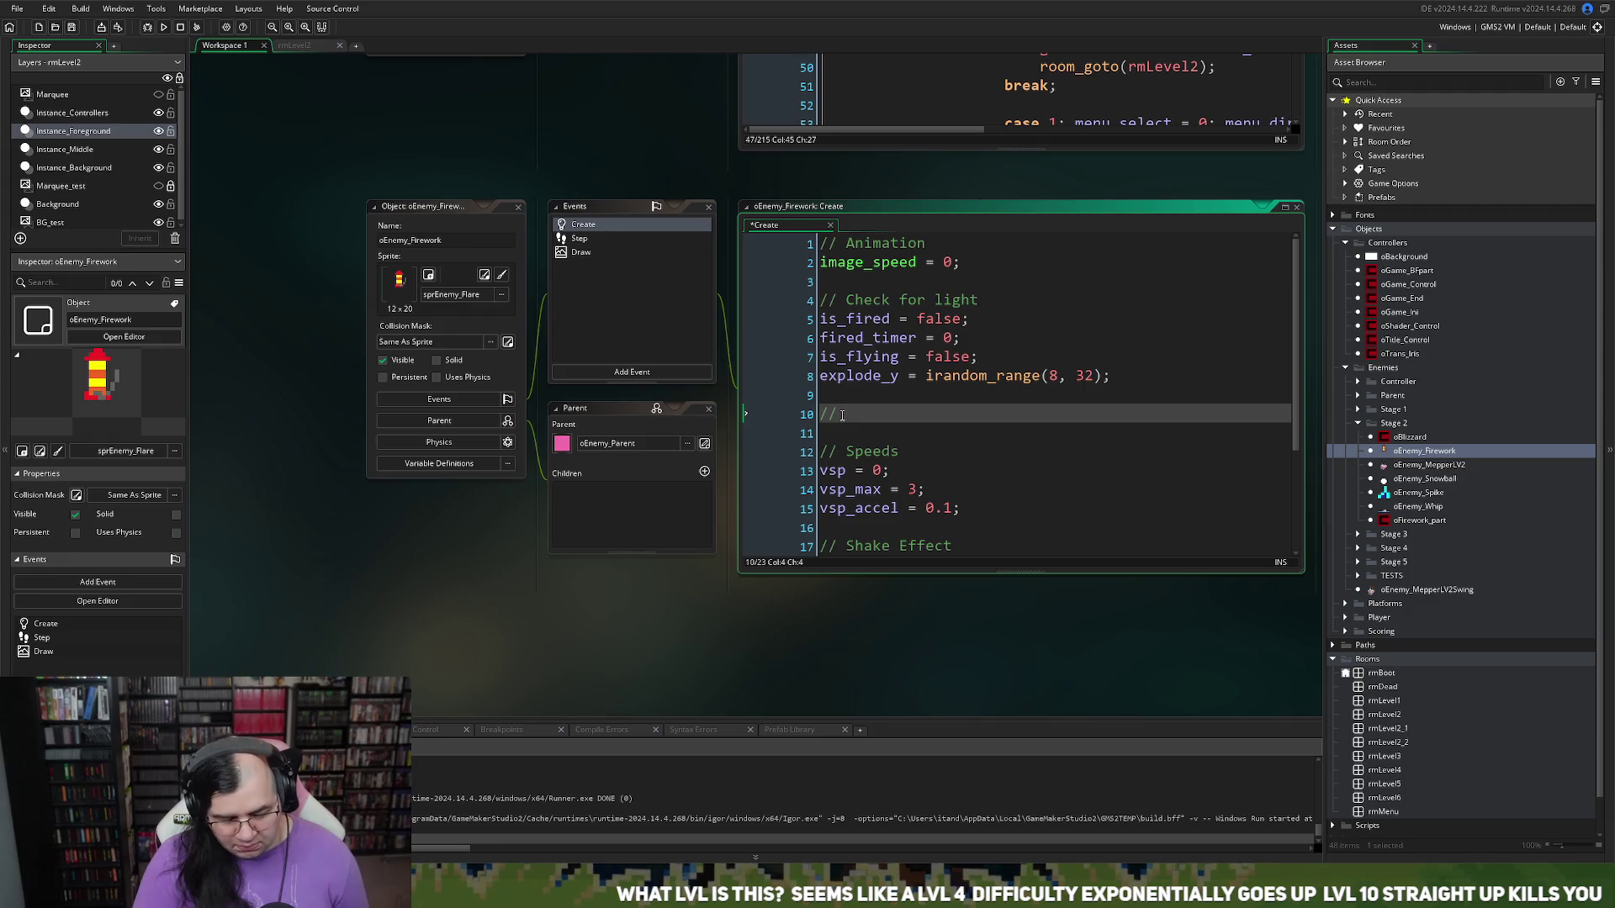
text(Destroy self based )
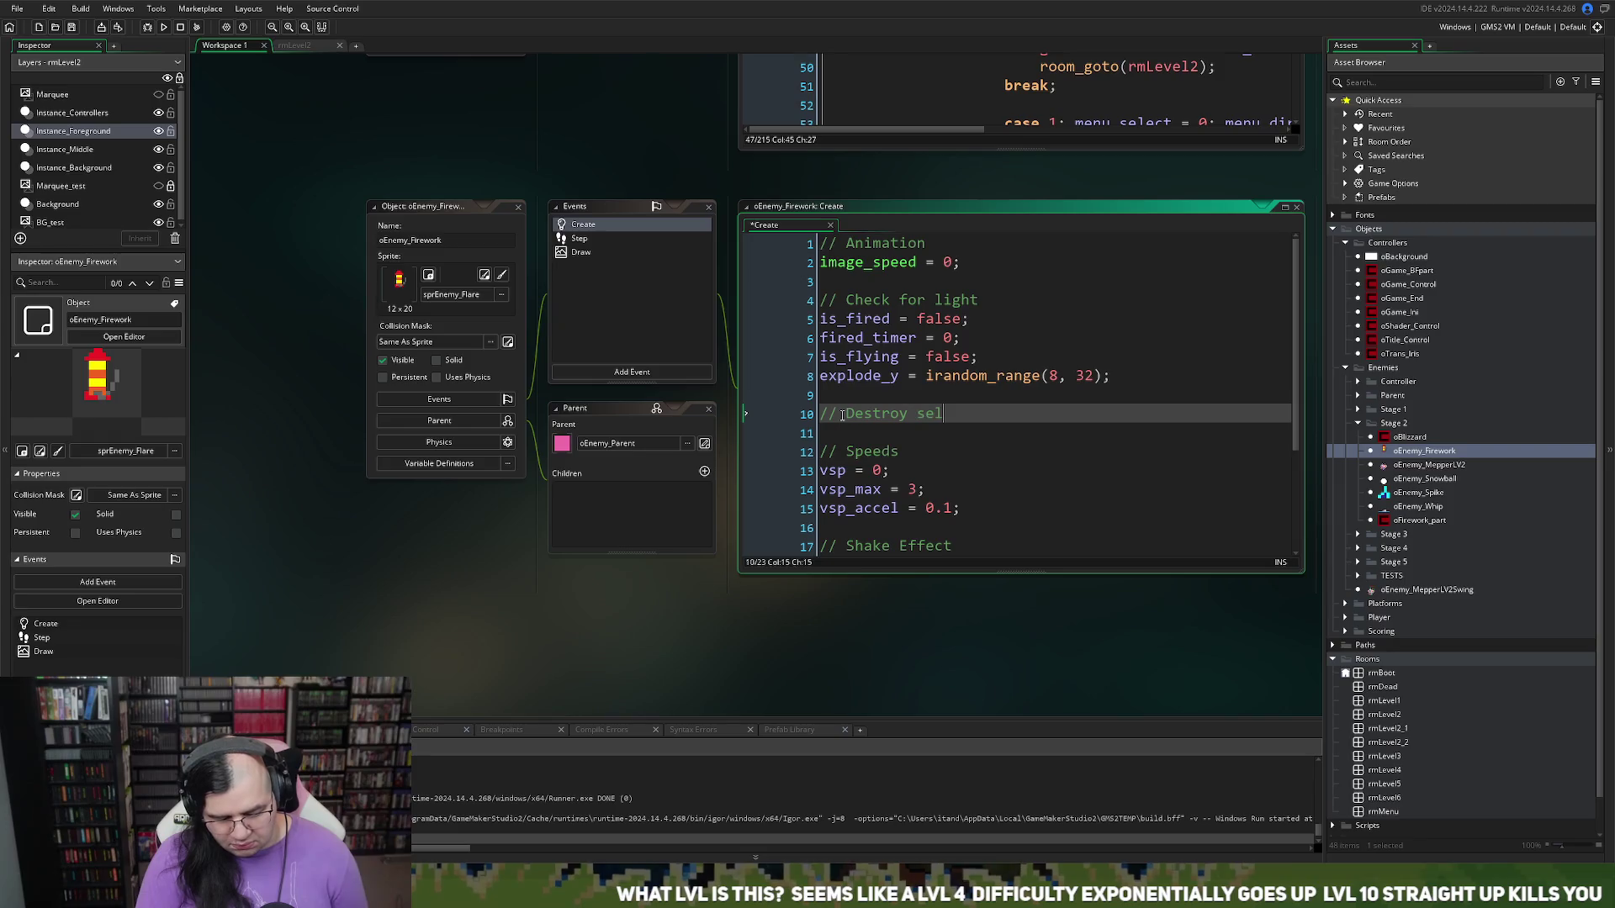
text(on )
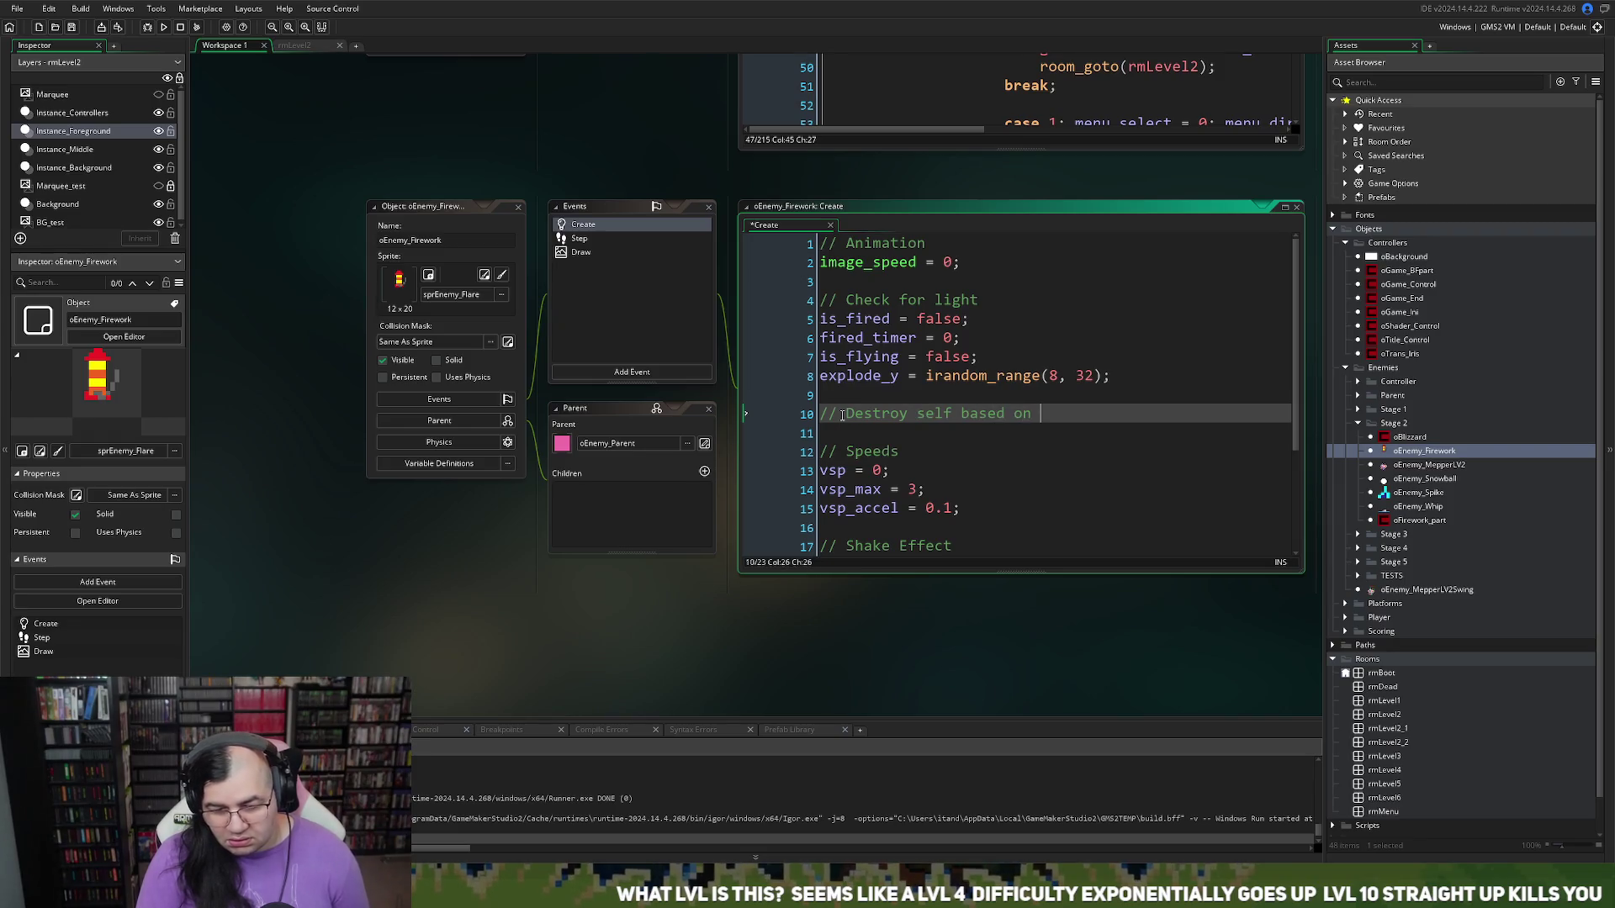
text(difficulty)
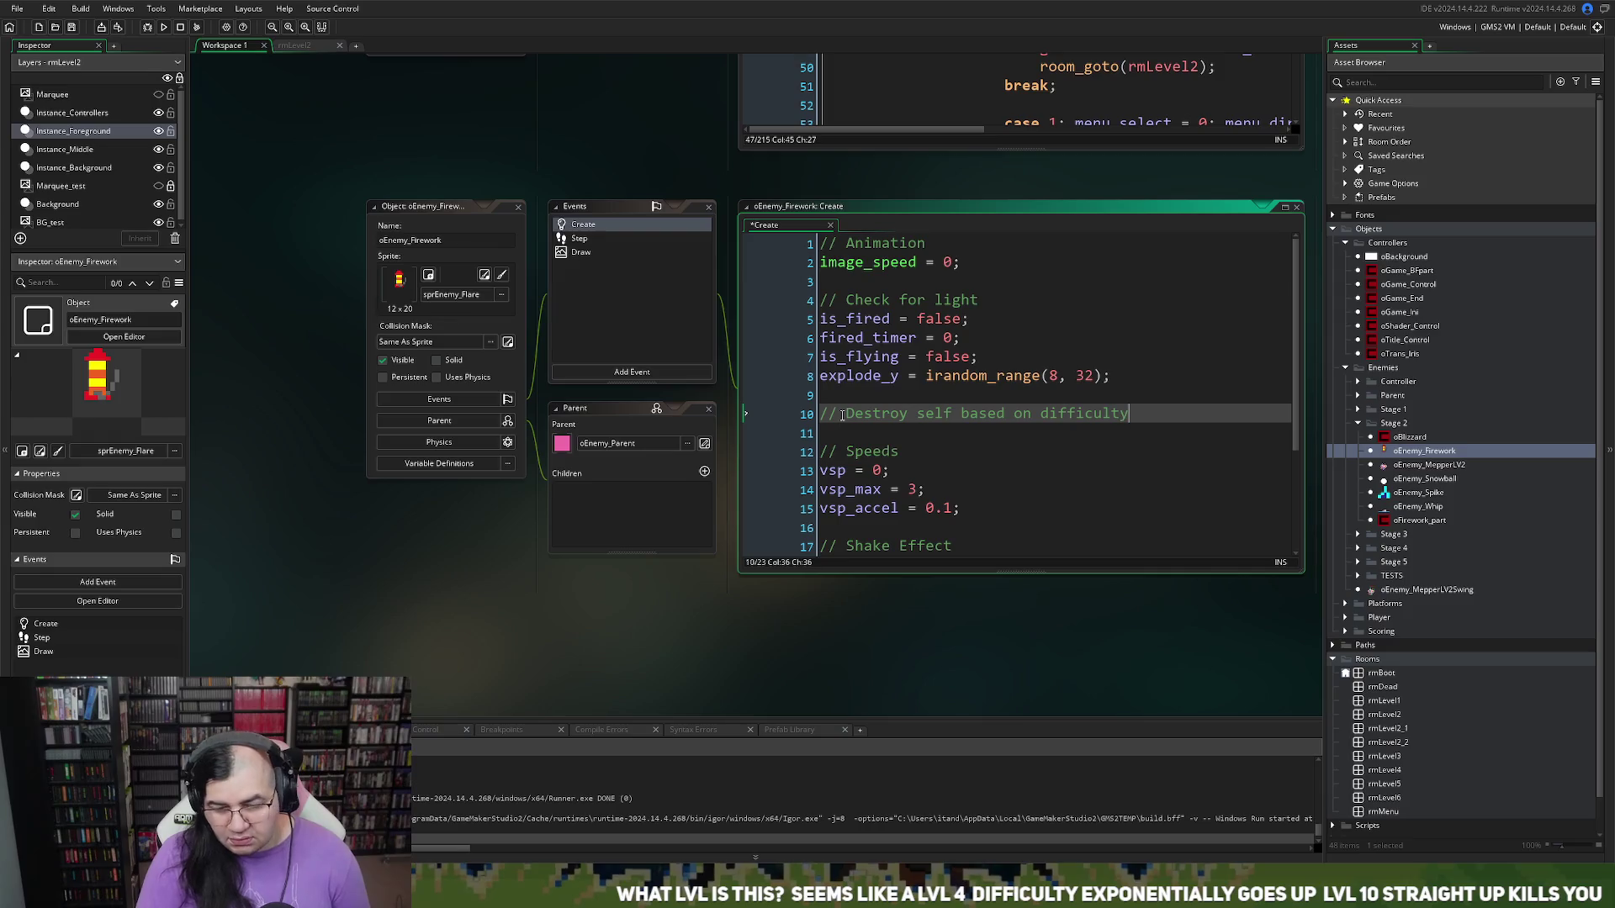
key(Return)
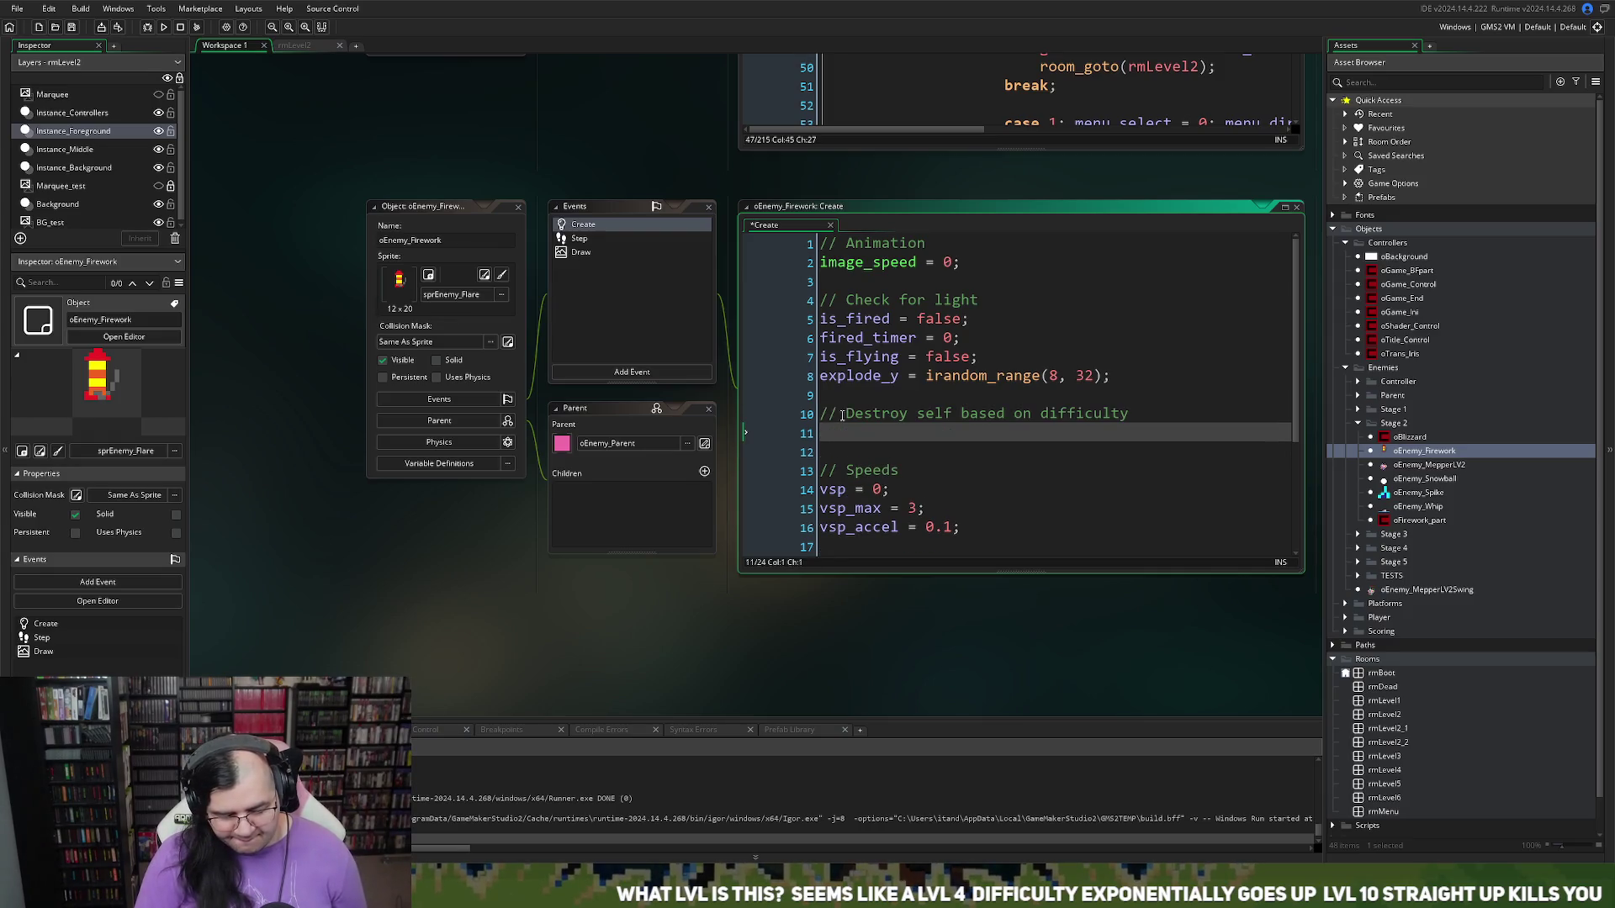
Step: Write an empty if (global.difflevel == 0) { } block on line 11 with an indented inner line
text(i)
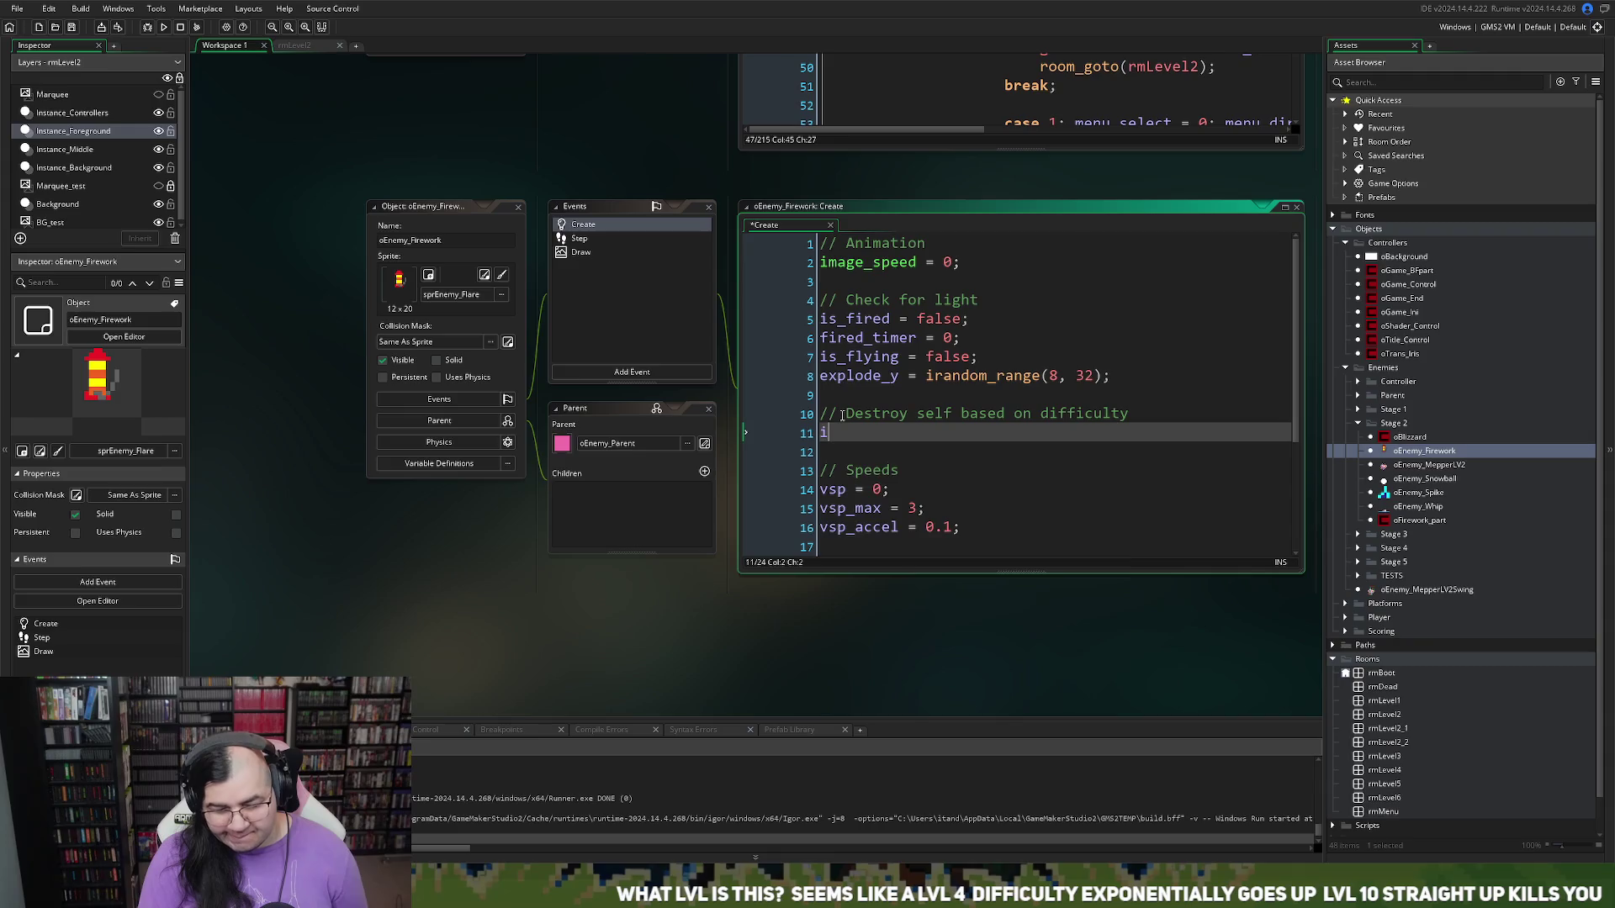
text(f ()
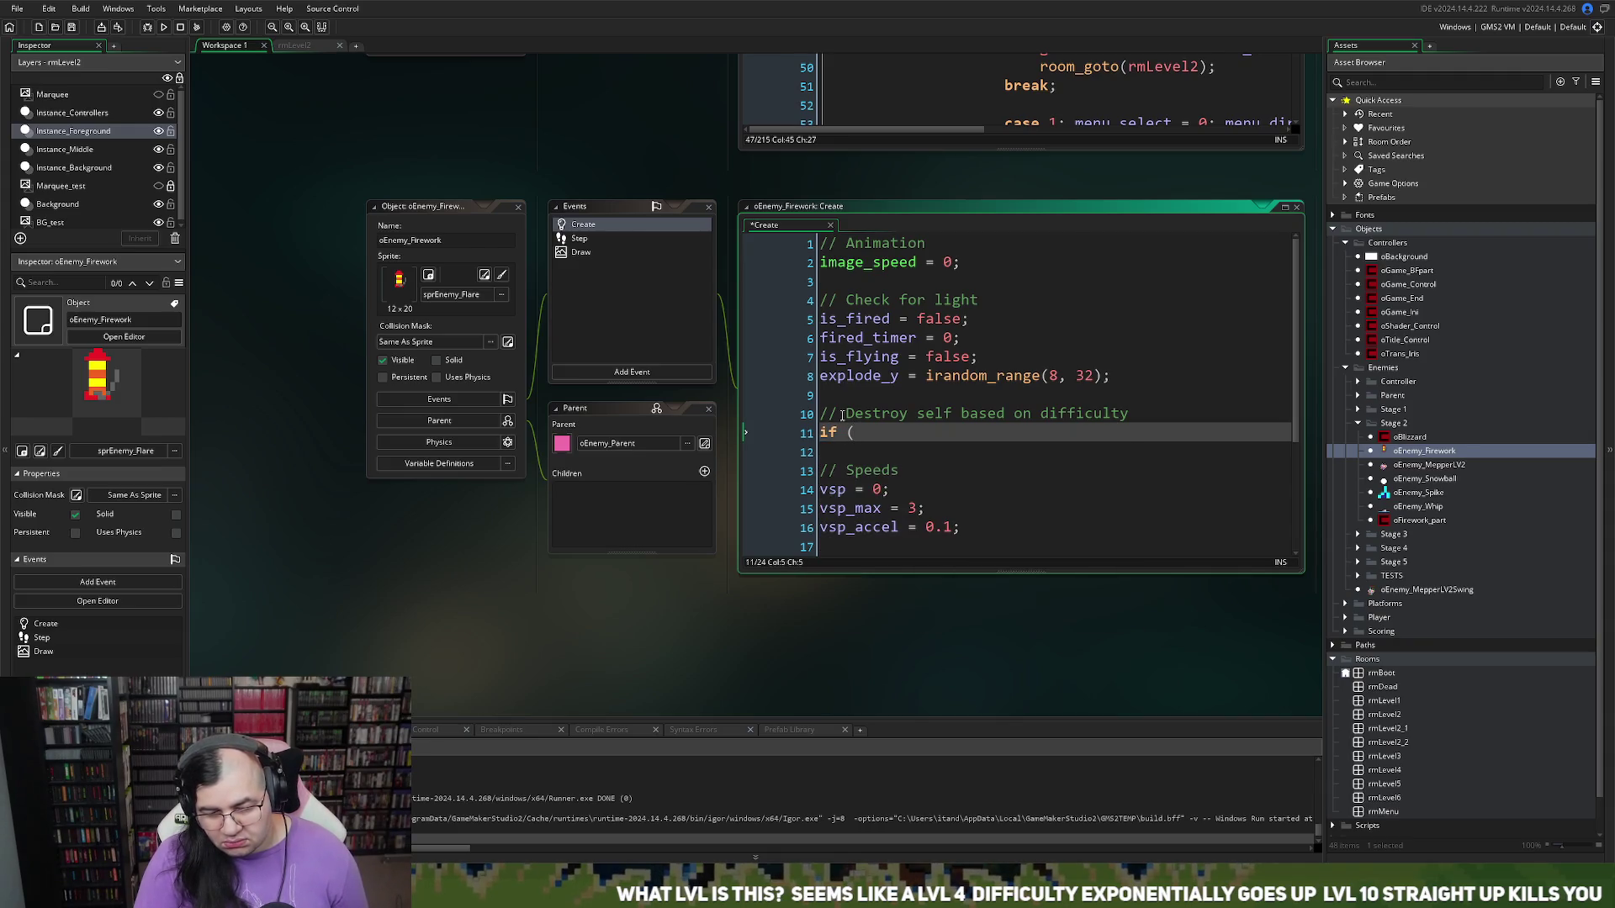
text(g)
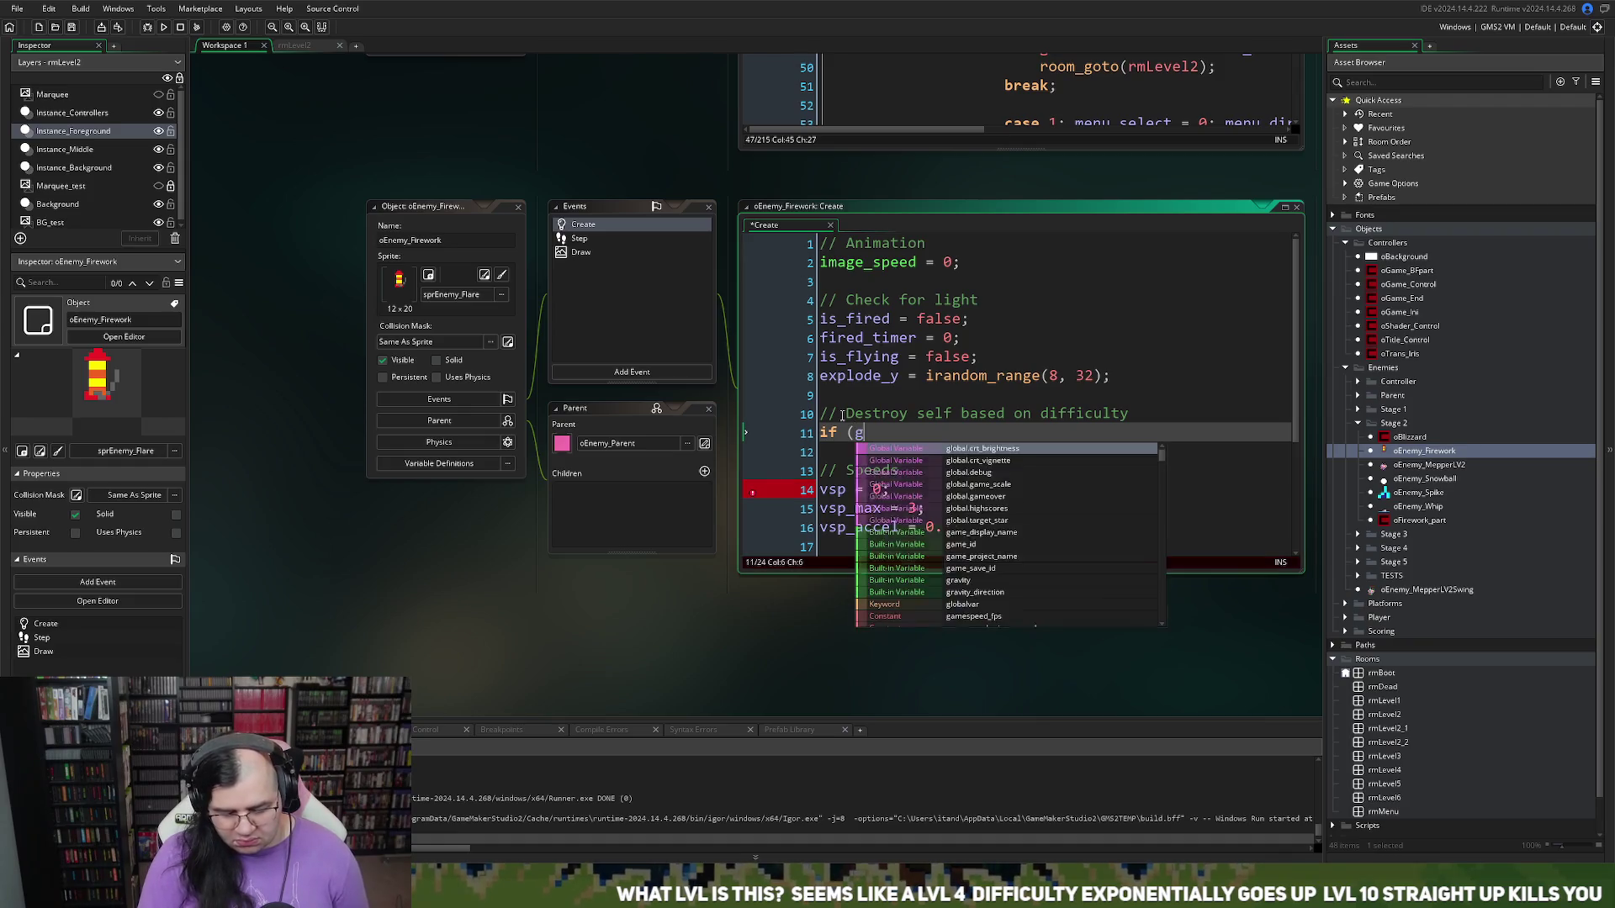
text(lobal.difficu)
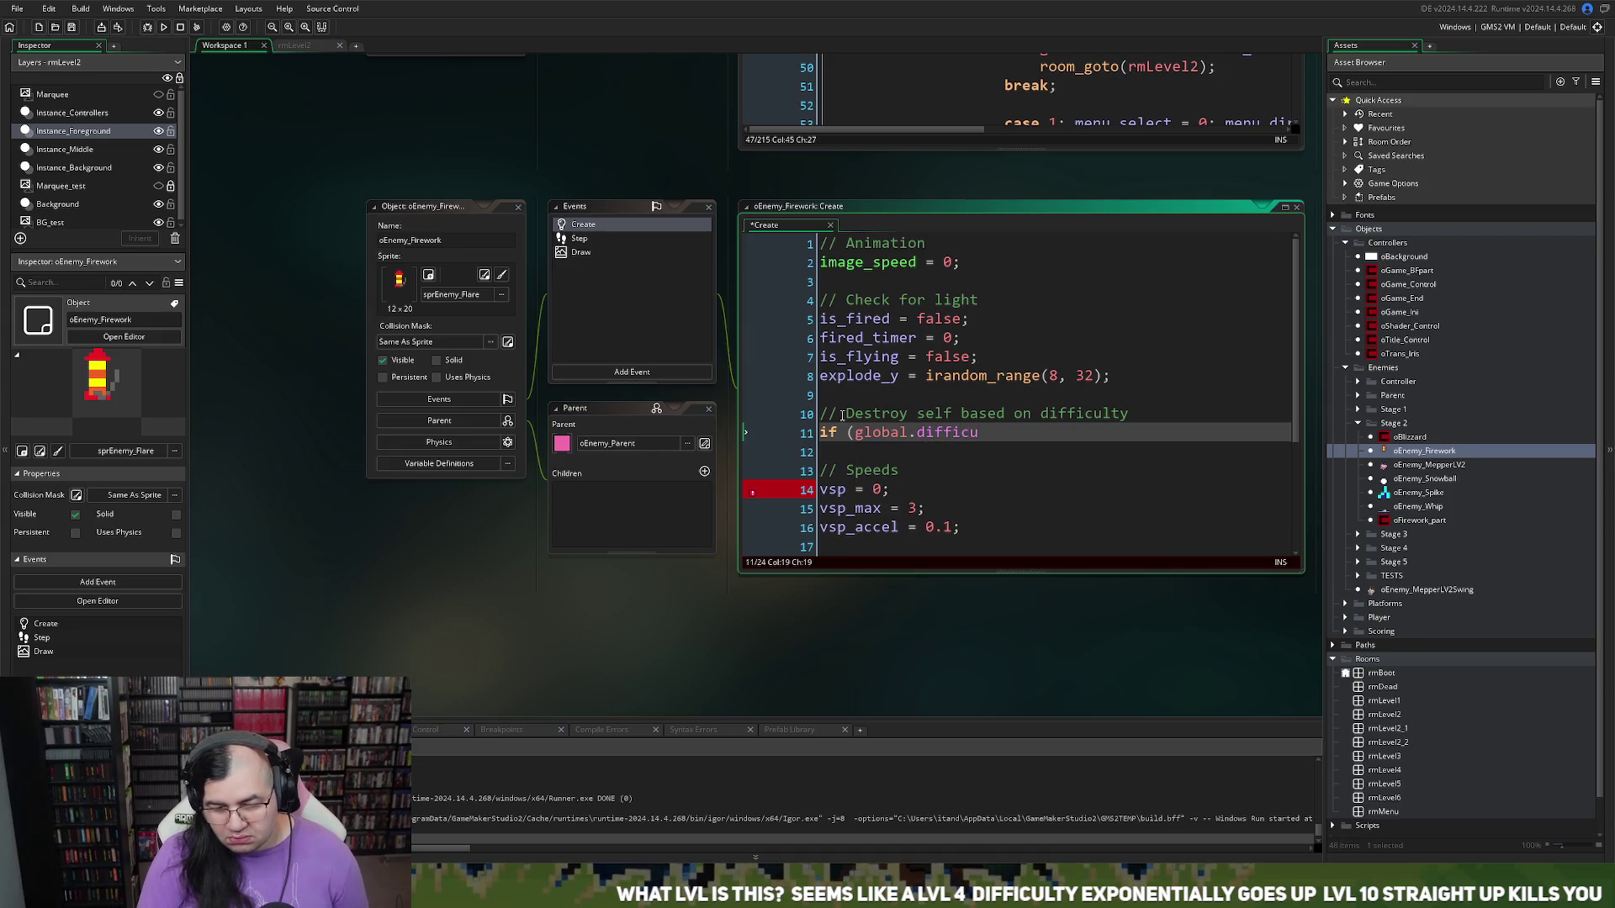
key(BackSpace)
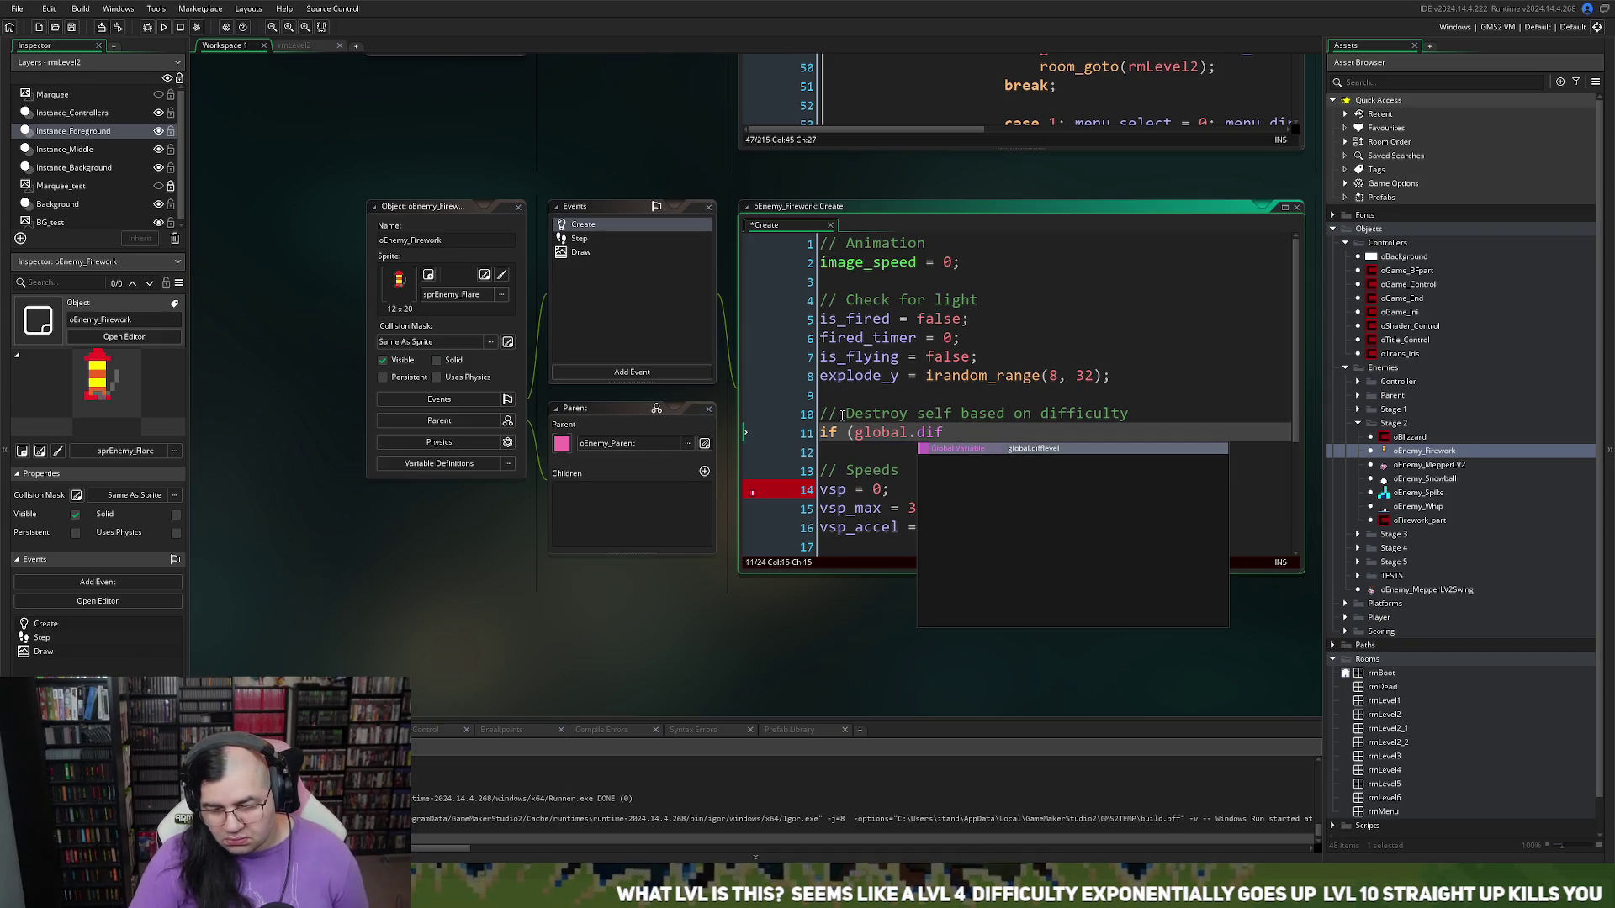
click(1026, 451)
text(==)
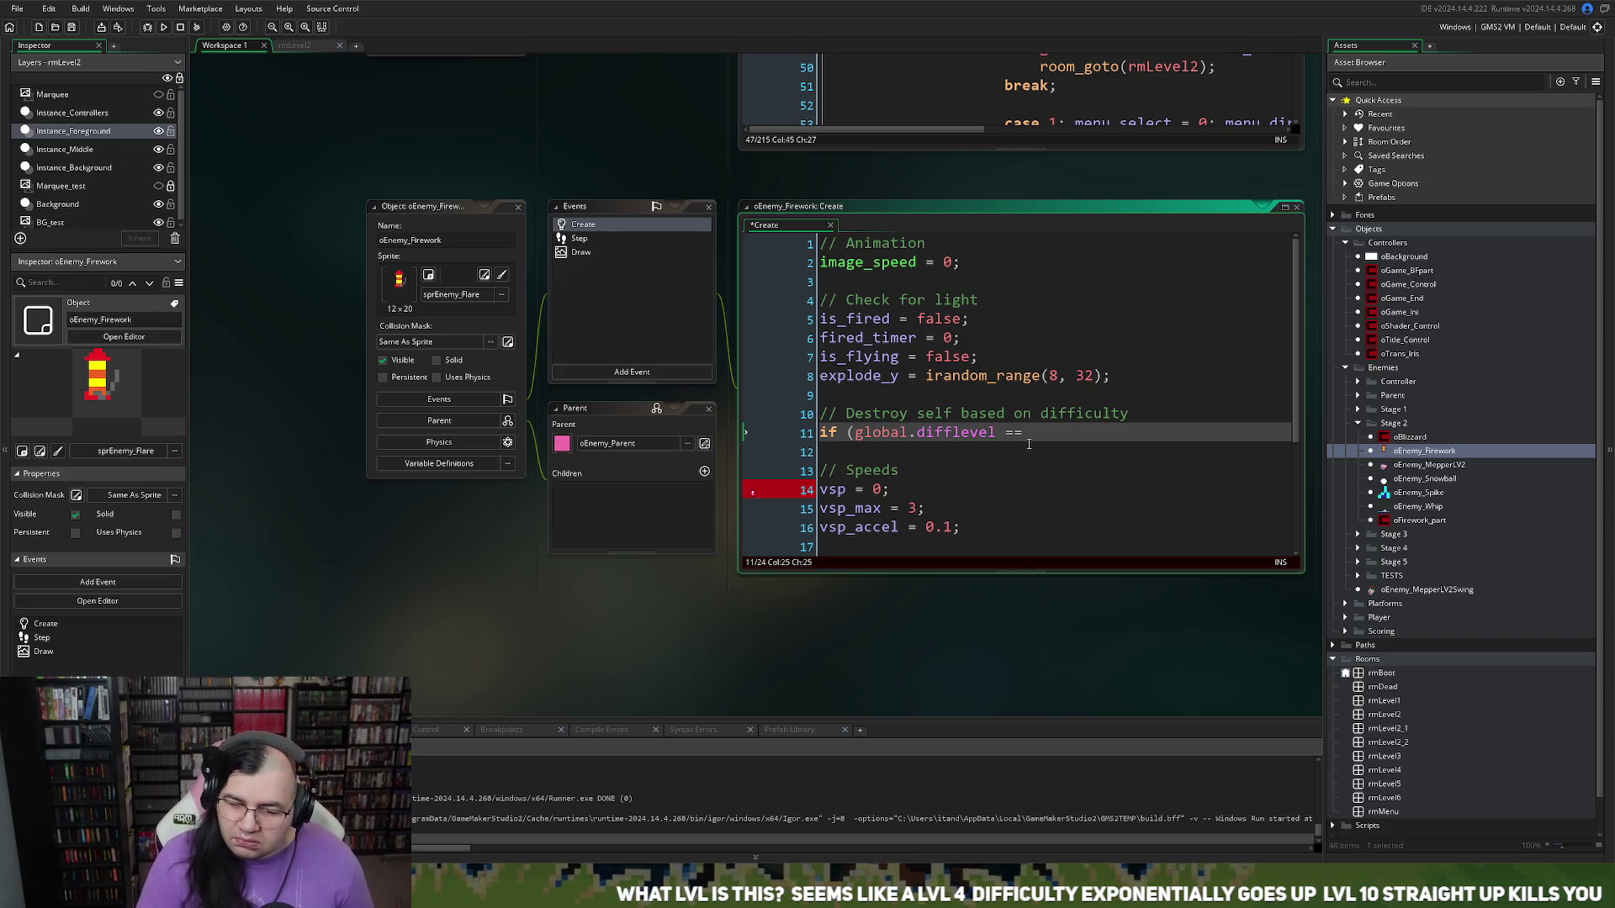
text( 0) {)
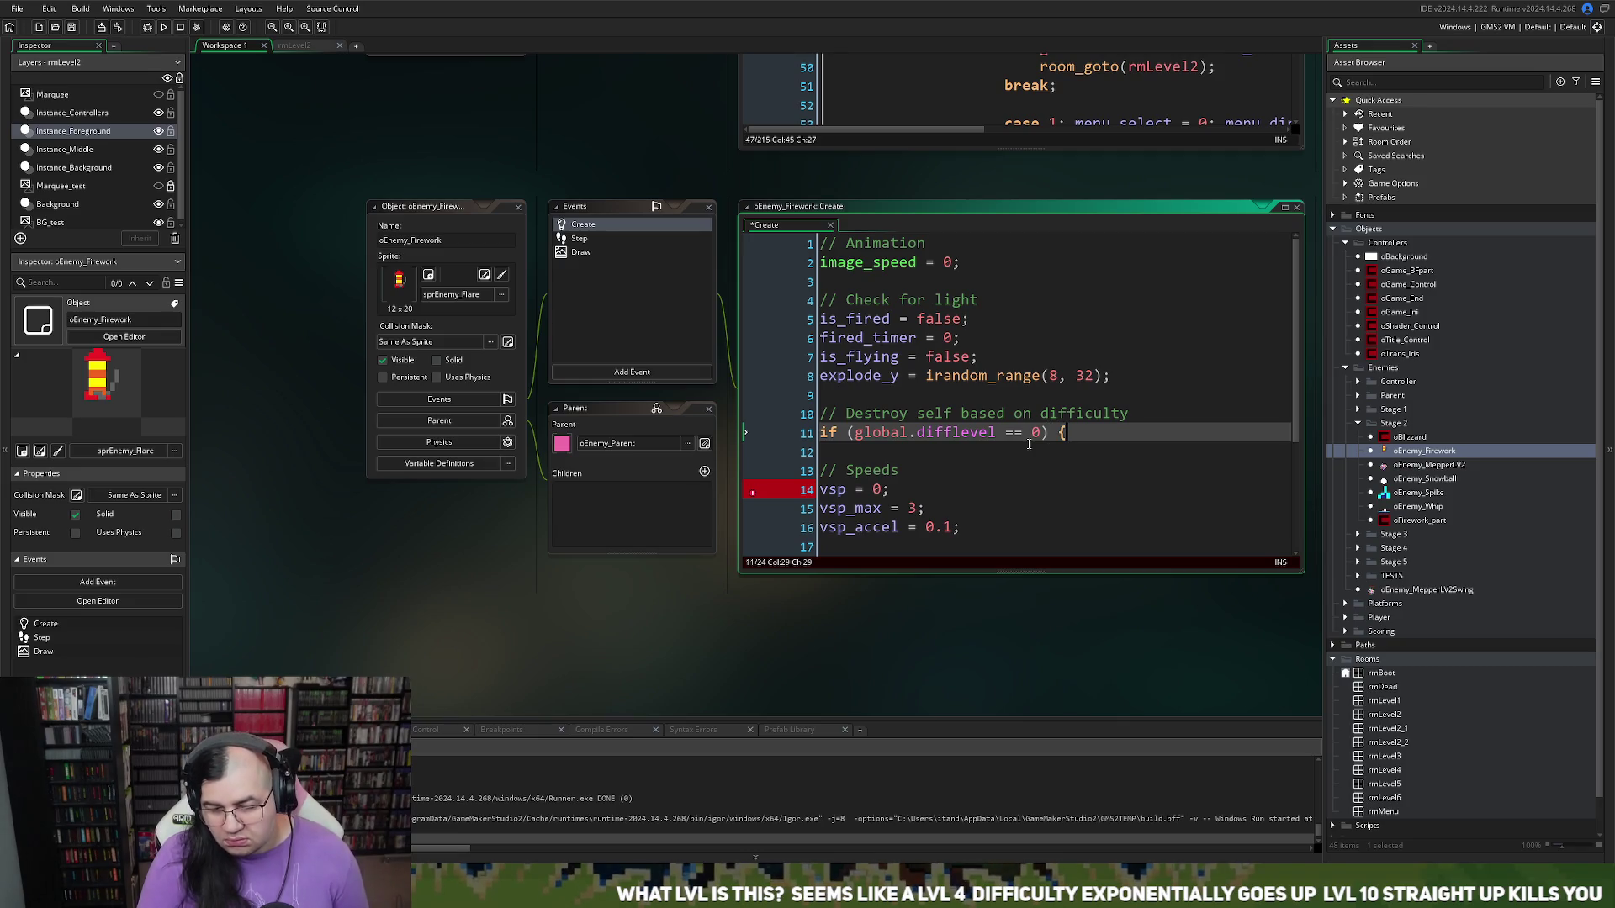
key(Return)
key(Return)
text(})
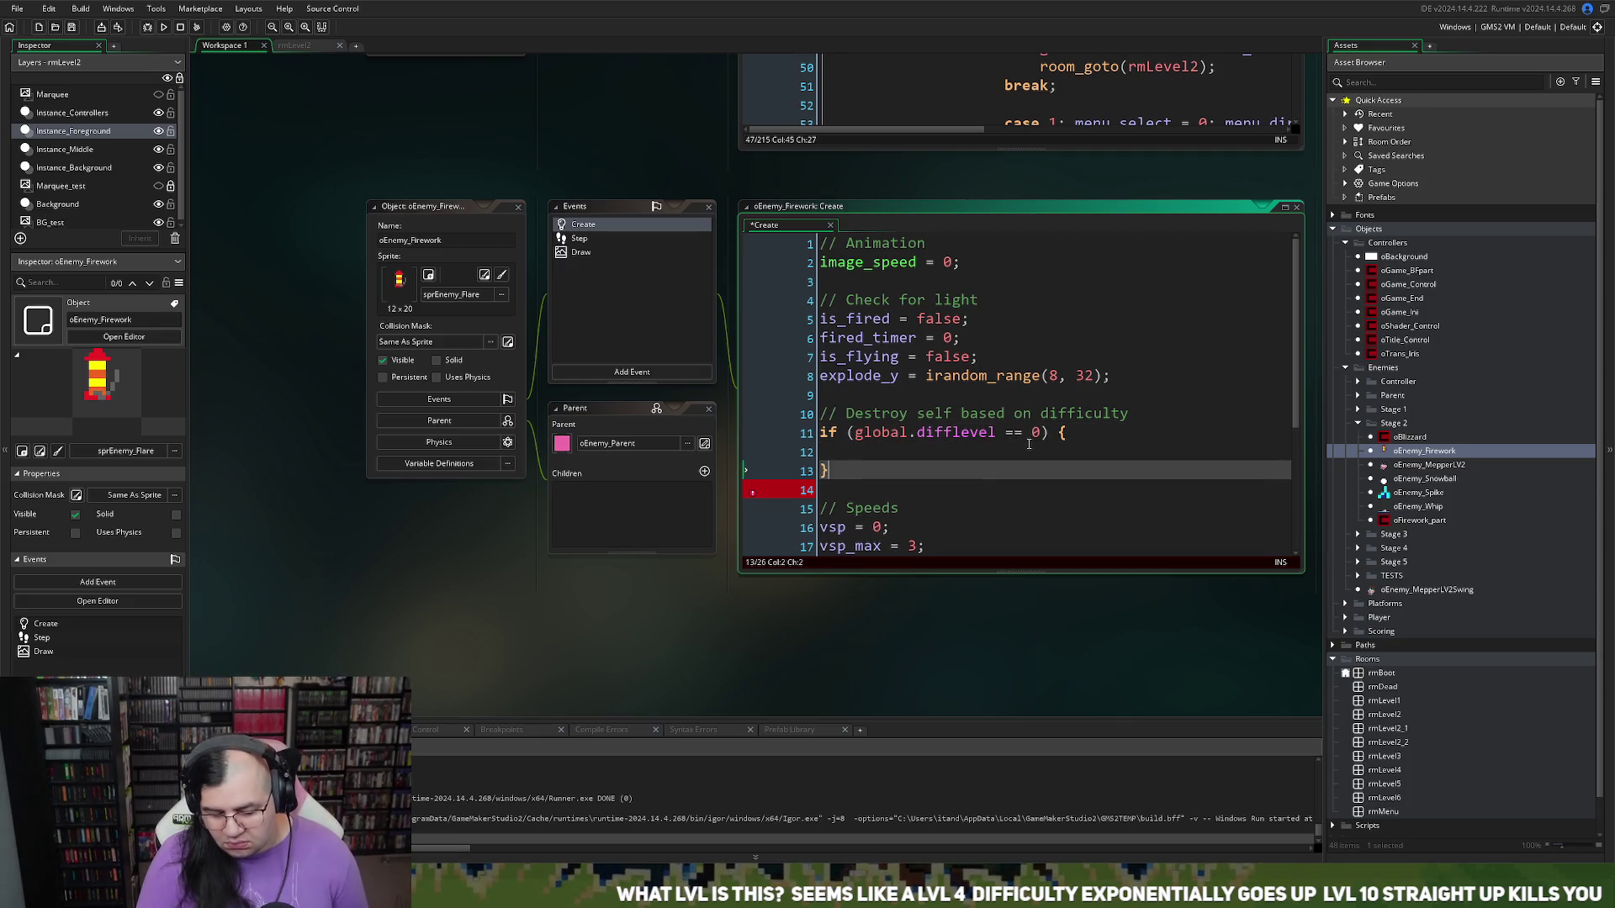
click(835, 450)
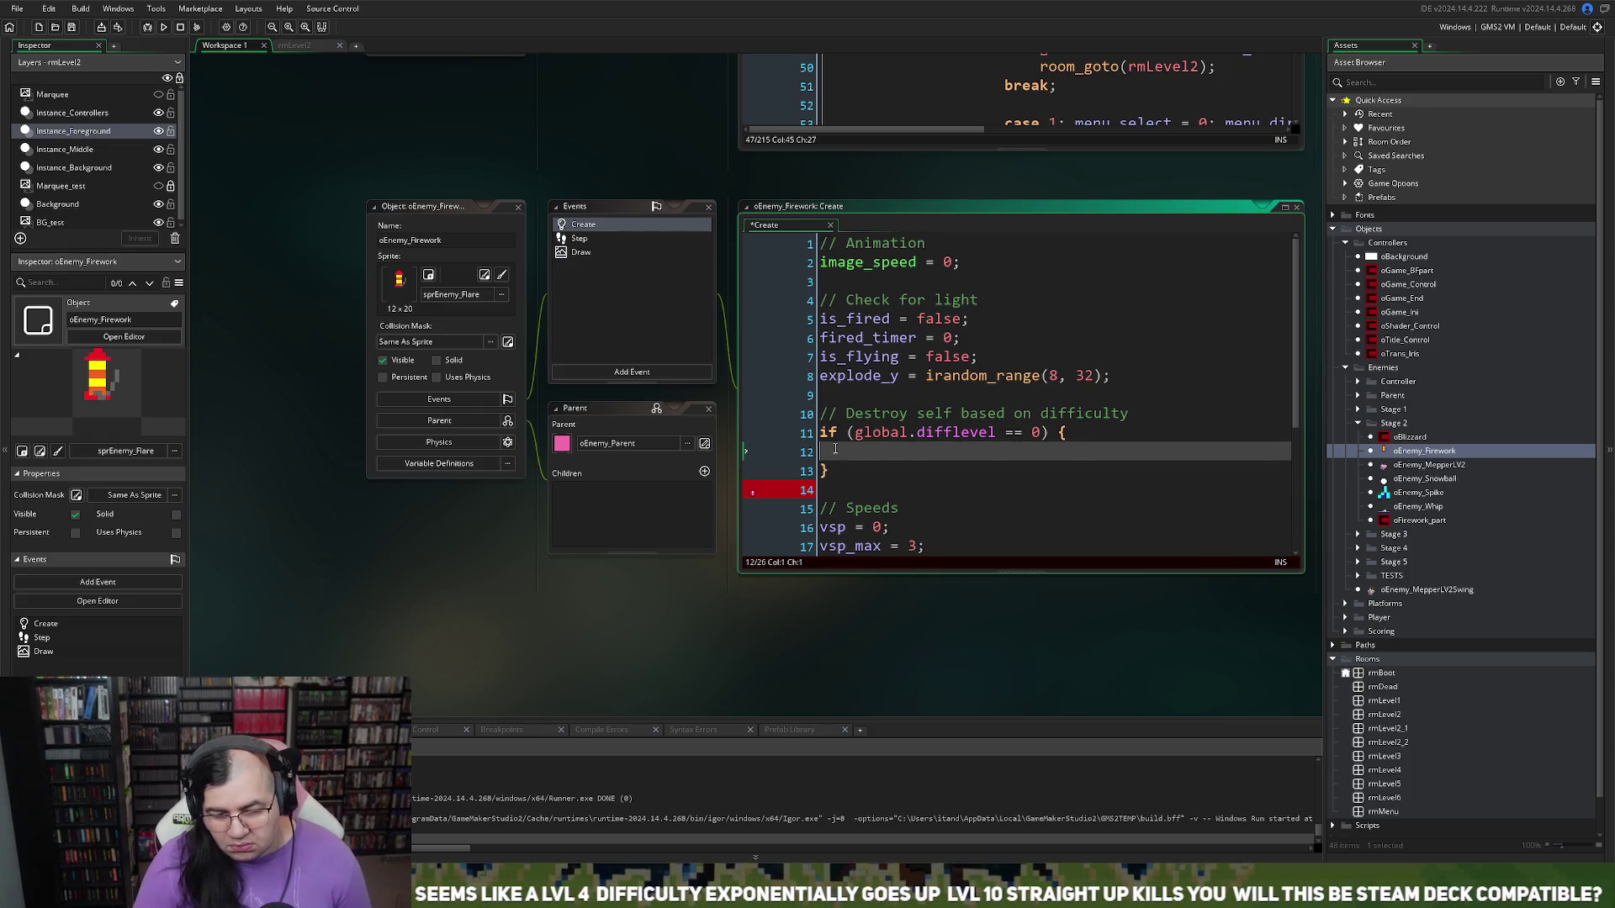
key(Tab)
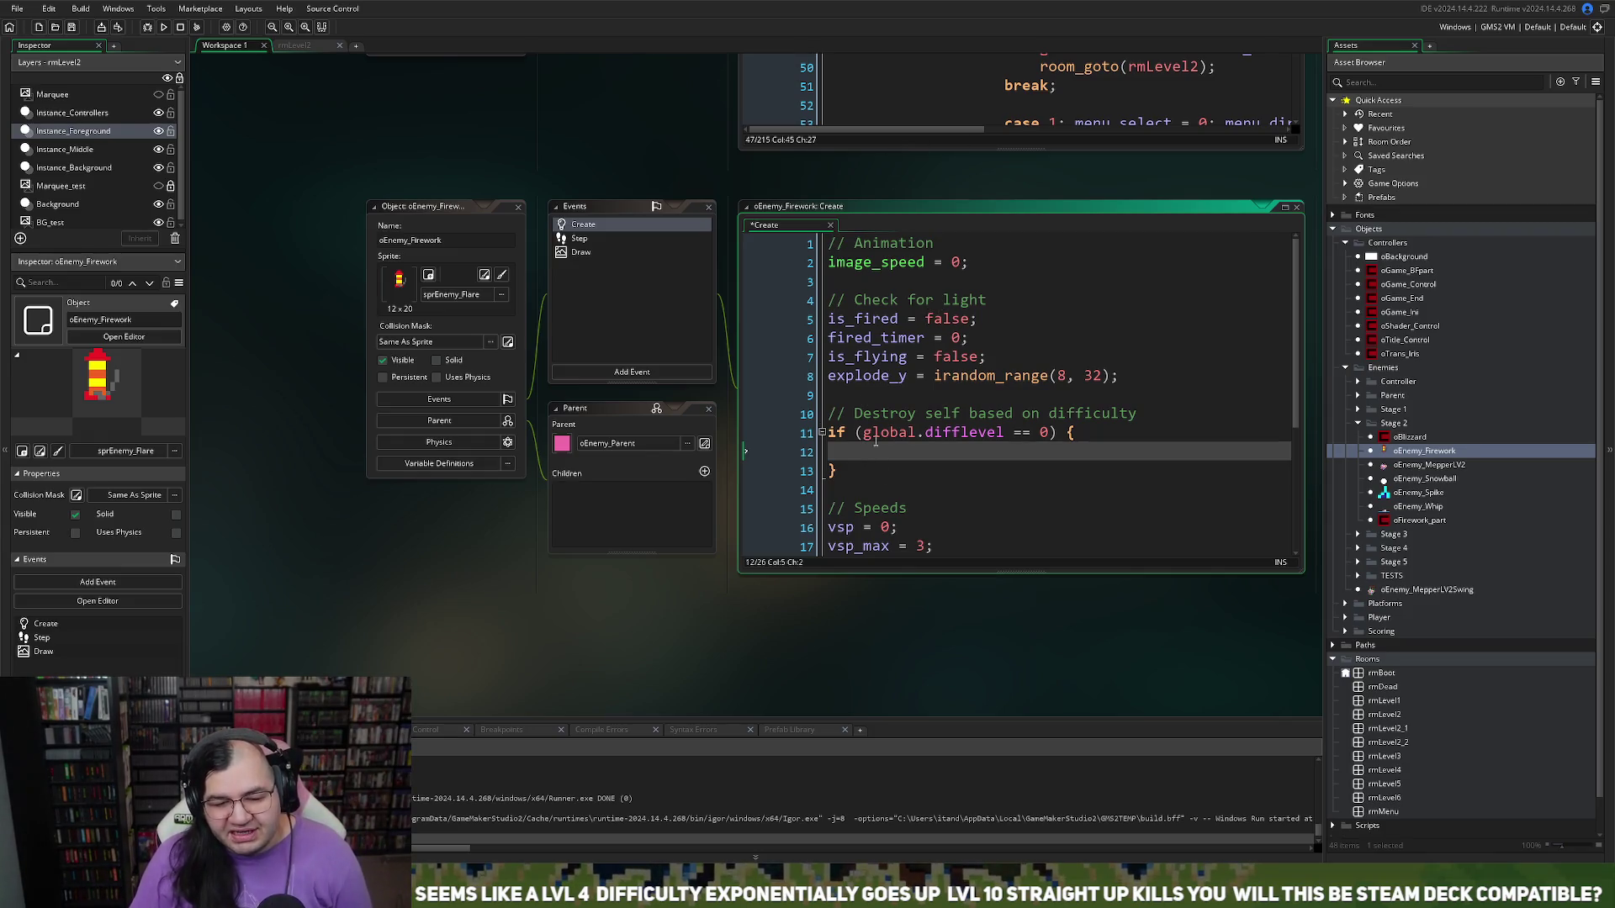
Step: Indent line 12 and begin typing 'if (x ==' inside the difficulty block
click(837, 452)
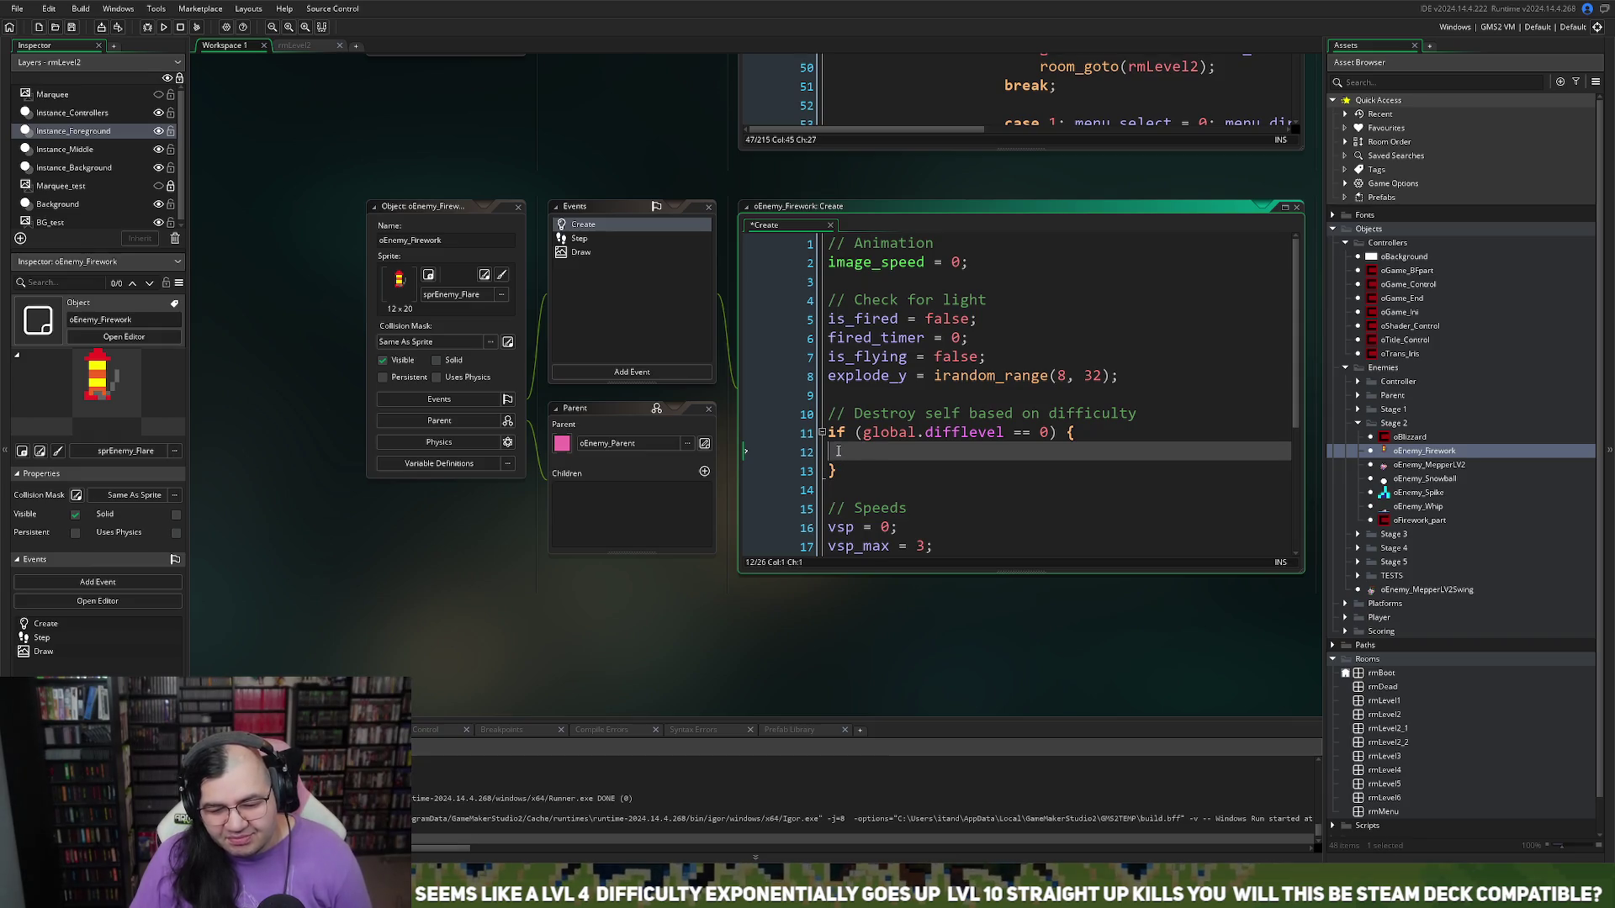
key(Tab)
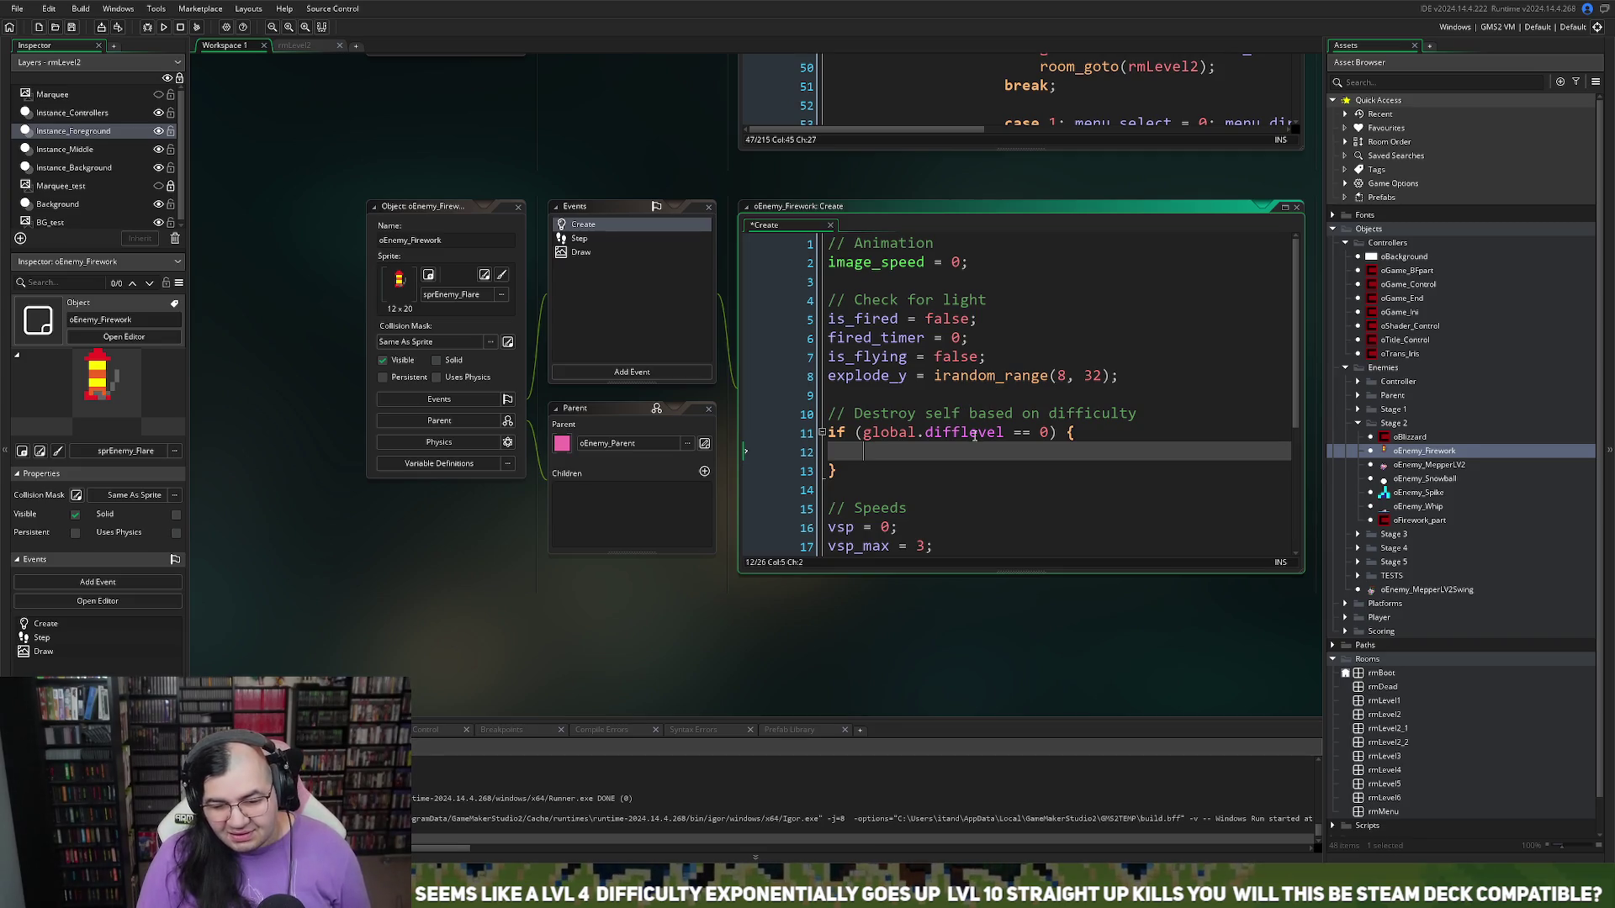
text(if (x)
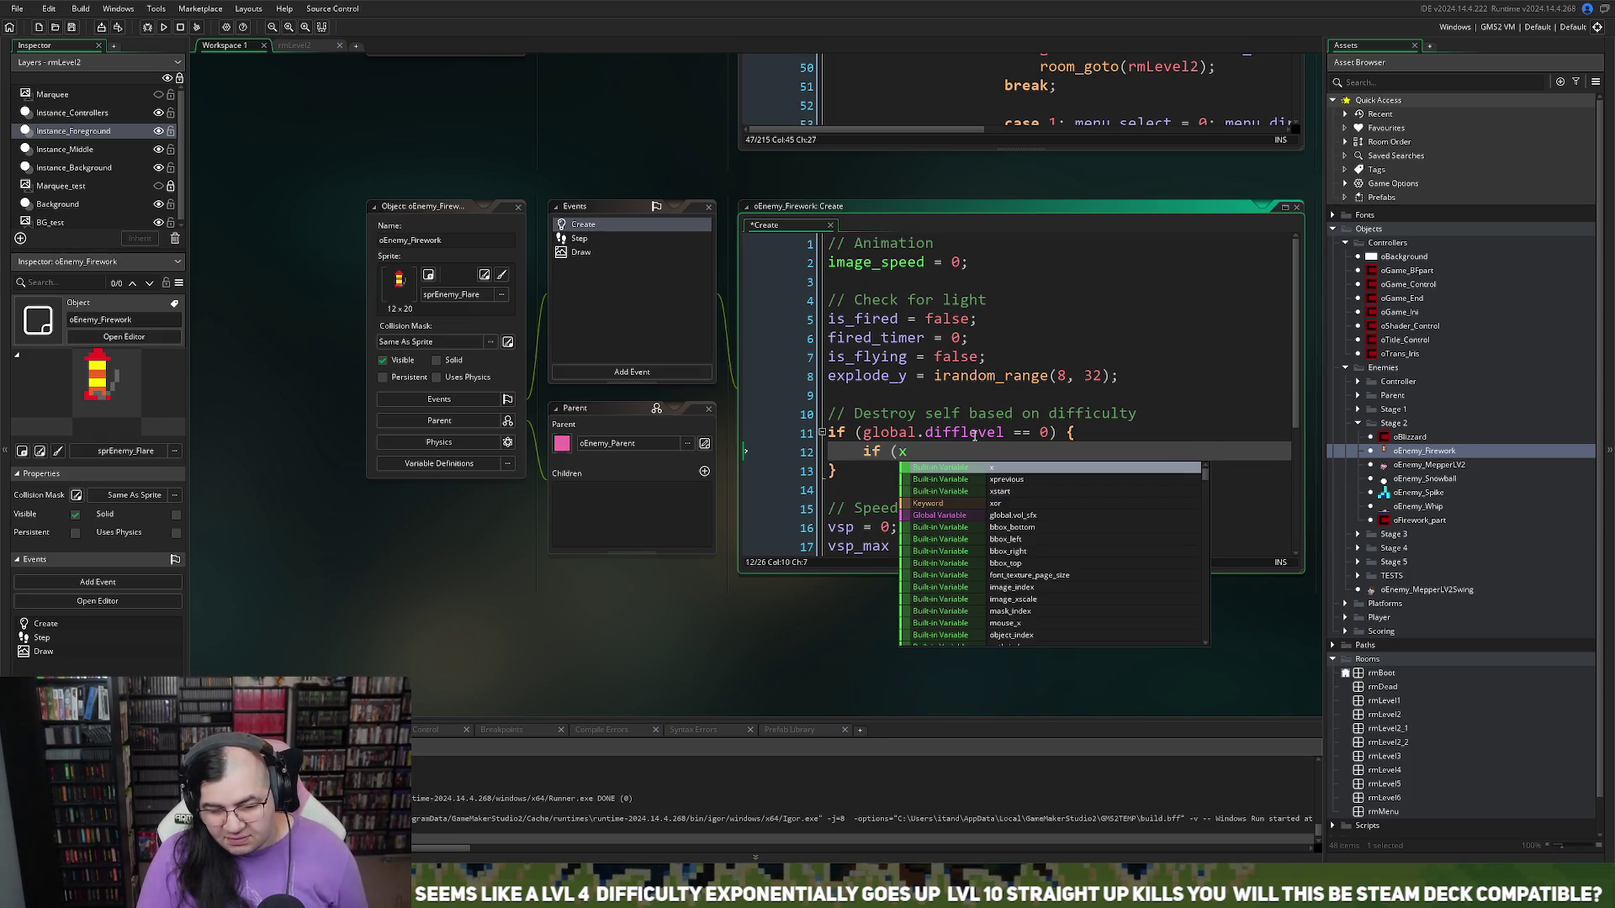
text( ==)
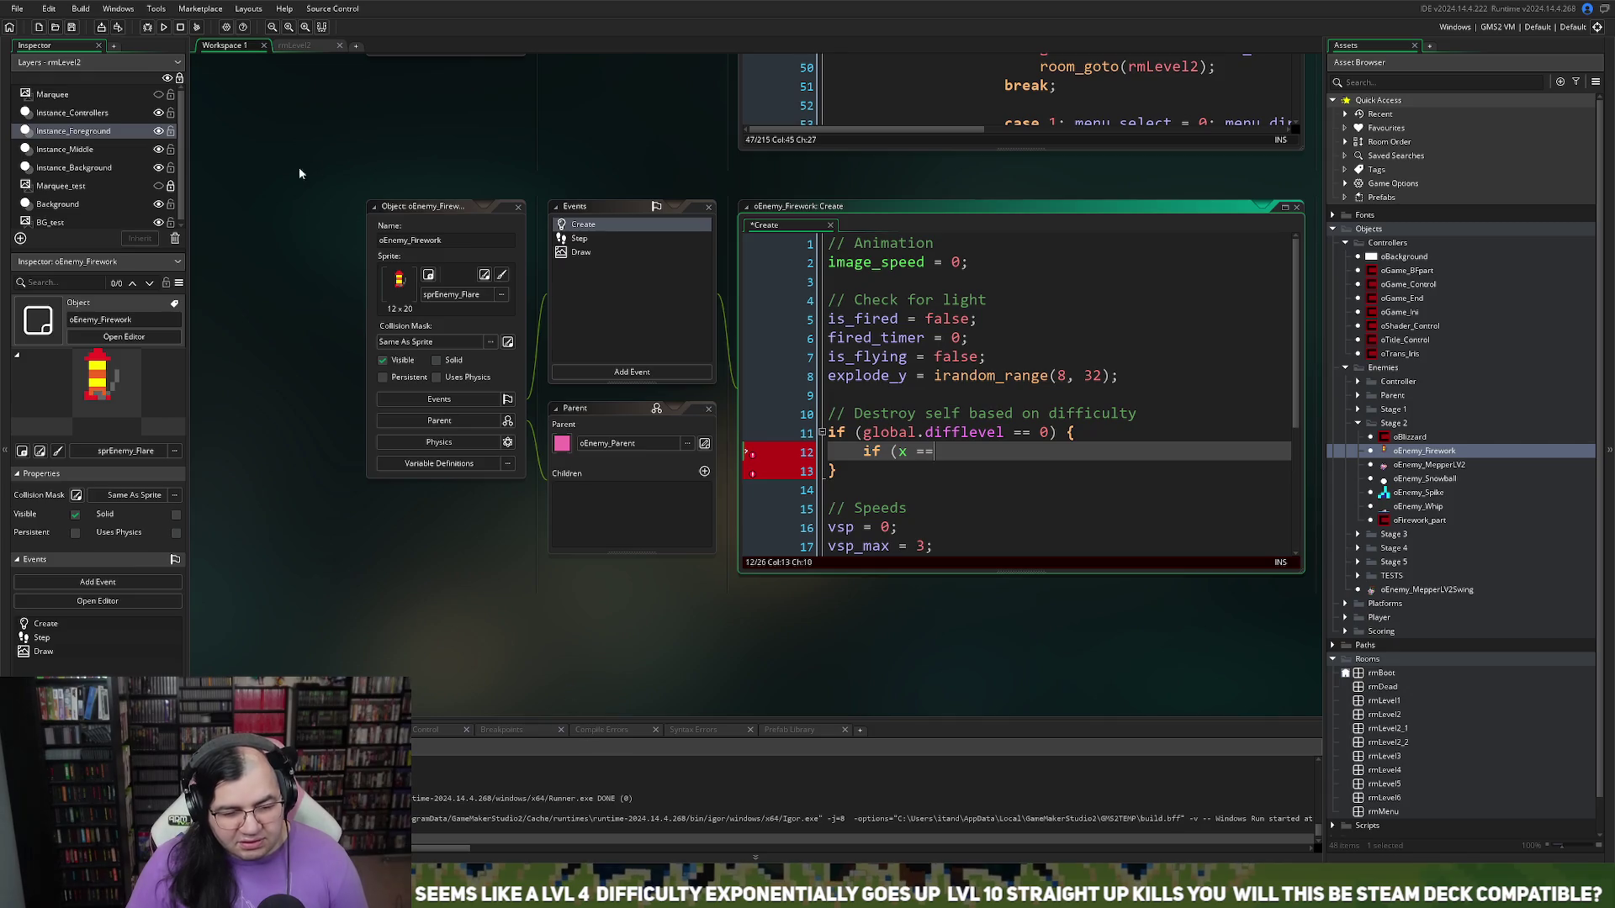
click(295, 45)
Step: Detach rmLevel2 into its own window and inspect the bottom-floor fireworks, including one at 128, 256
right_click(307, 47)
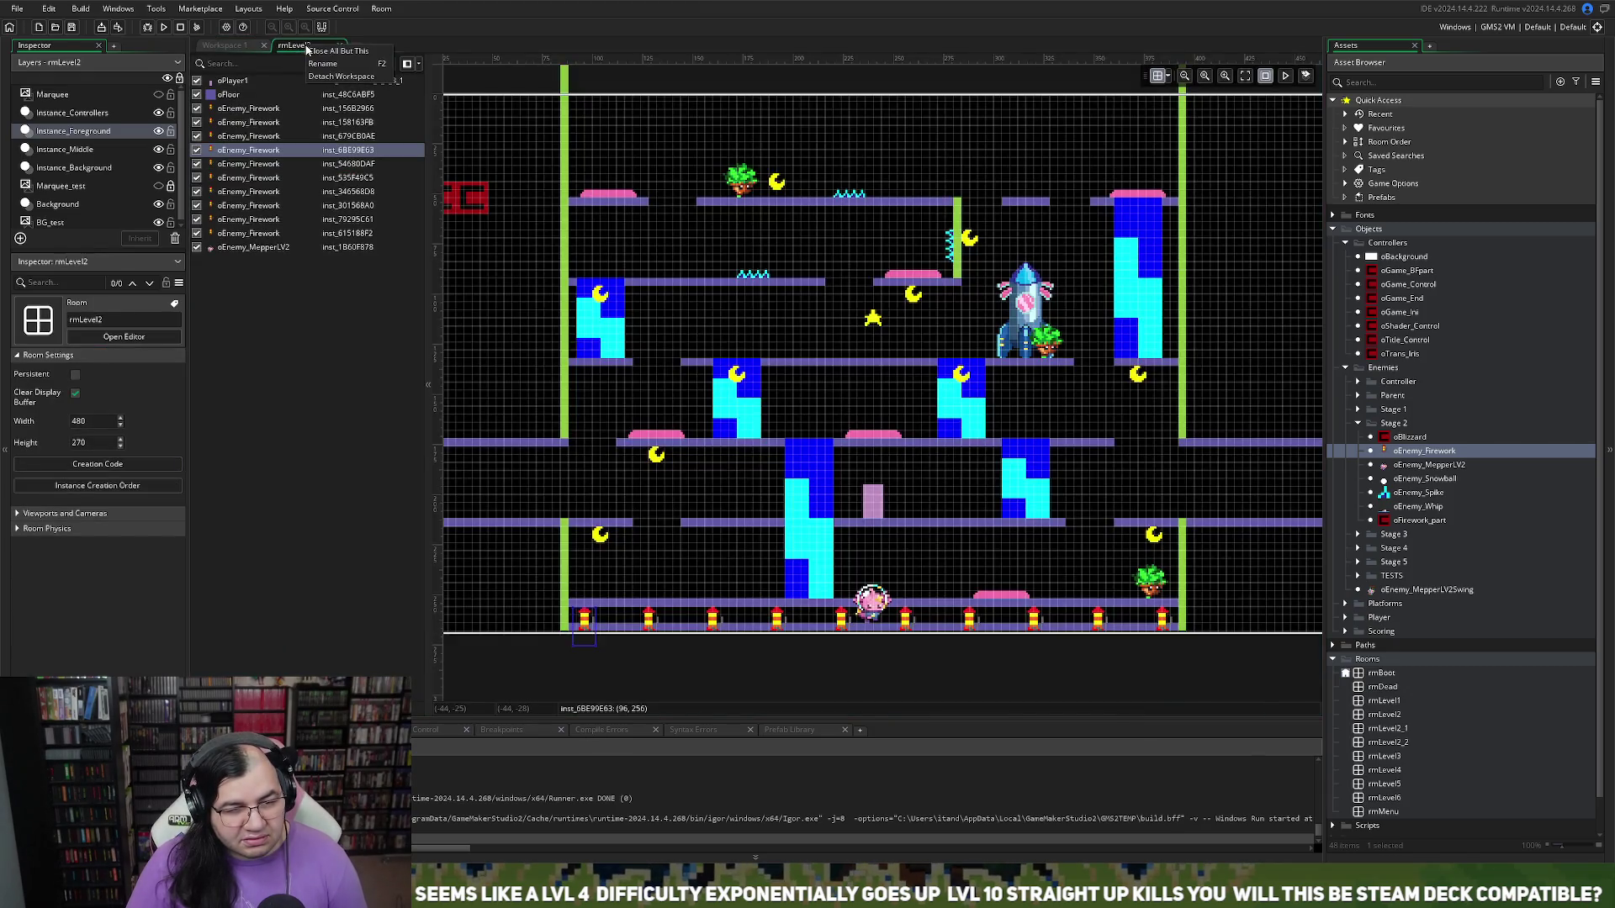
click(324, 76)
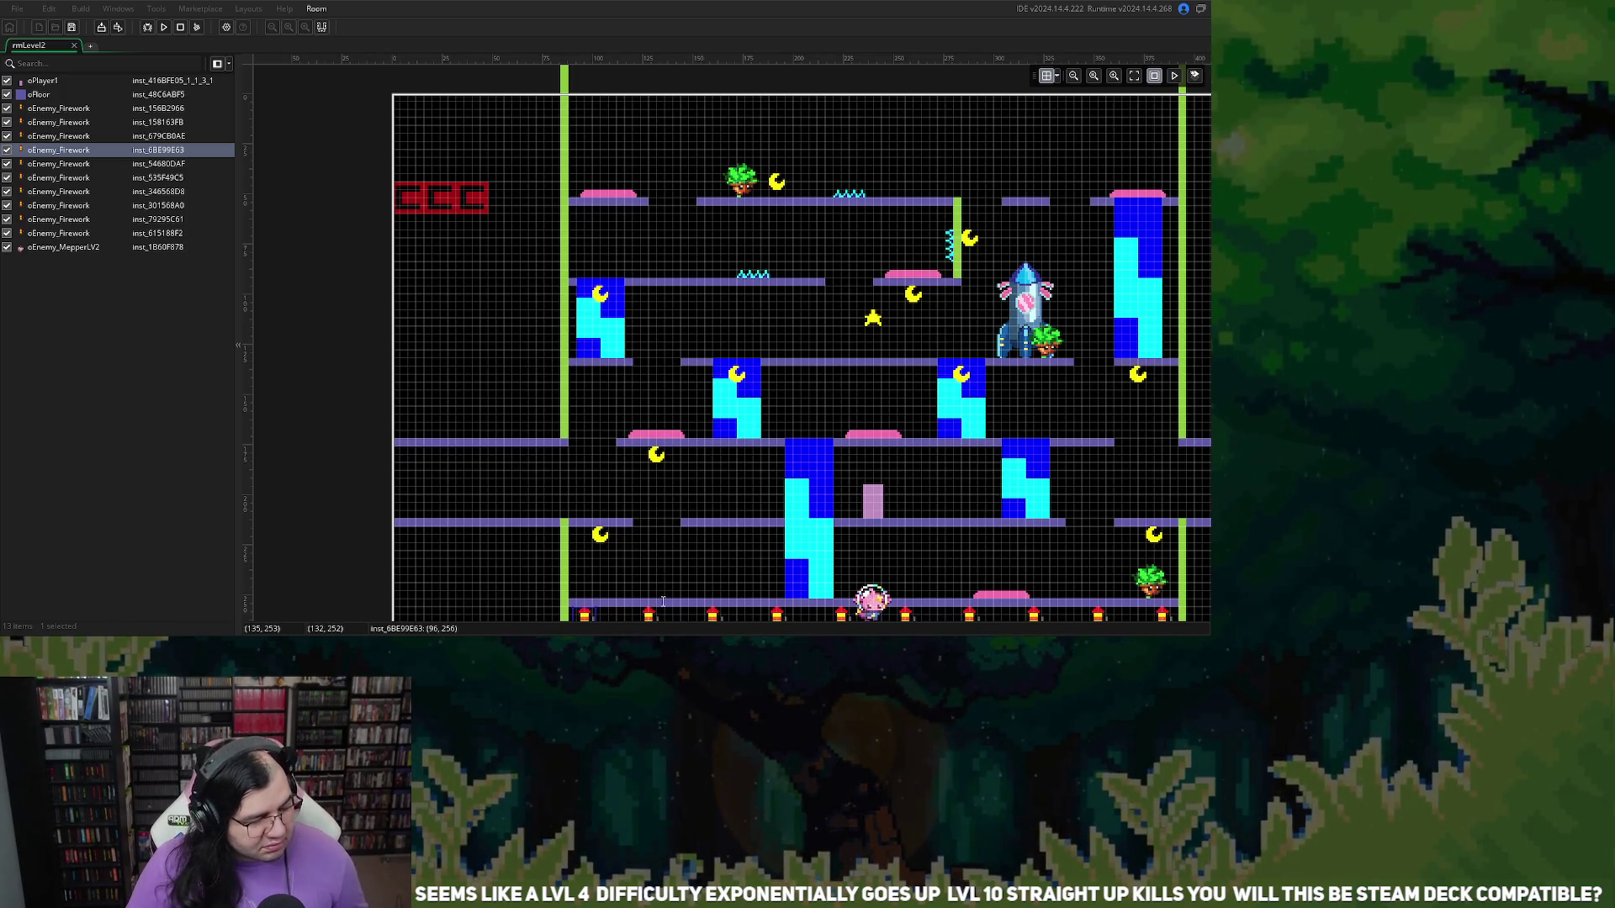
scroll(656, 606, down, 2)
scroll(665, 606, down, 2)
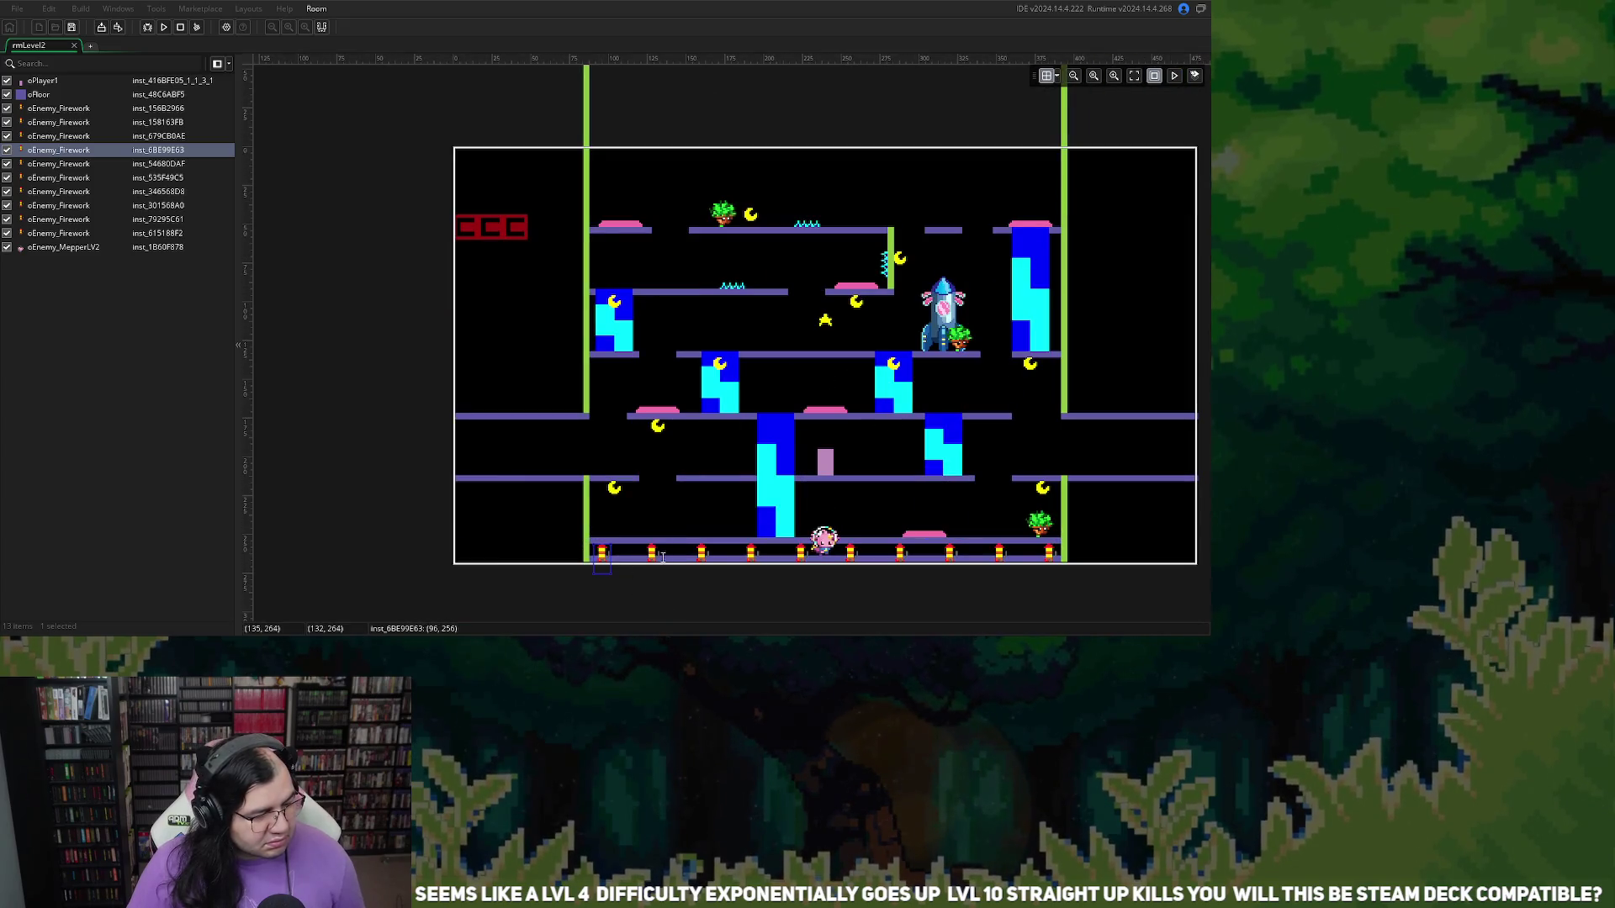
click(654, 557)
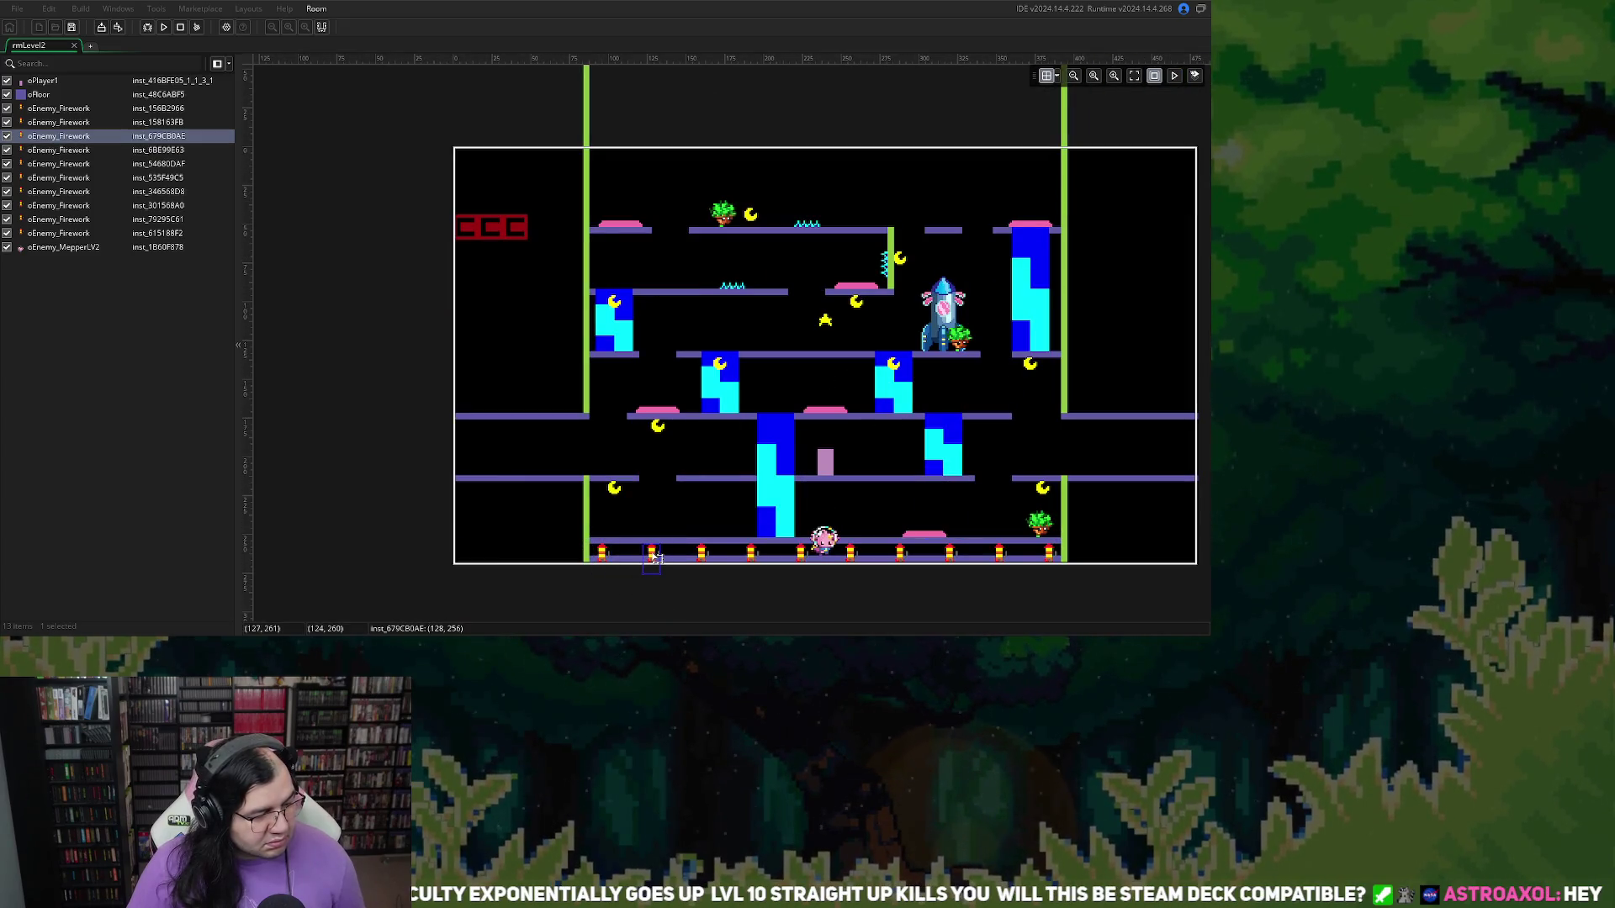
click(599, 557)
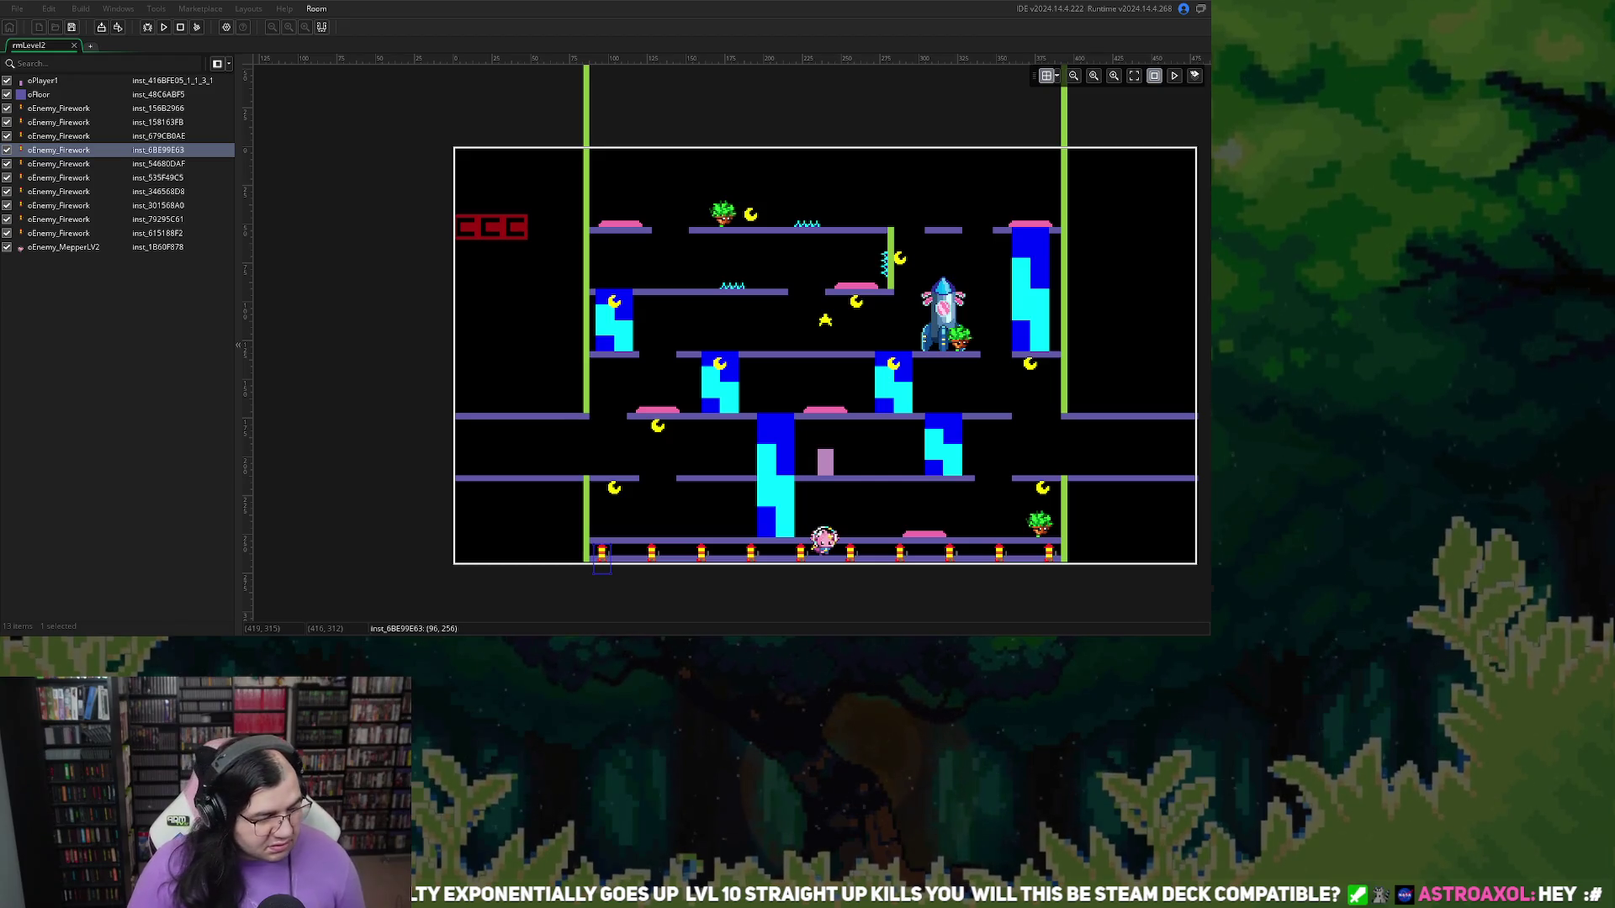
click(650, 553)
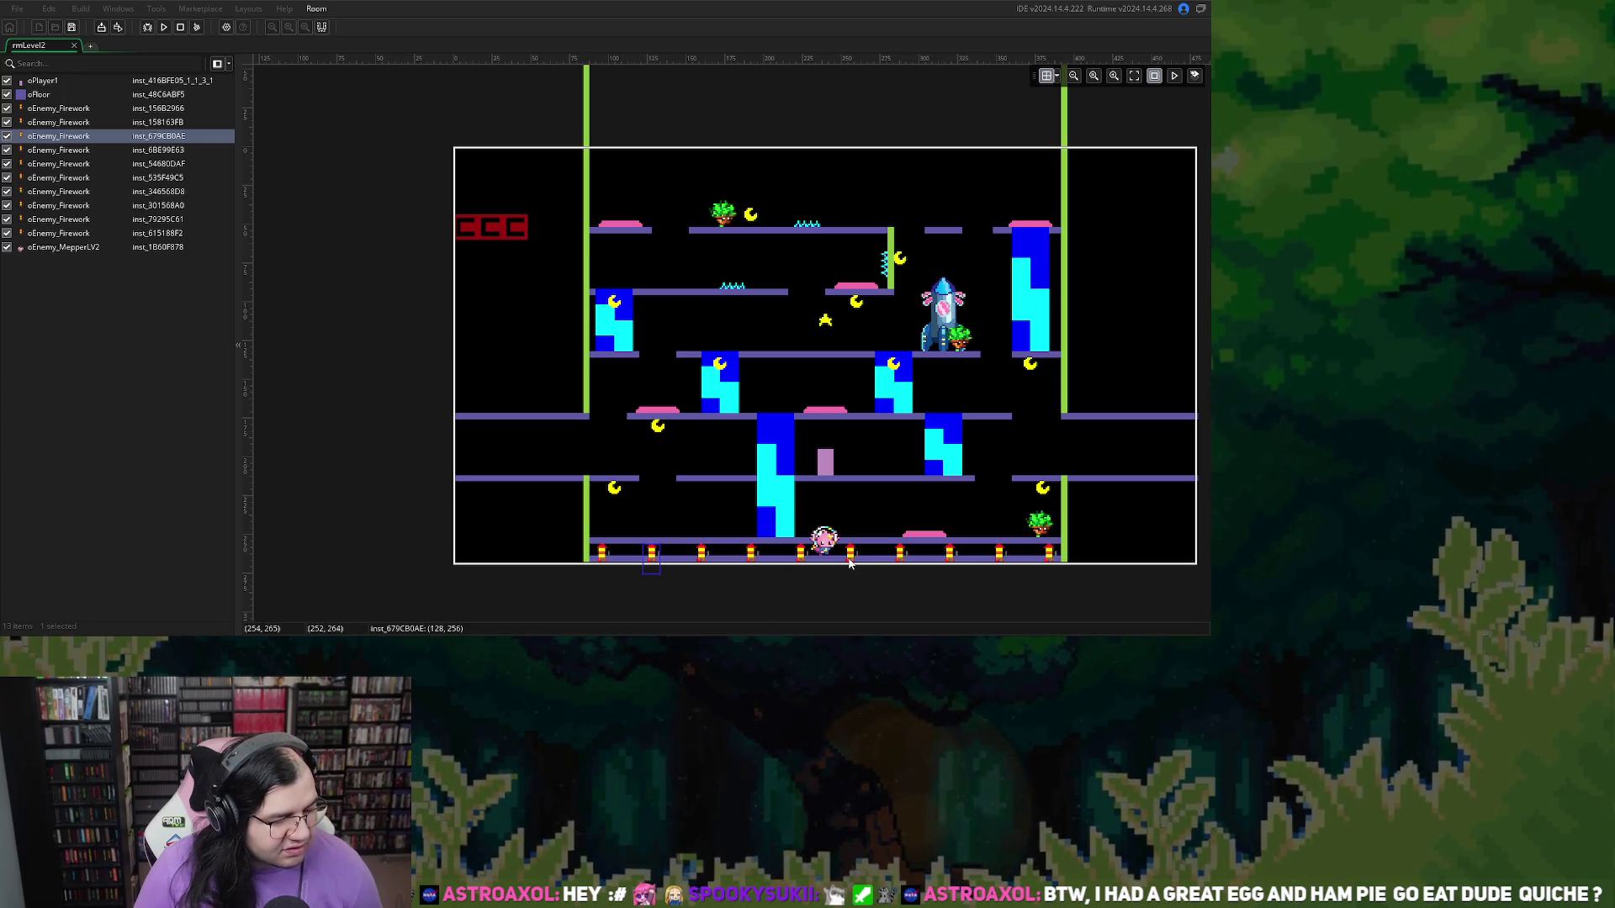
click(709, 556)
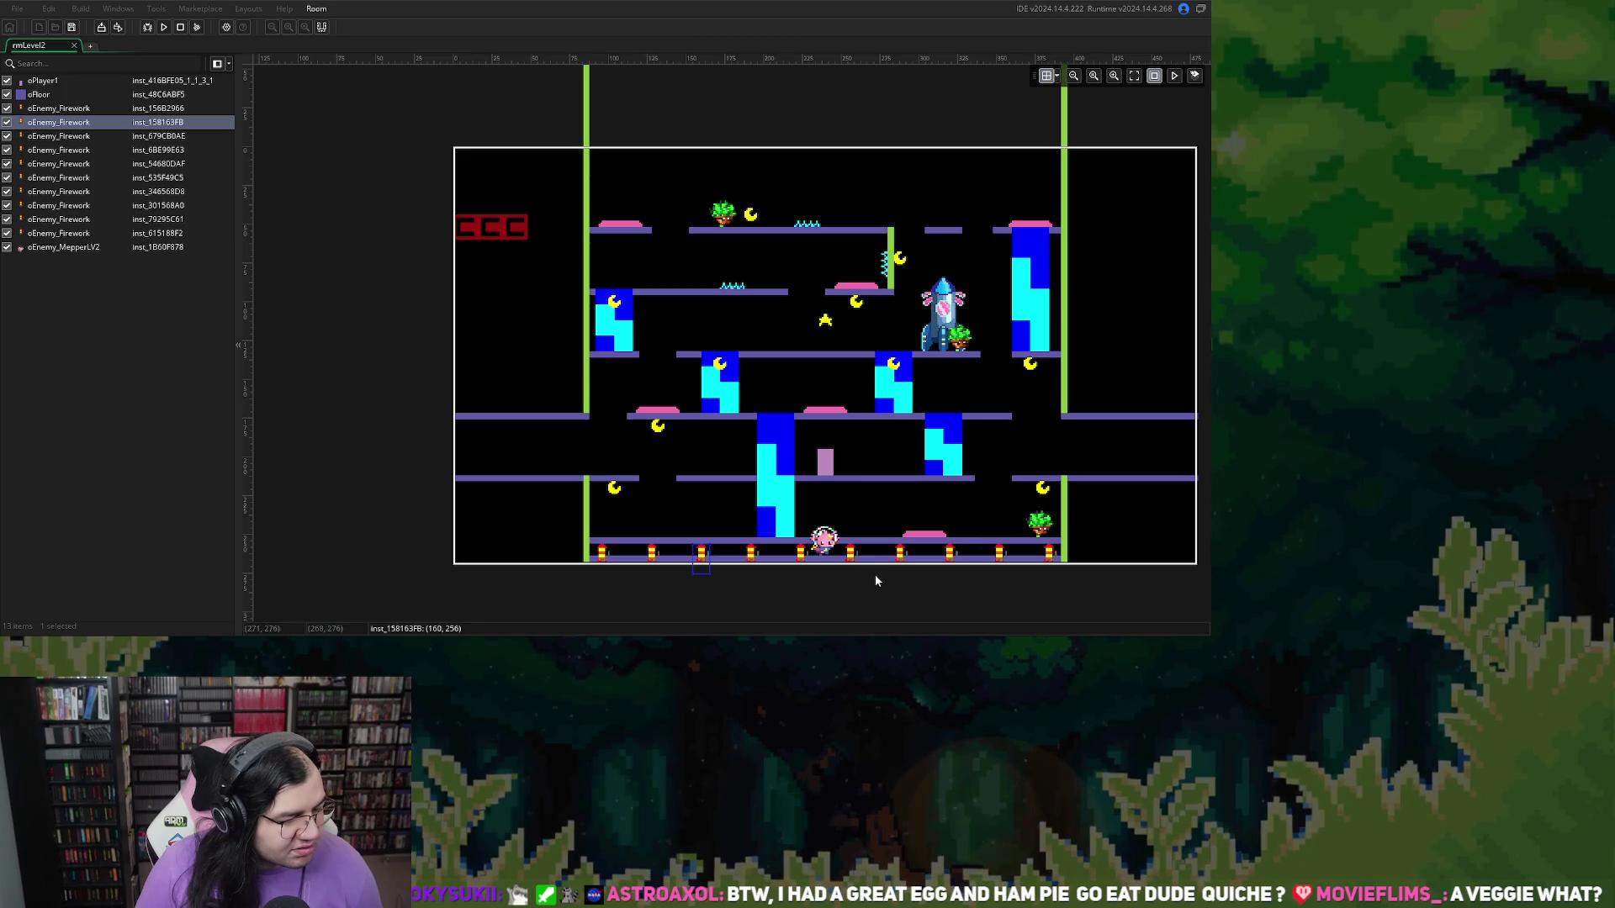
click(752, 555)
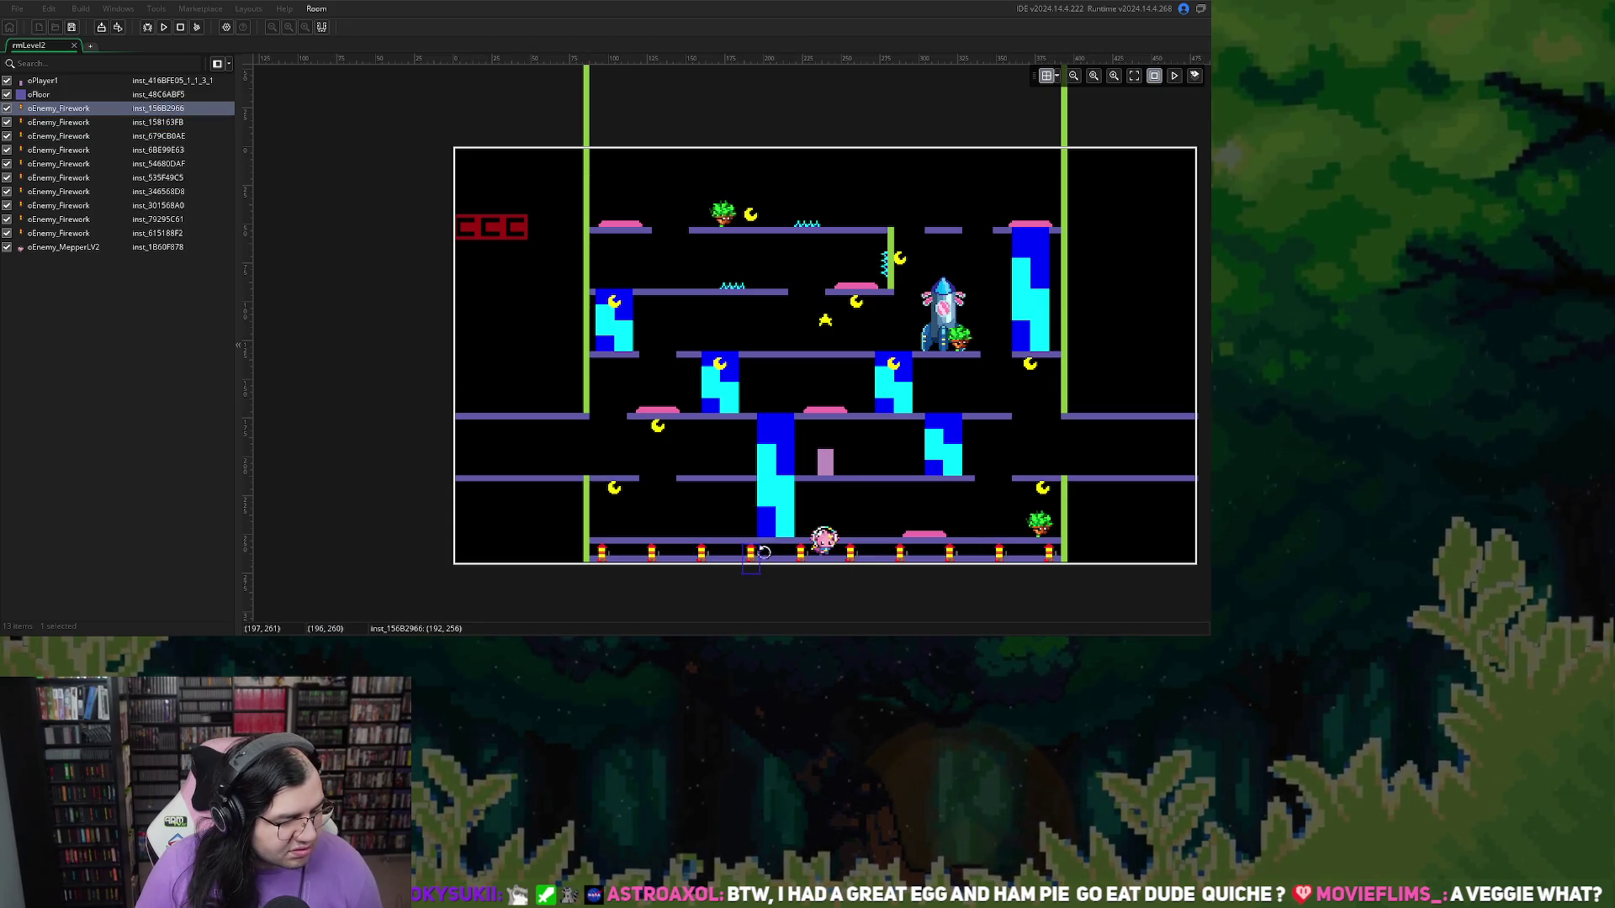
click(804, 559)
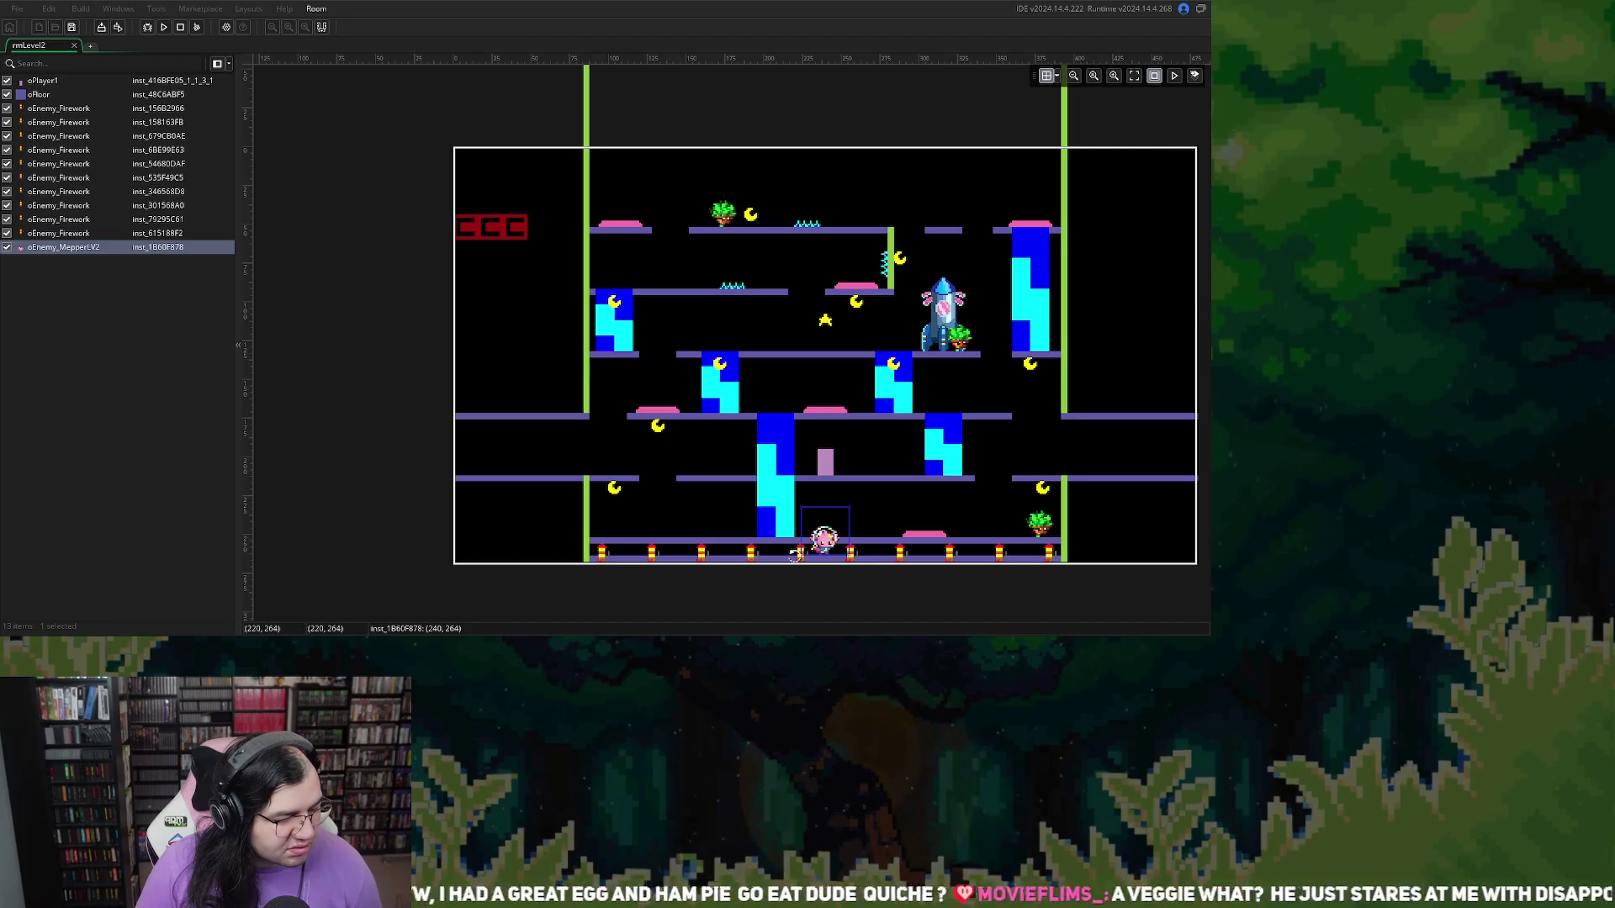
click(791, 558)
click(802, 558)
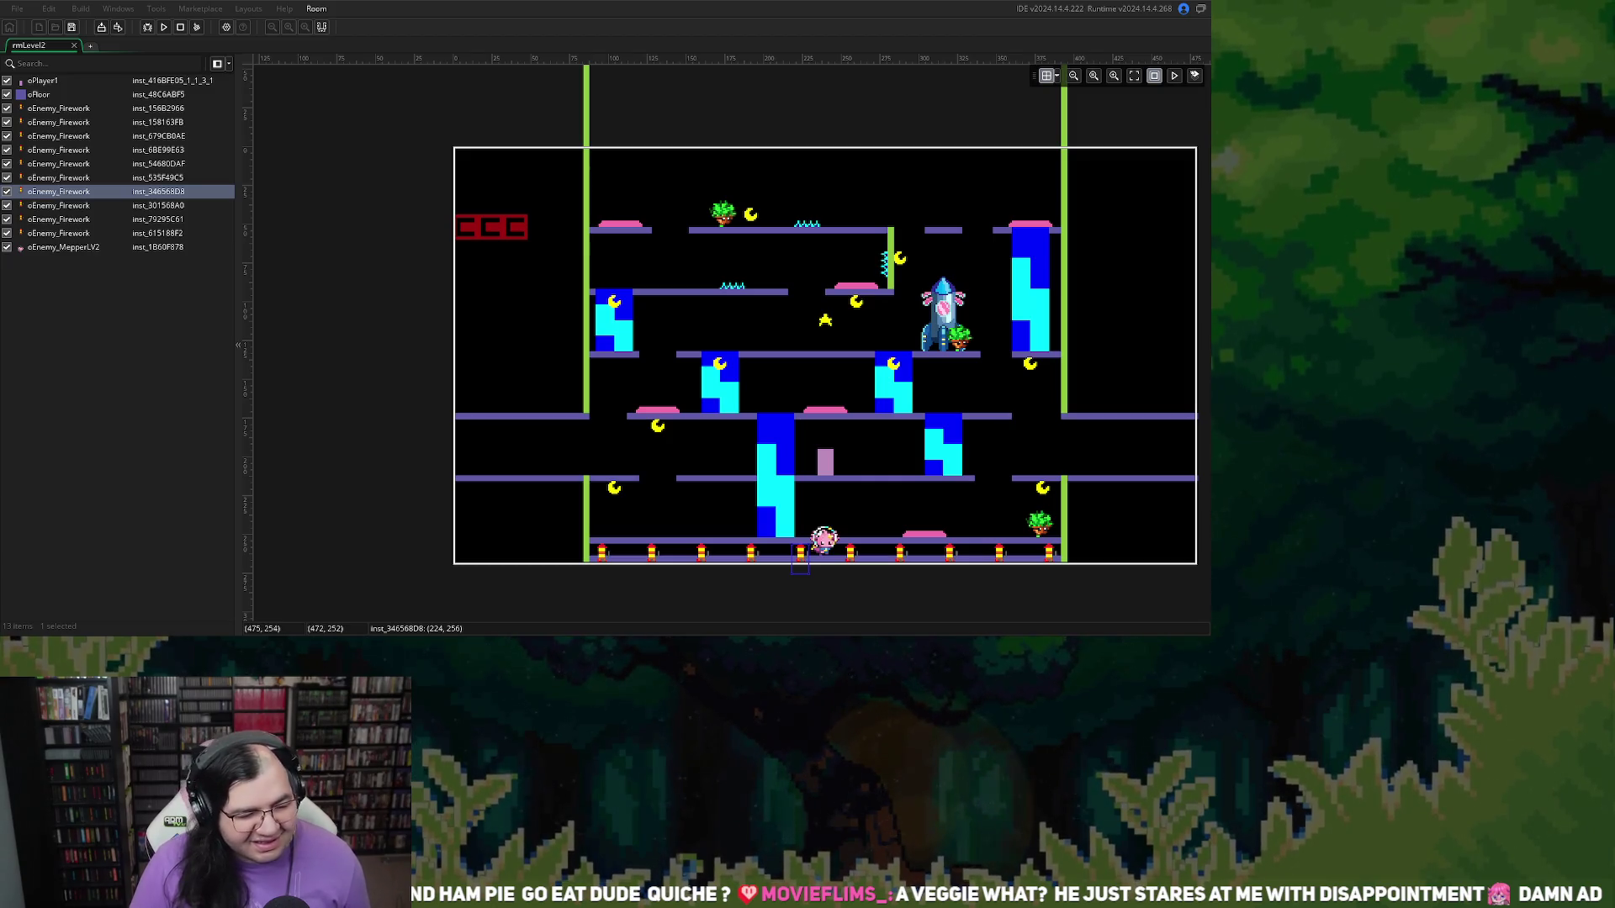
click(851, 551)
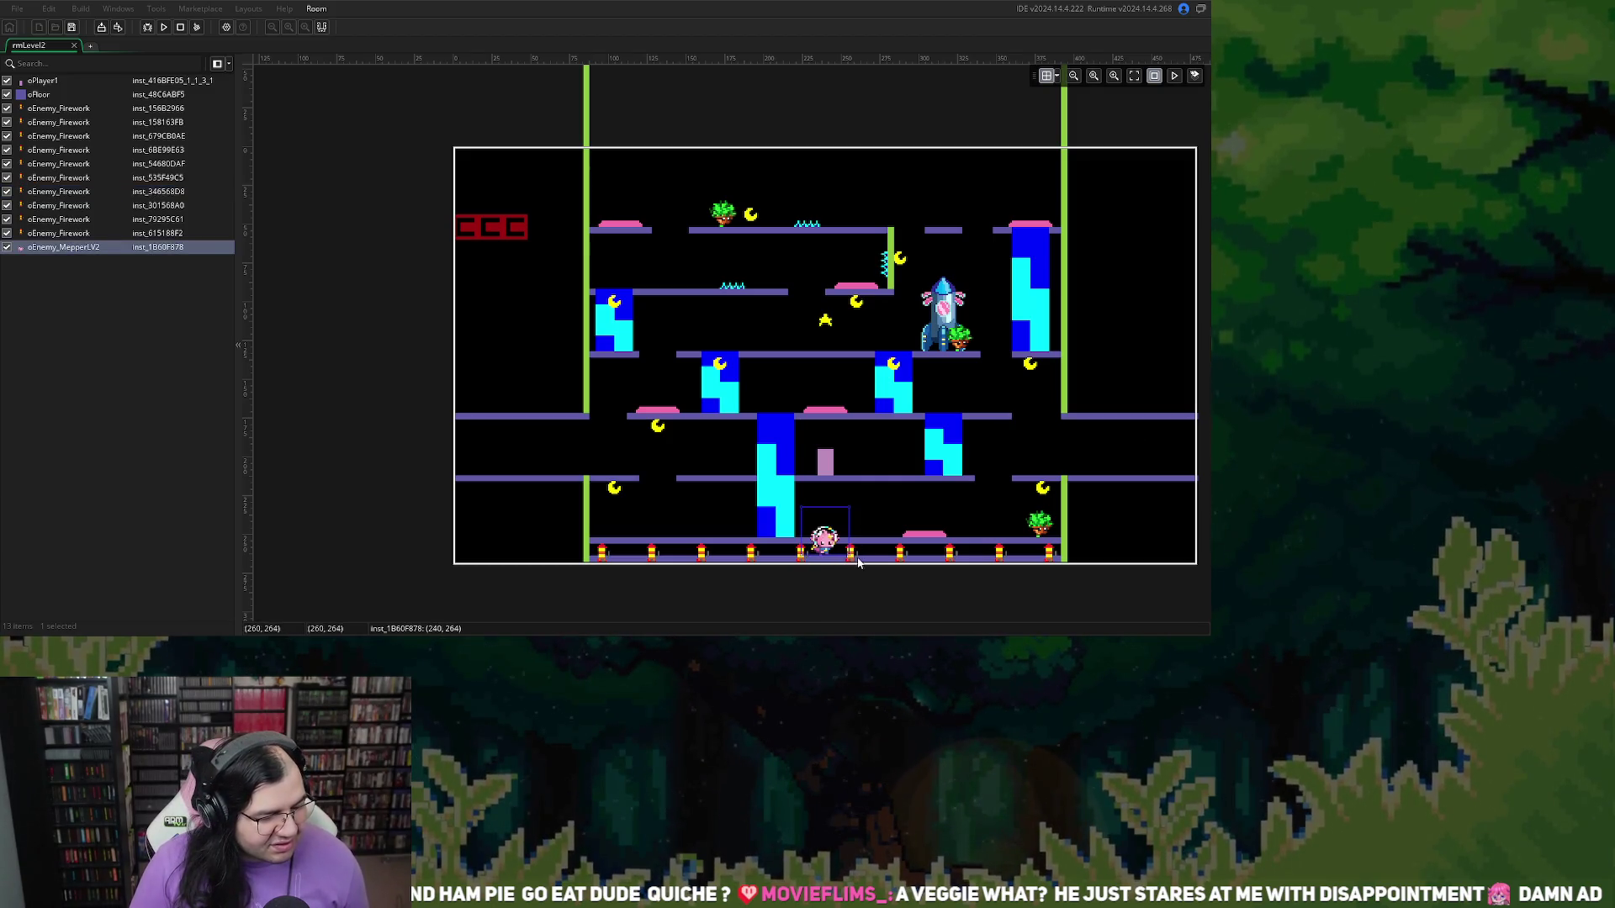
click(852, 553)
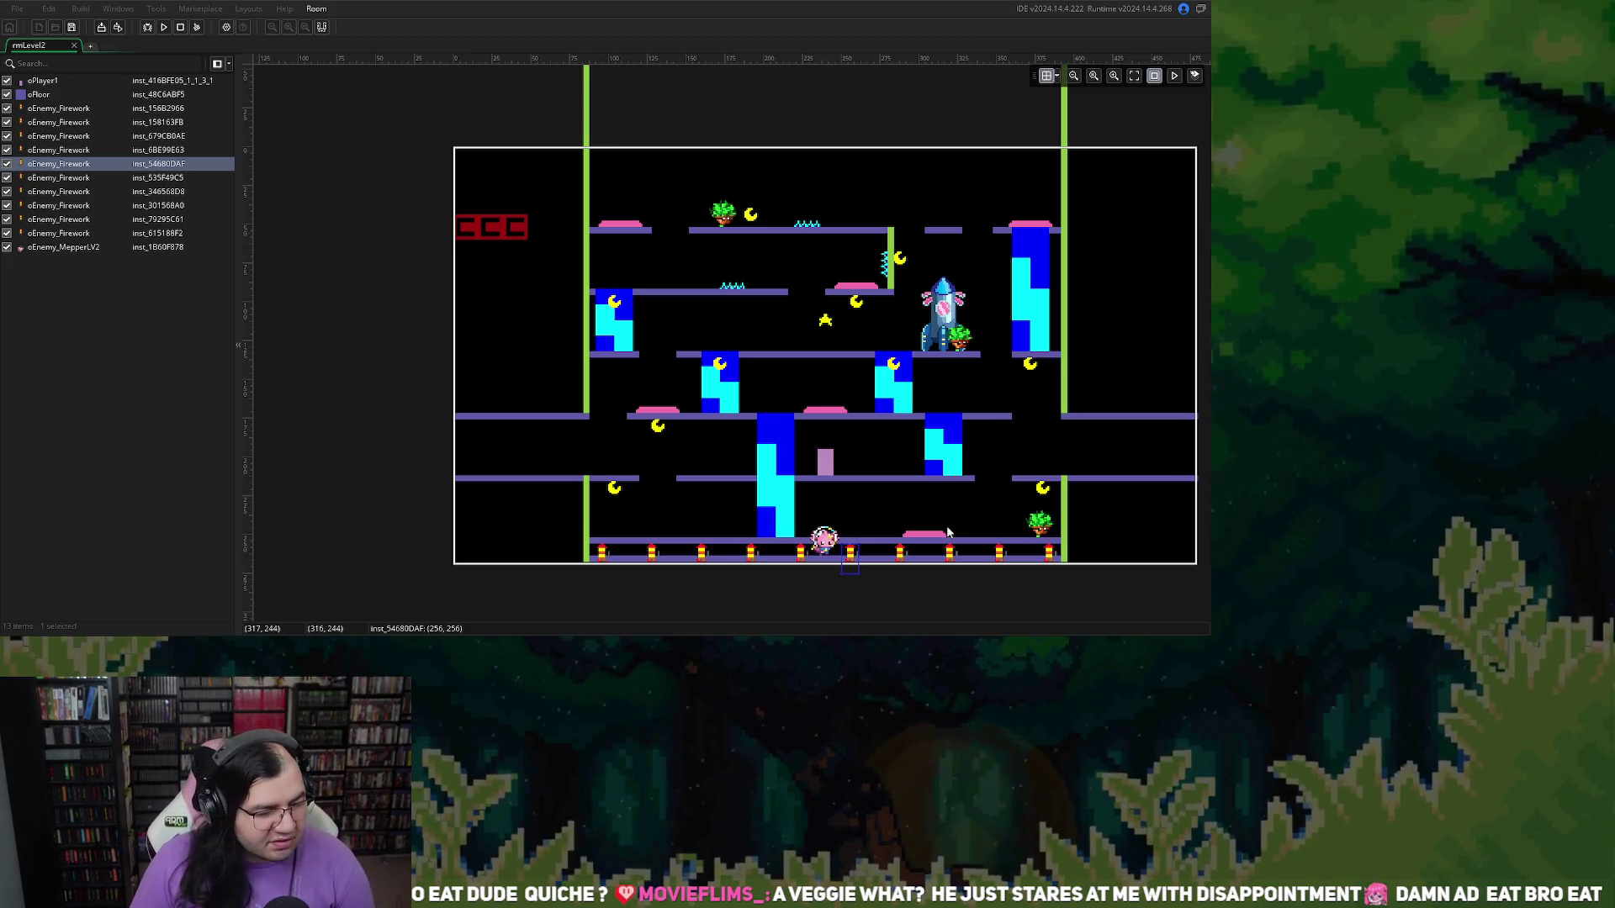
click(953, 554)
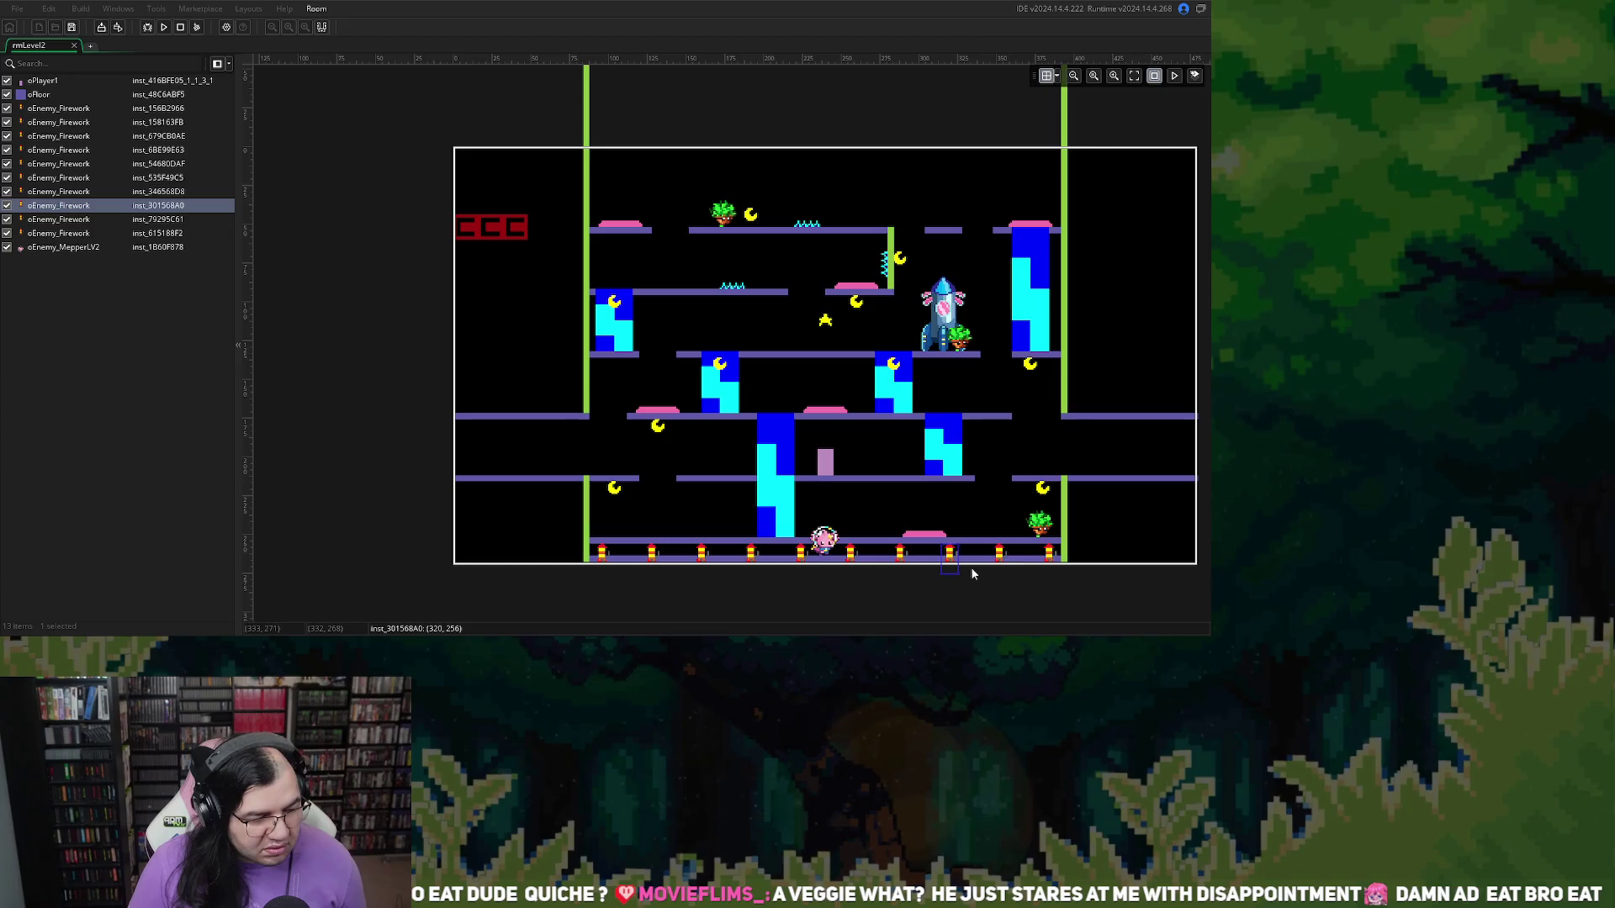
click(1049, 555)
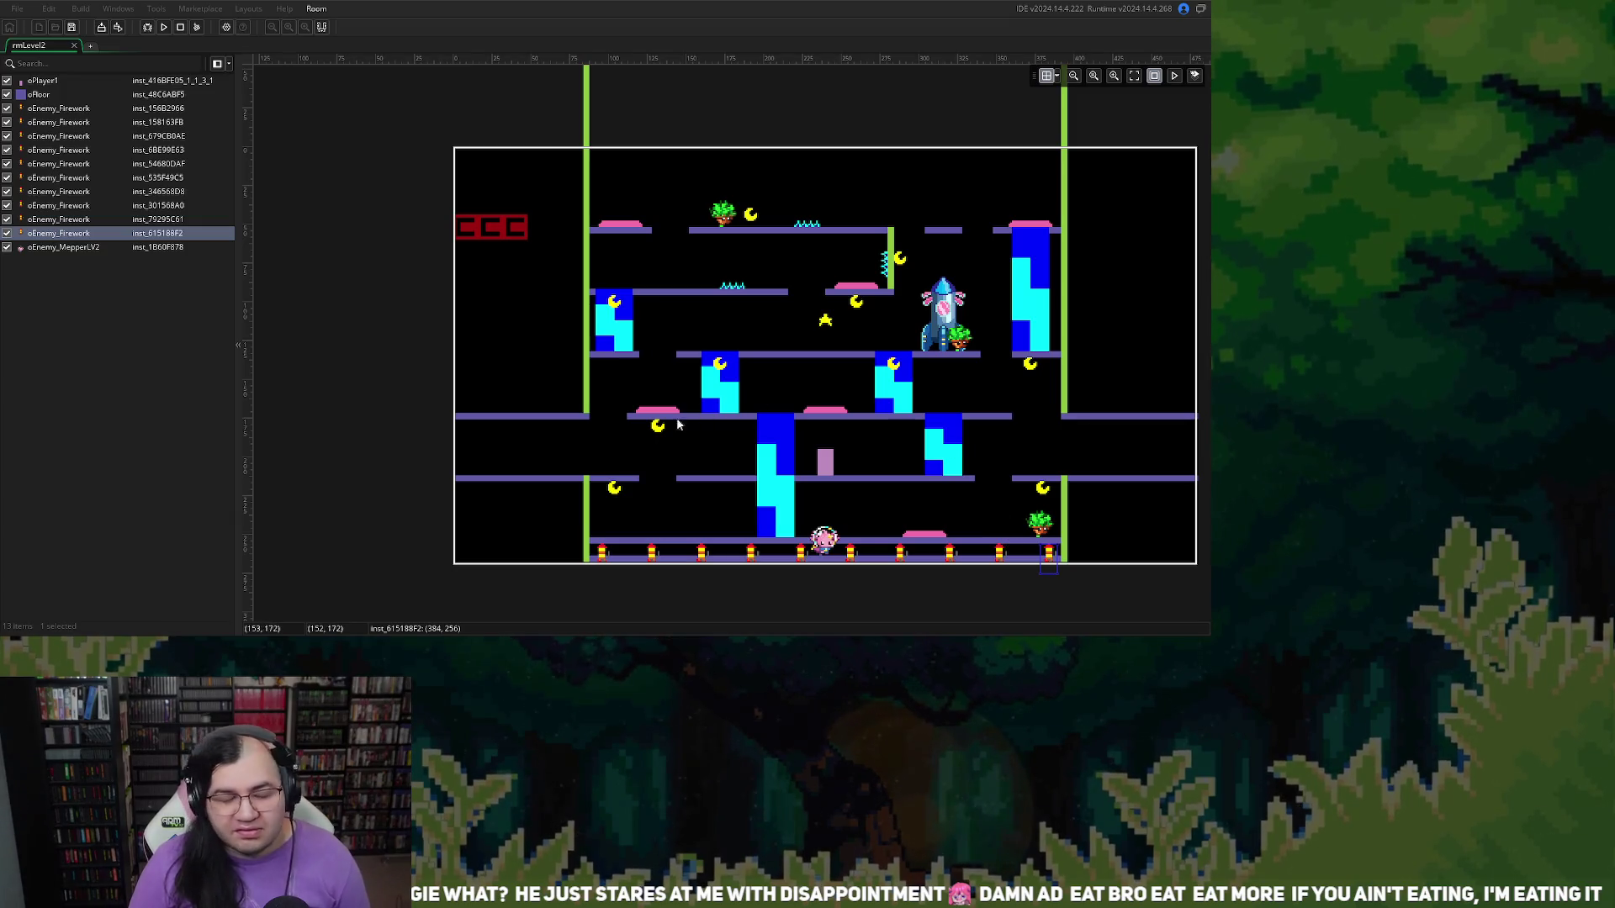
click(600, 557)
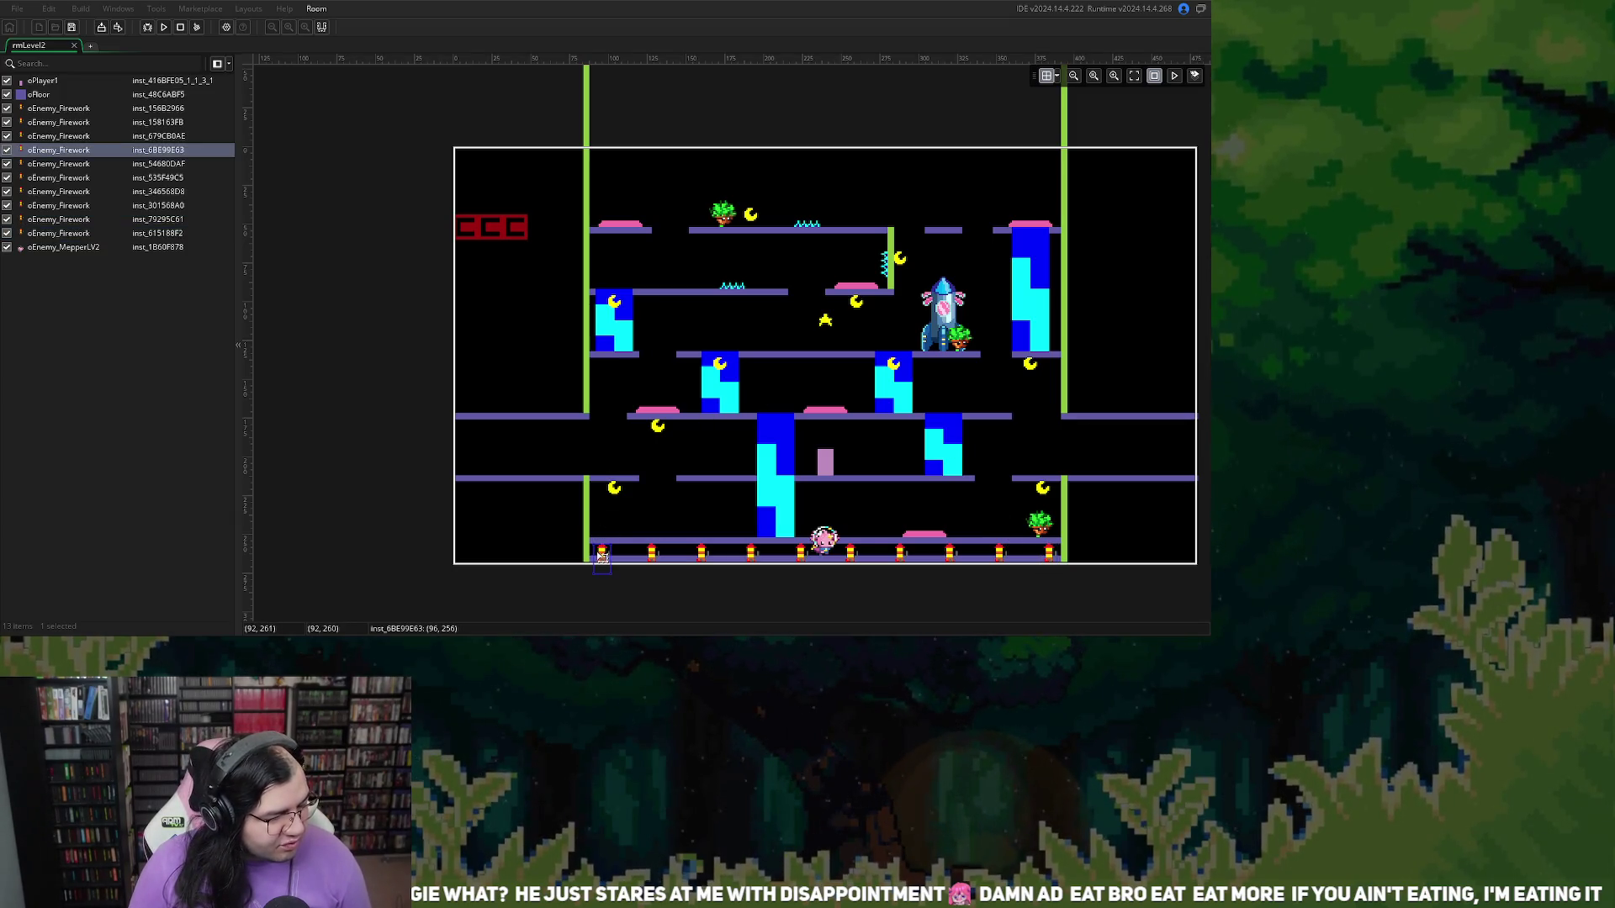
click(655, 558)
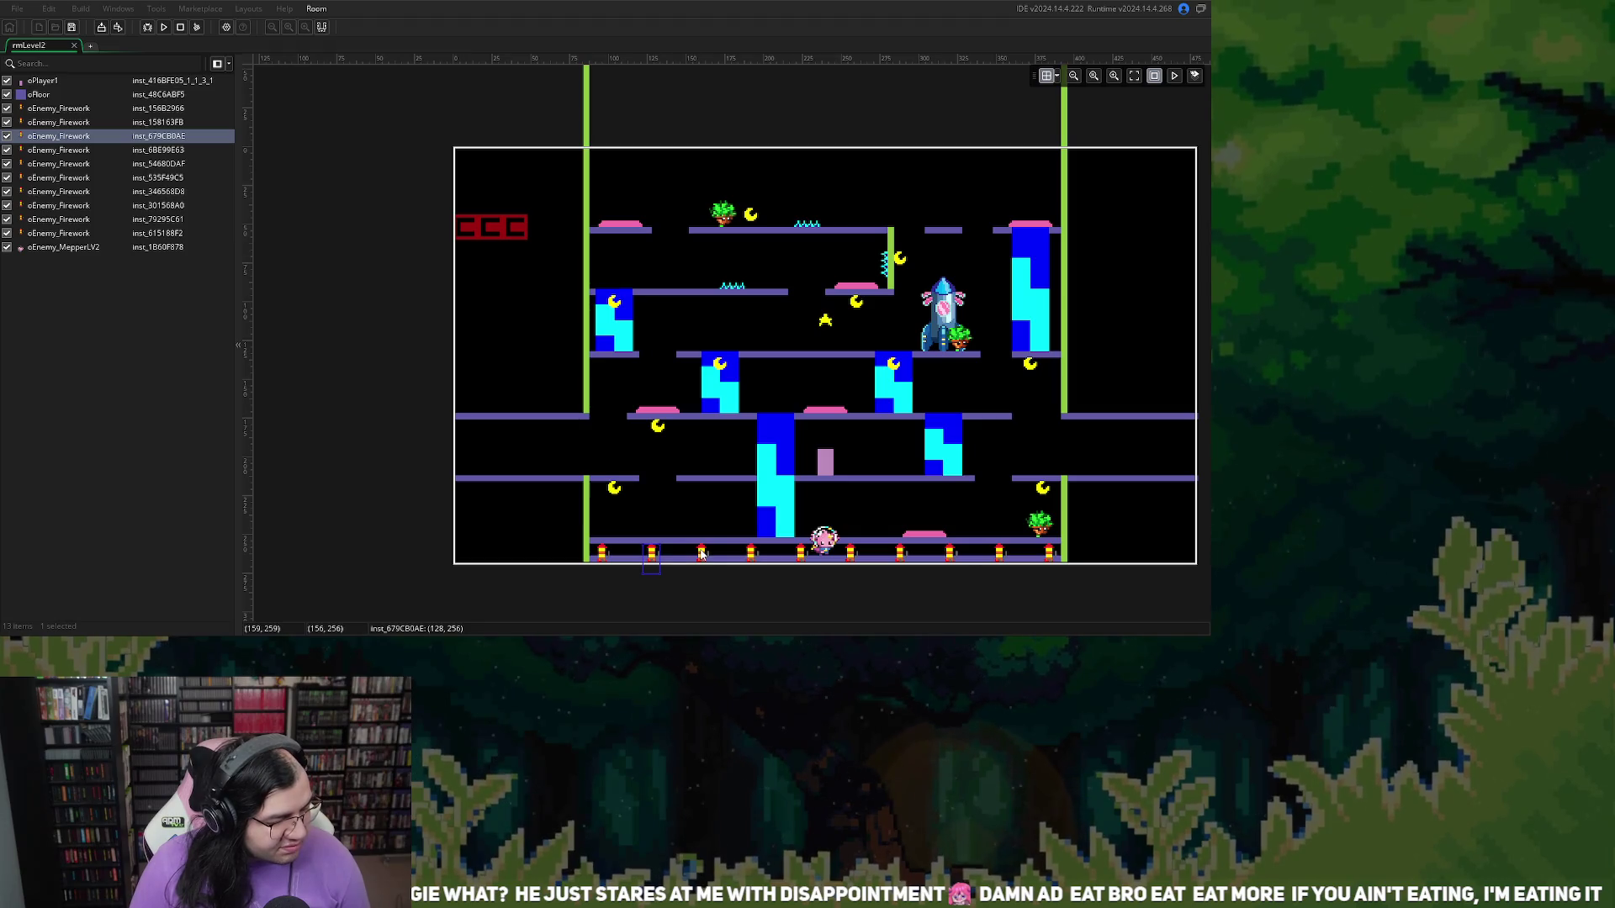
click(700, 554)
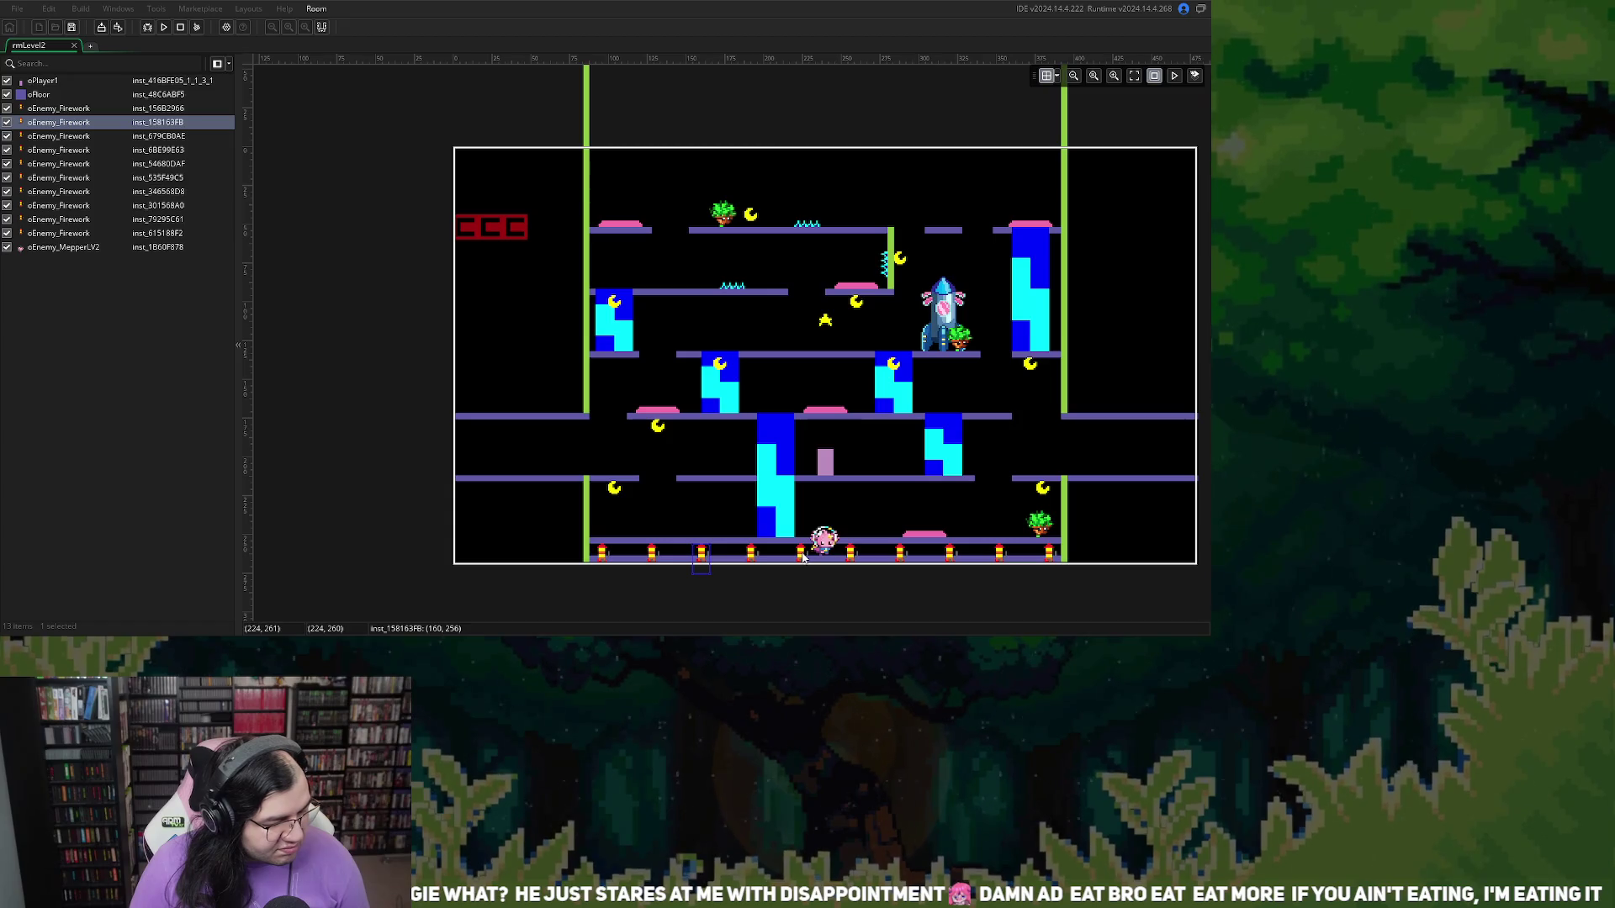
click(650, 557)
click(749, 557)
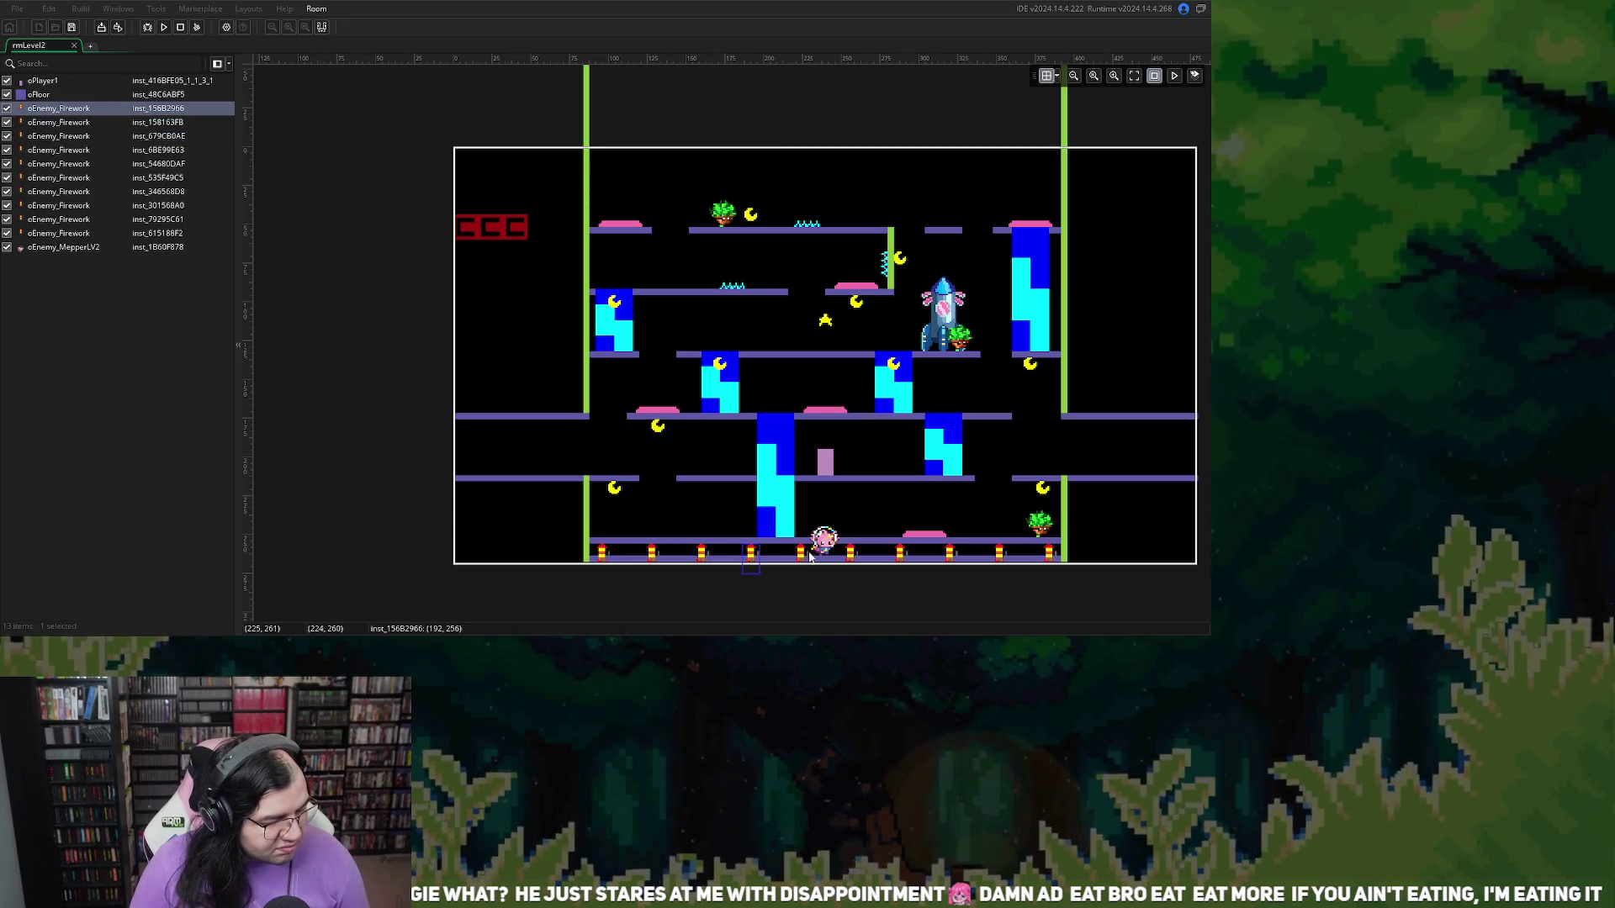
click(896, 557)
click(1009, 556)
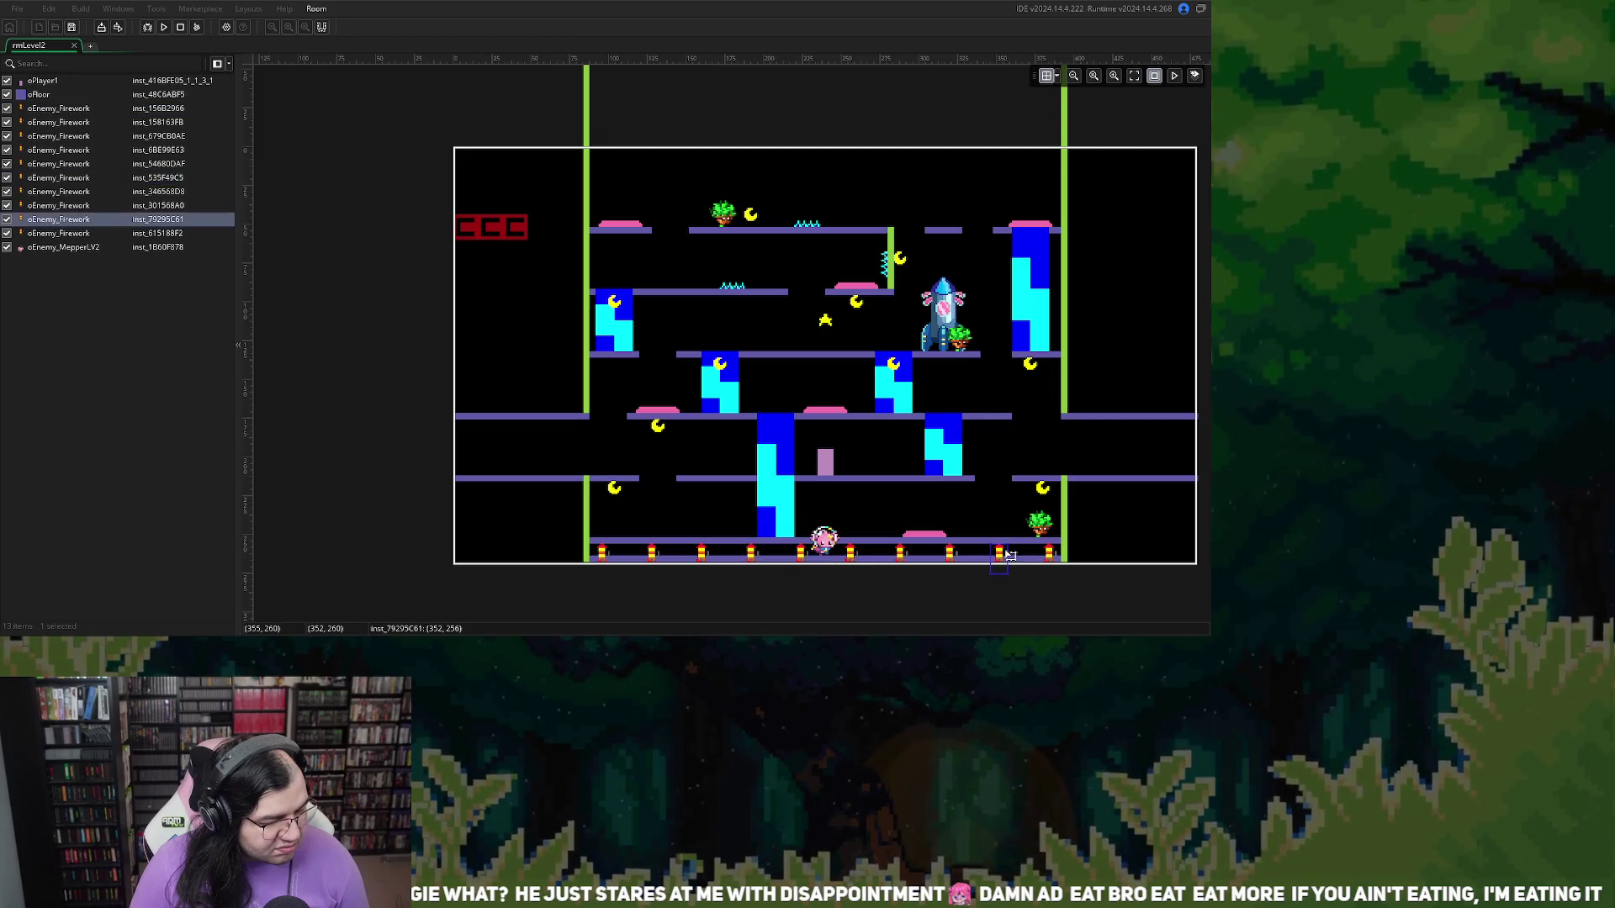
click(951, 556)
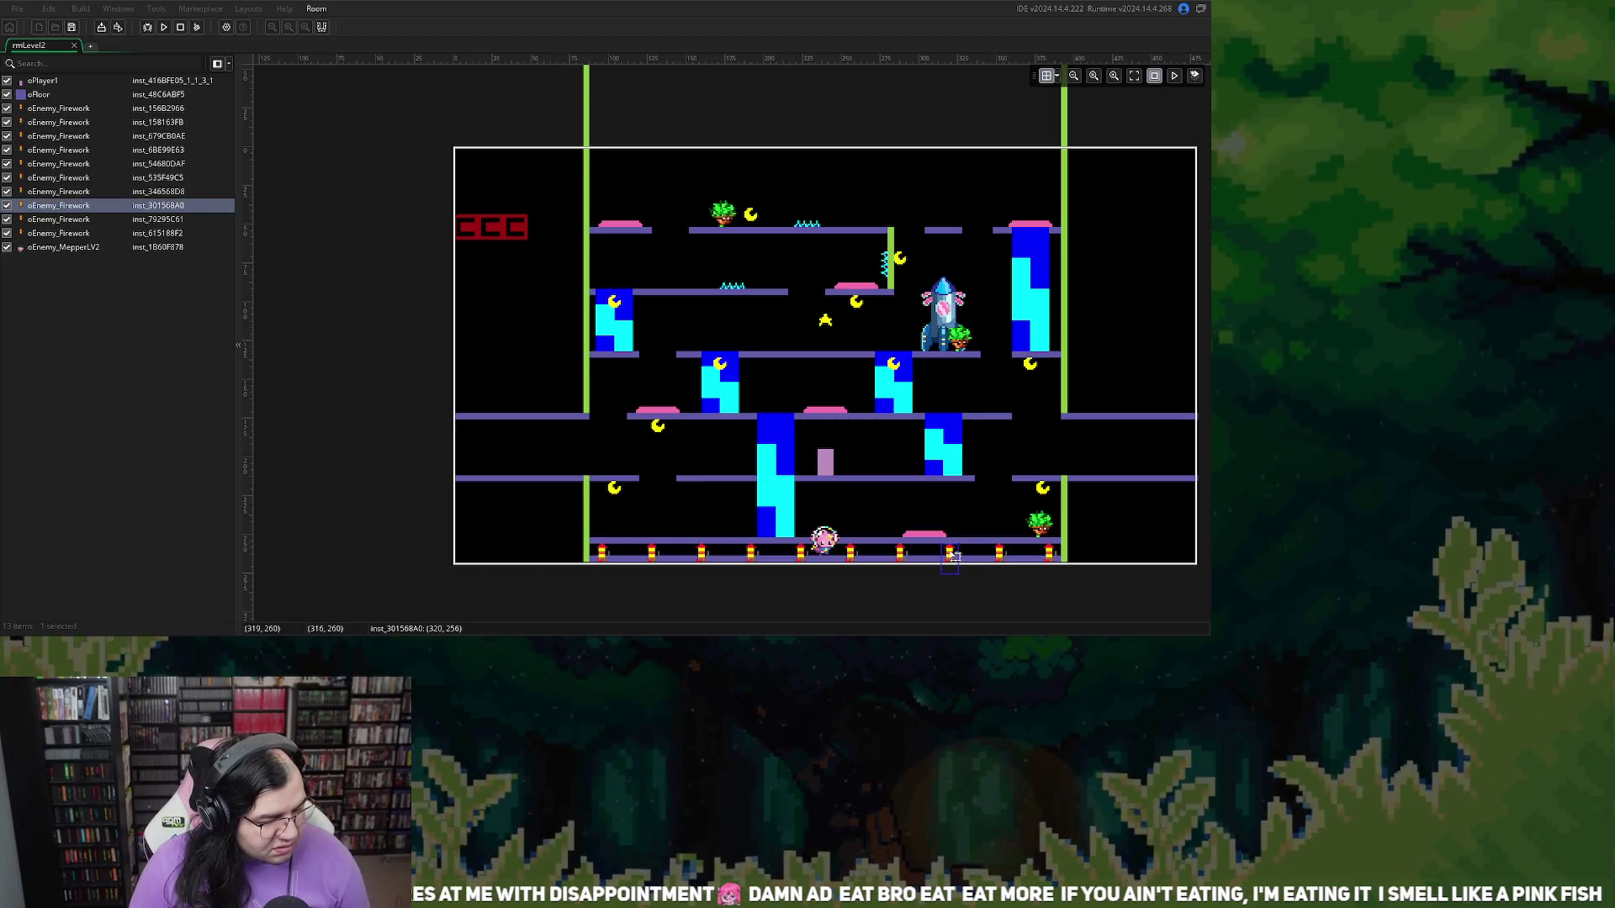
click(655, 557)
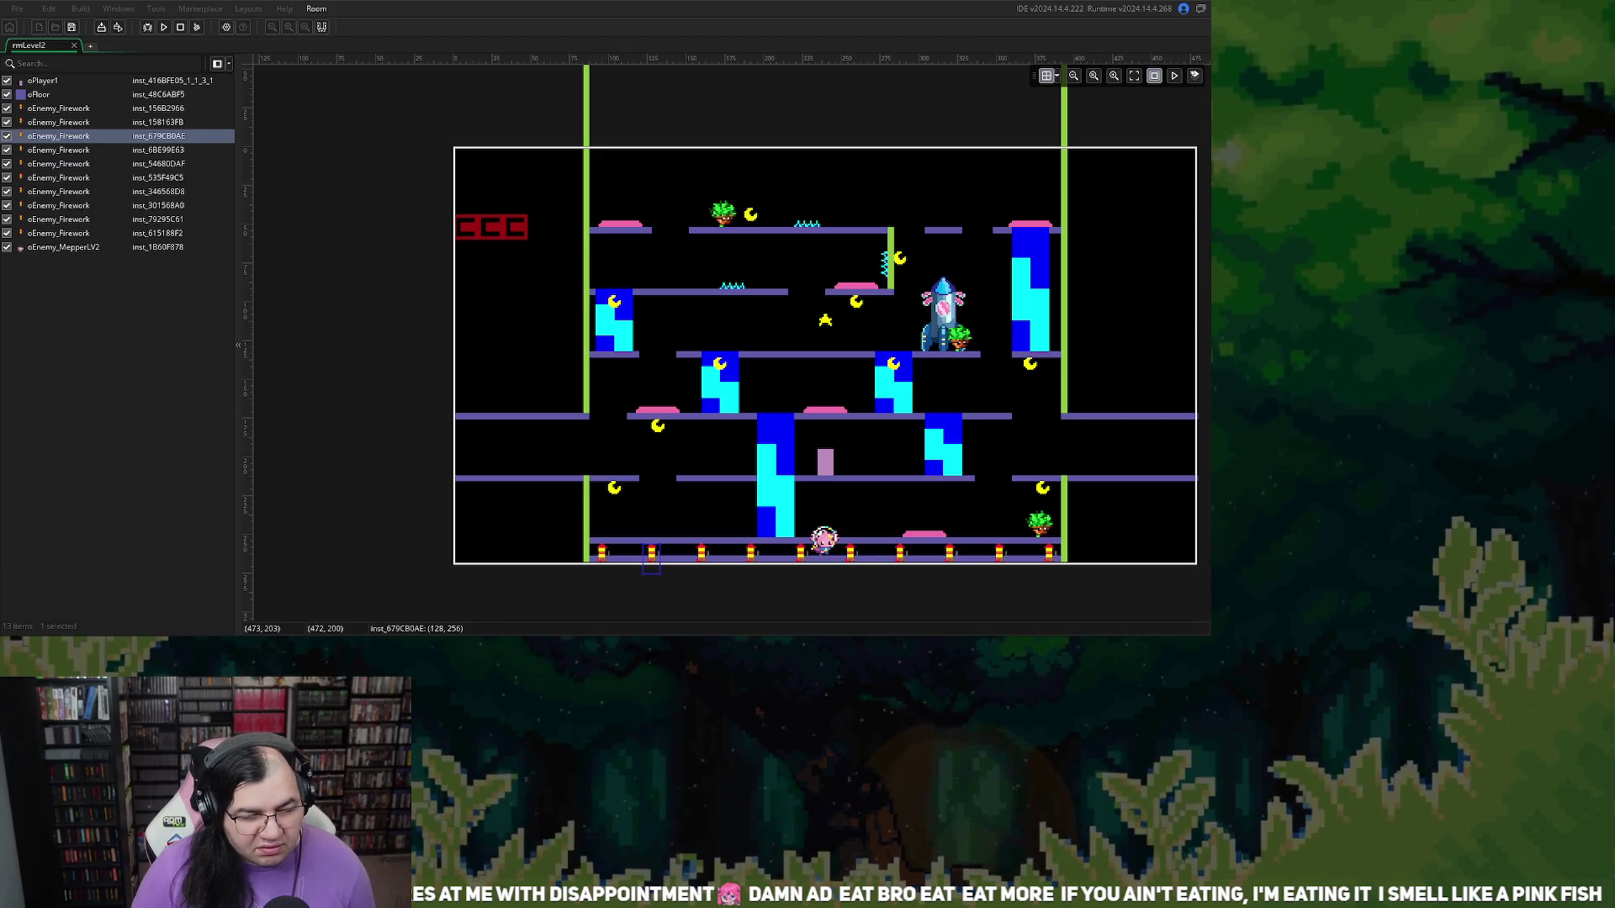
click(602, 553)
click(650, 554)
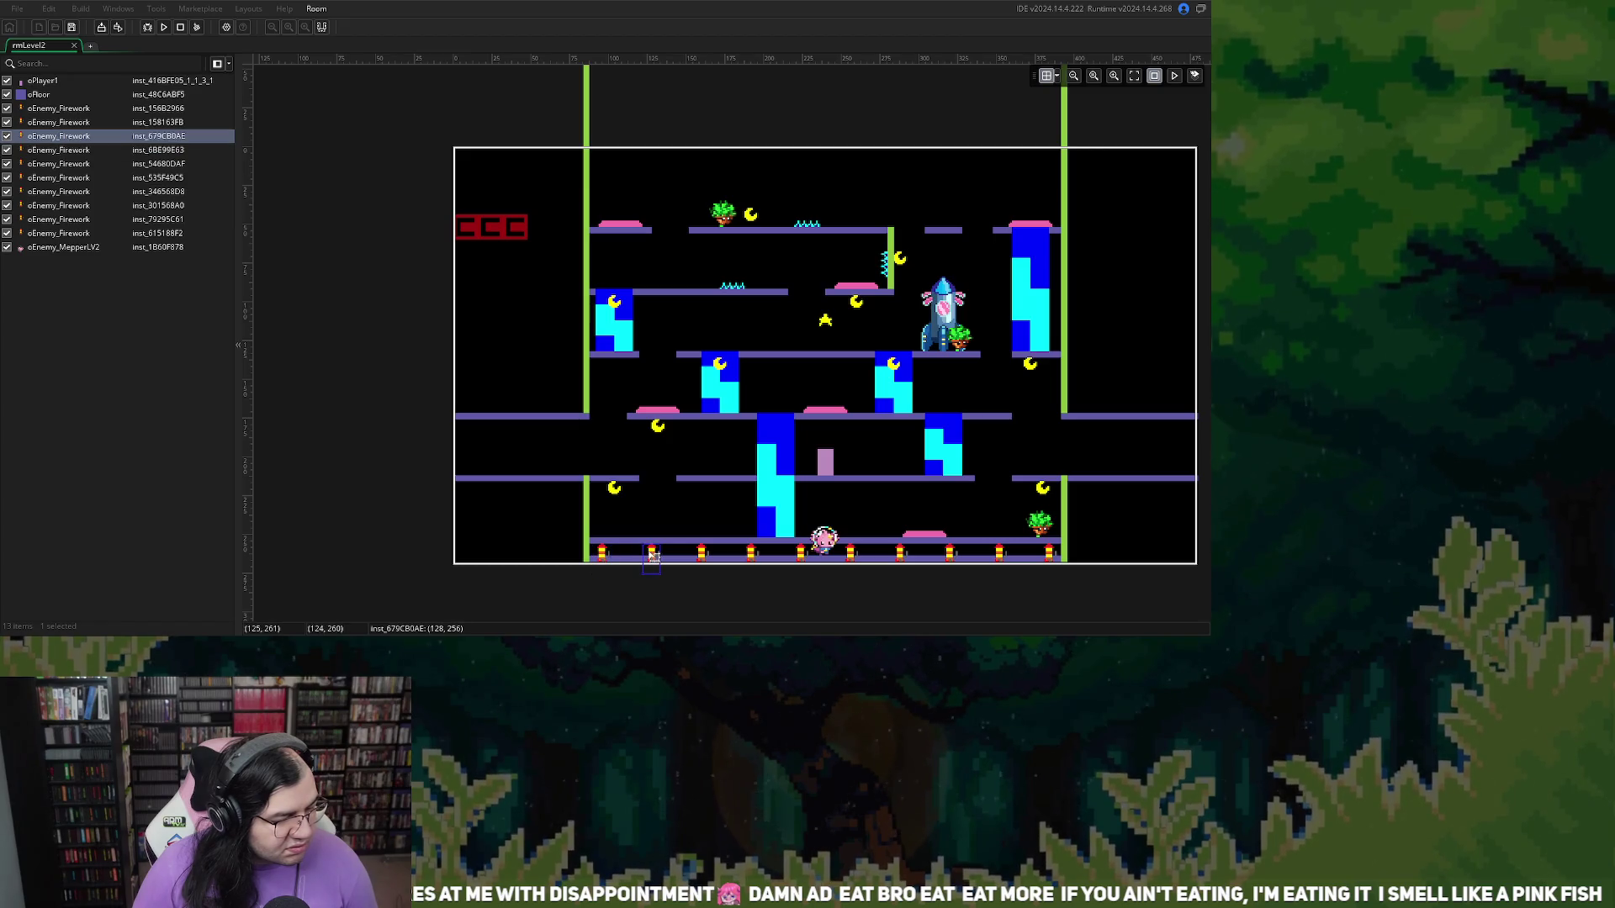
click(703, 556)
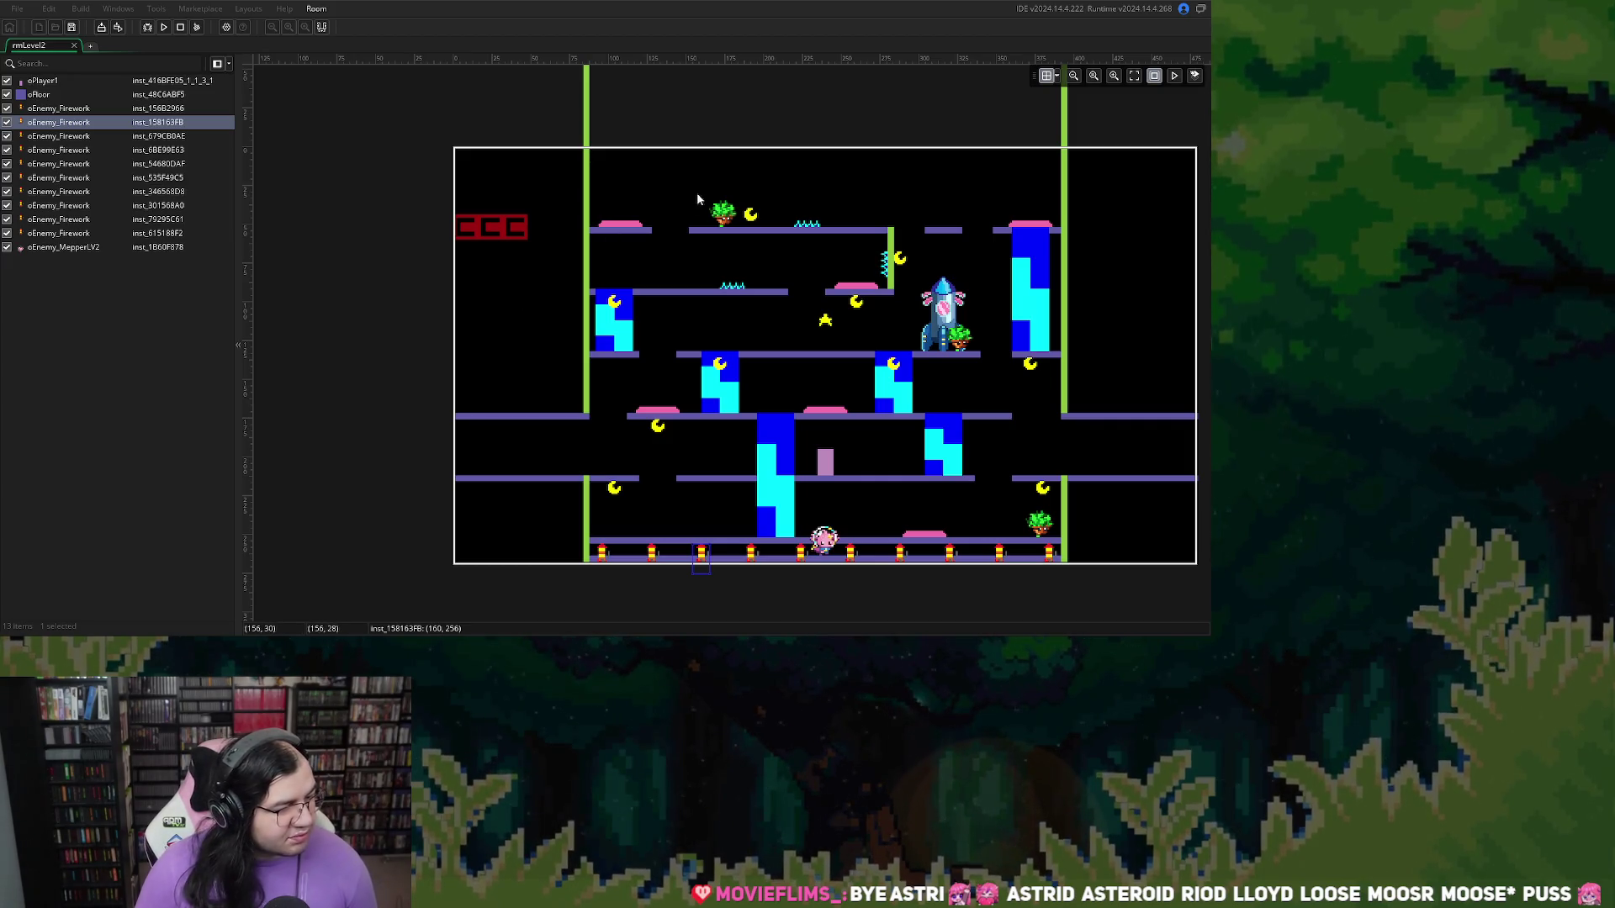
Step: In rmLevel2's Instance_Middle layer, read the top-left oEnemy_Grass position 176, 52 and copy X
click(730, 215)
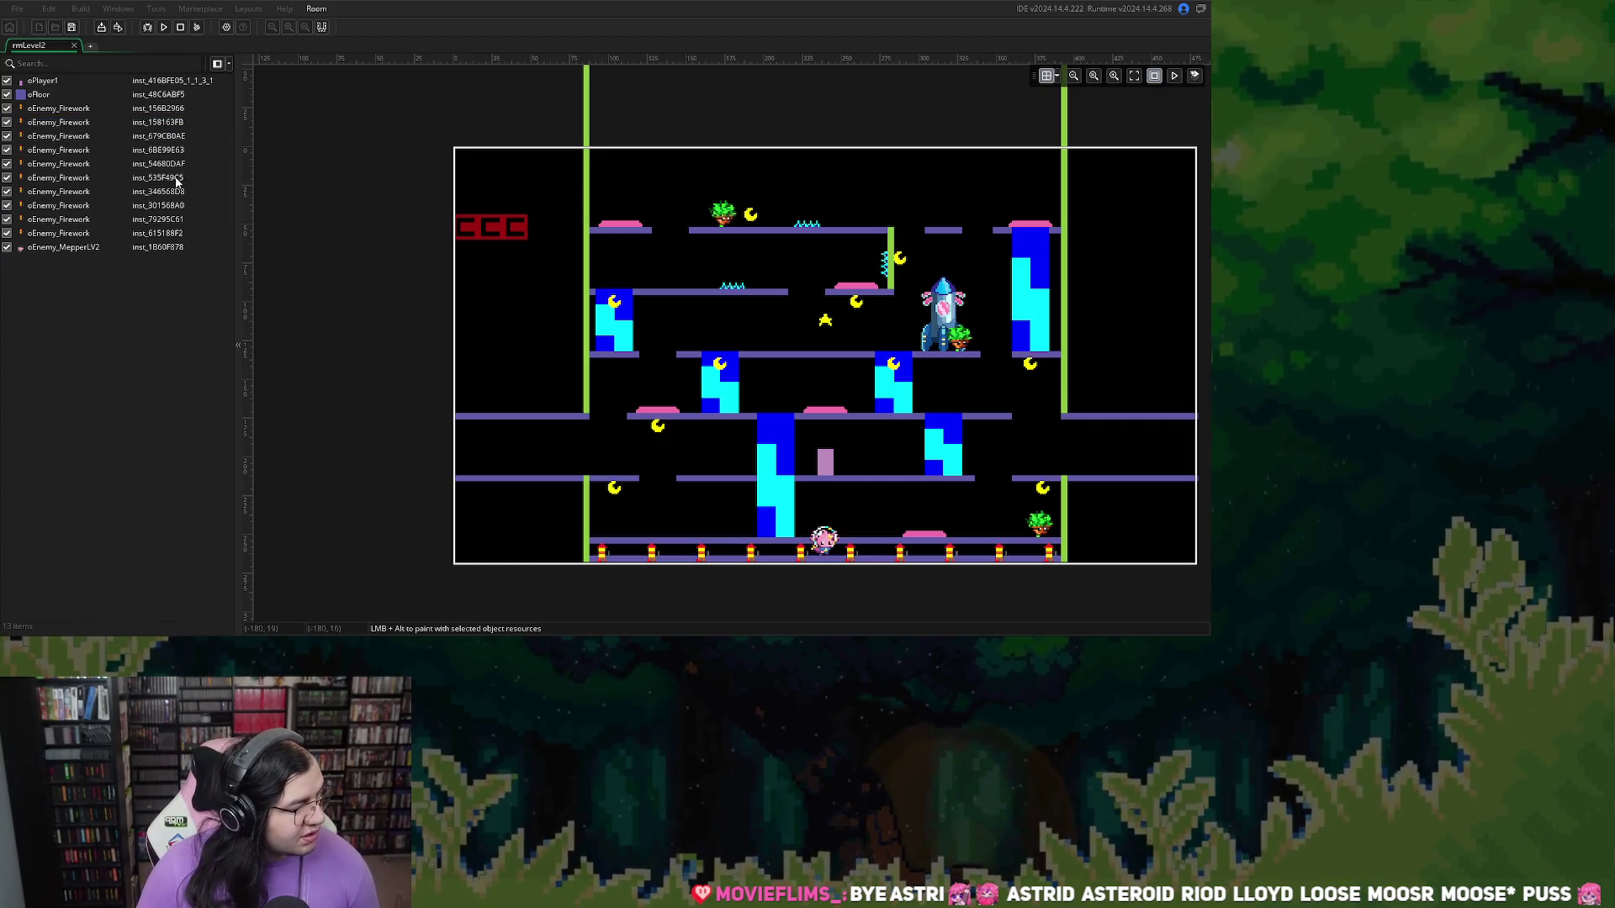
click(215, 62)
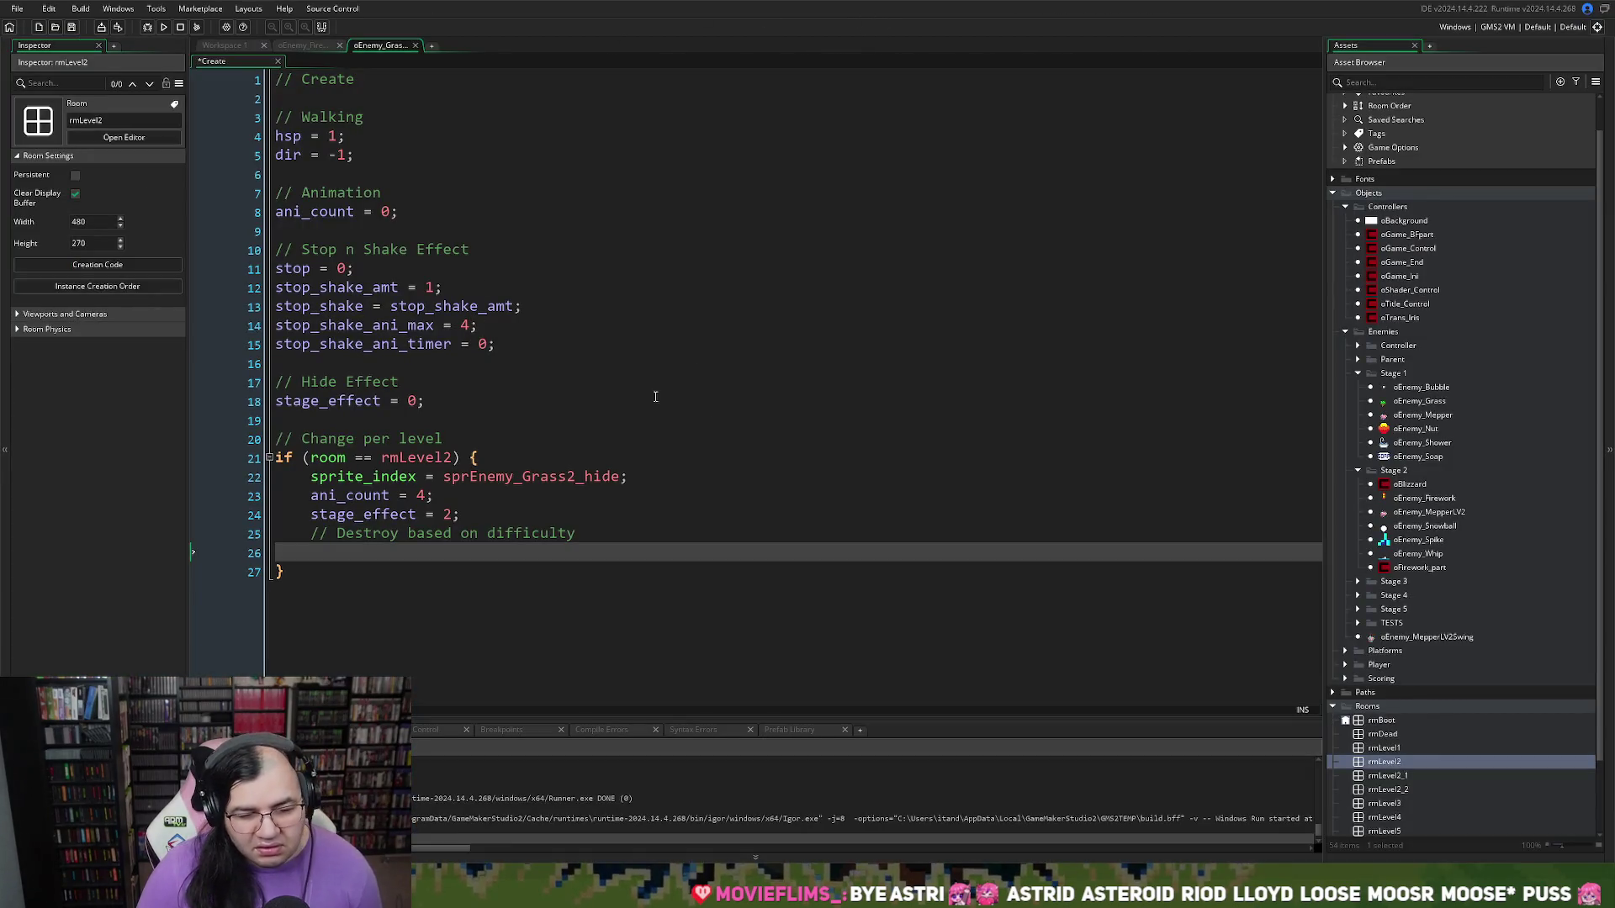
double_click(1382, 763)
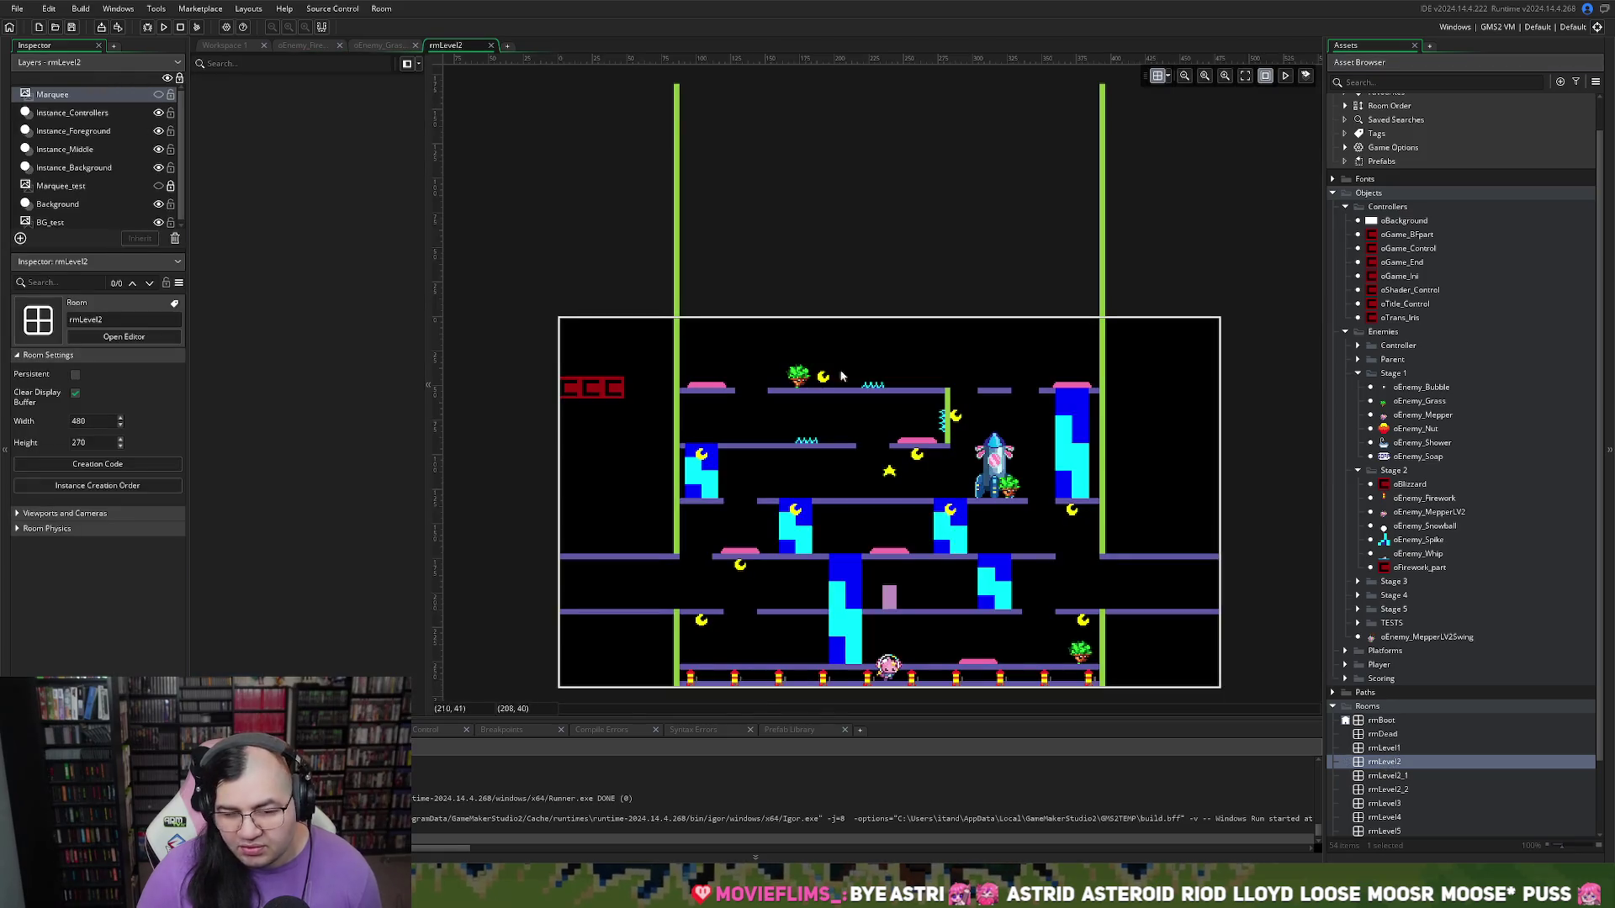
click(995, 498)
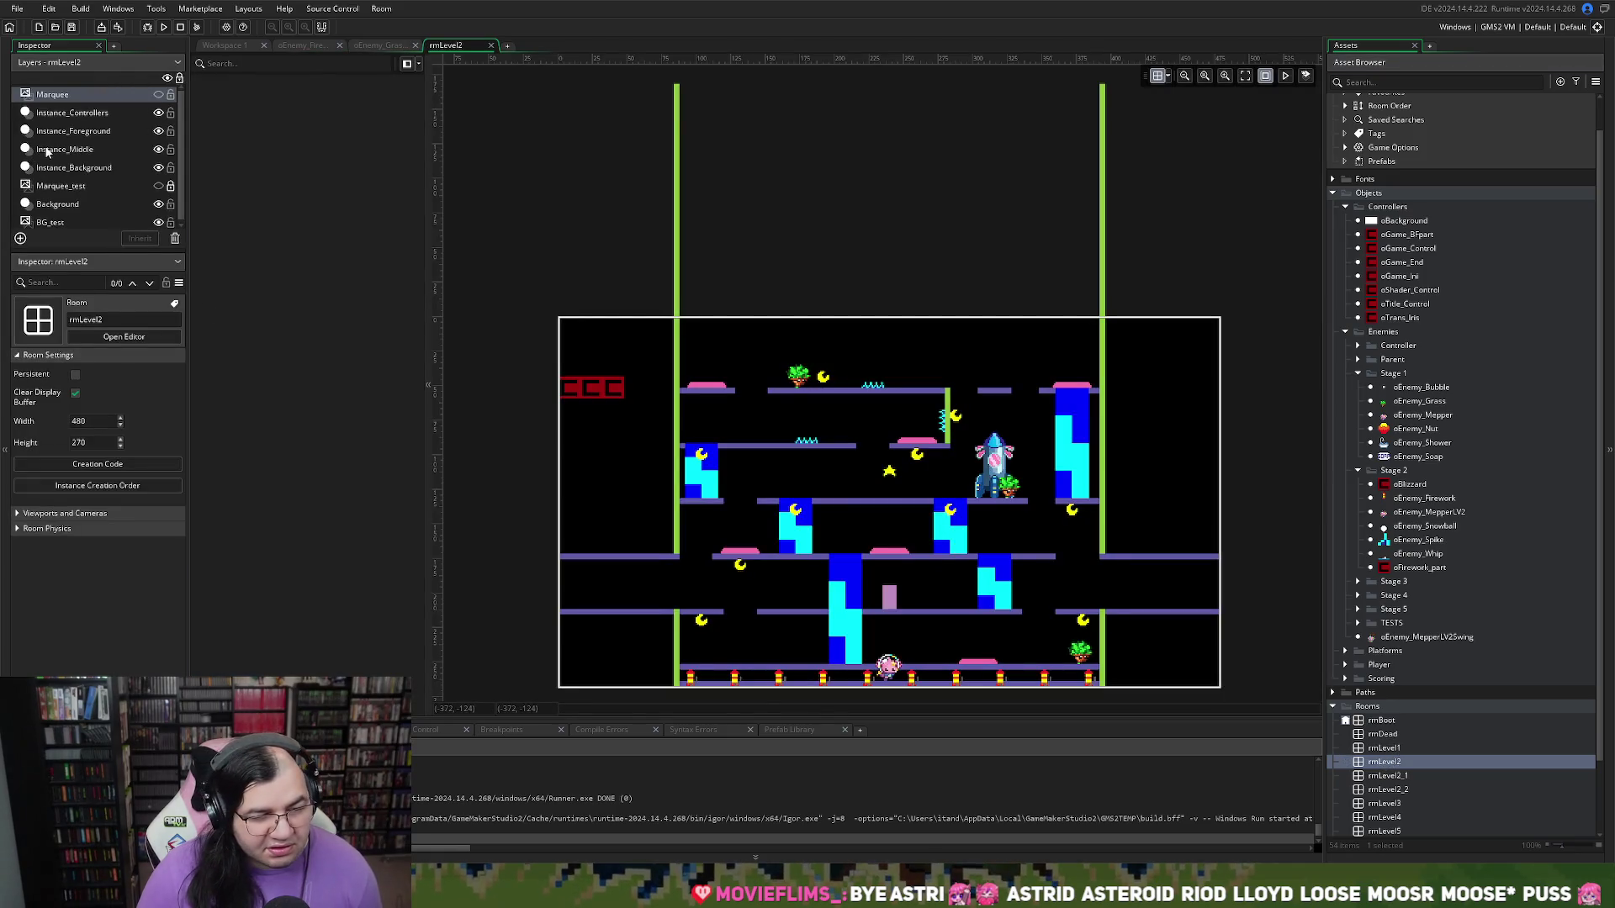
click(800, 376)
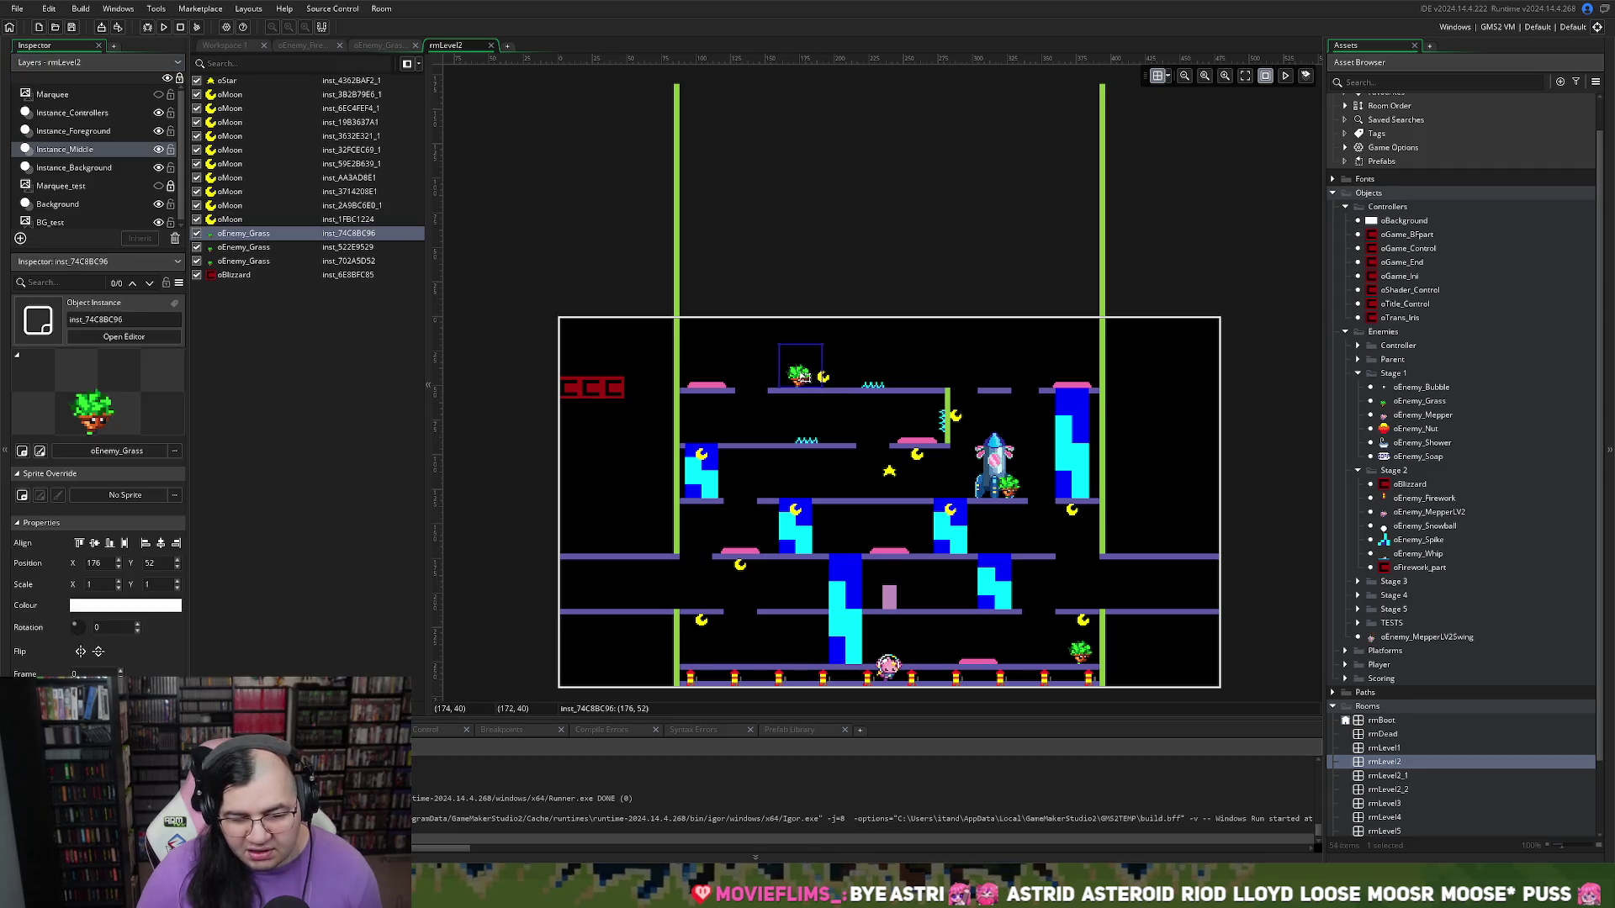
scroll(831, 373, down, 1)
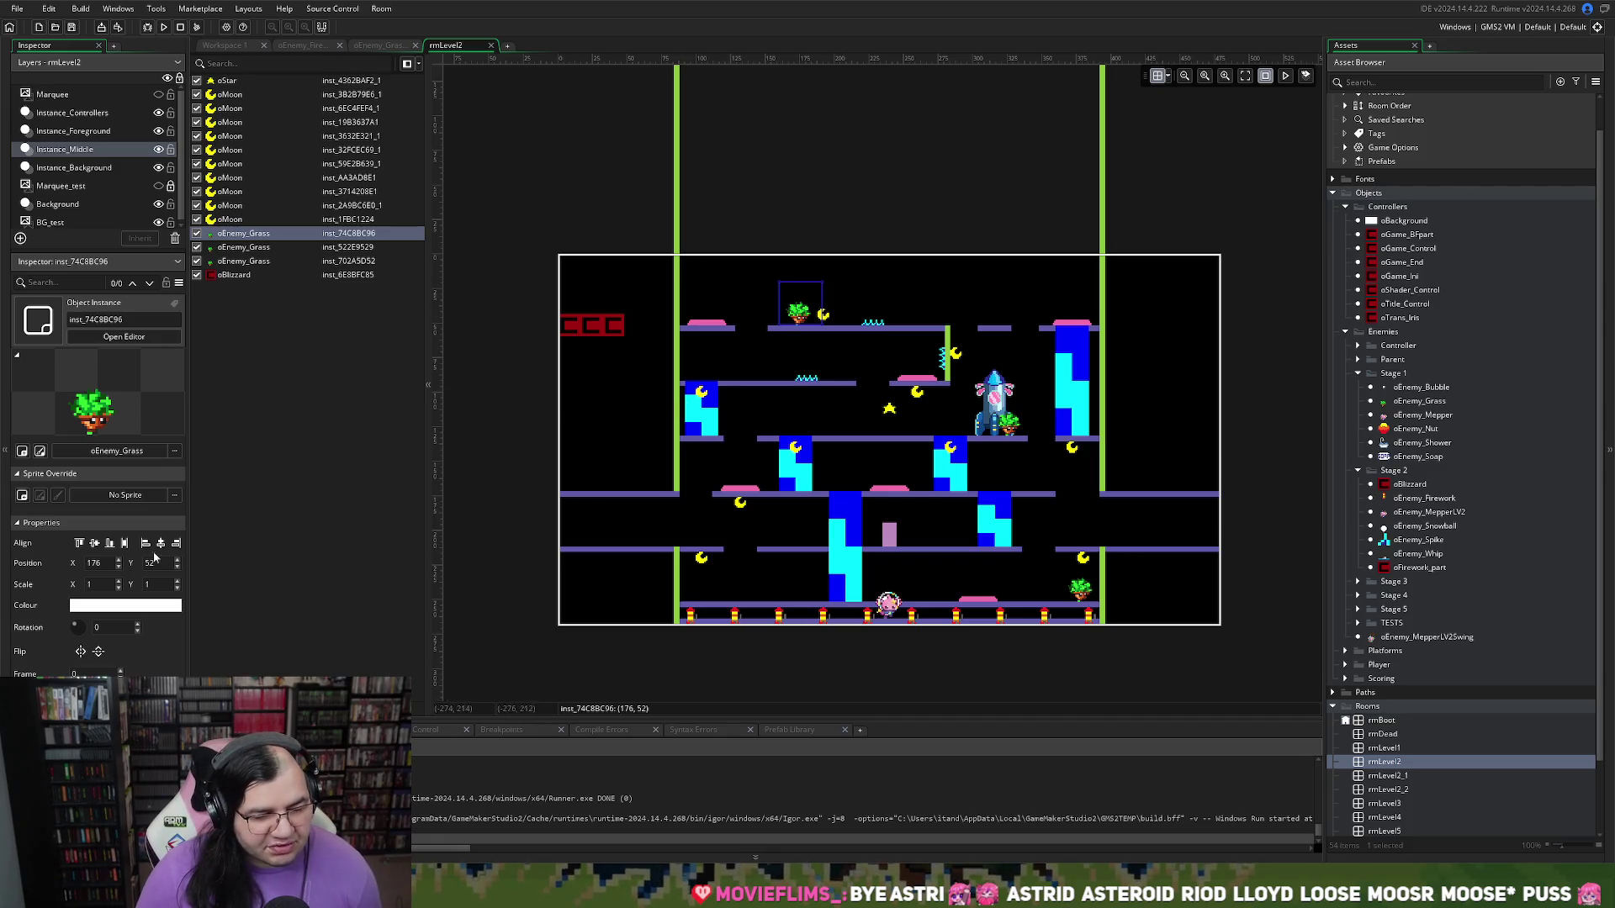
click(99, 563)
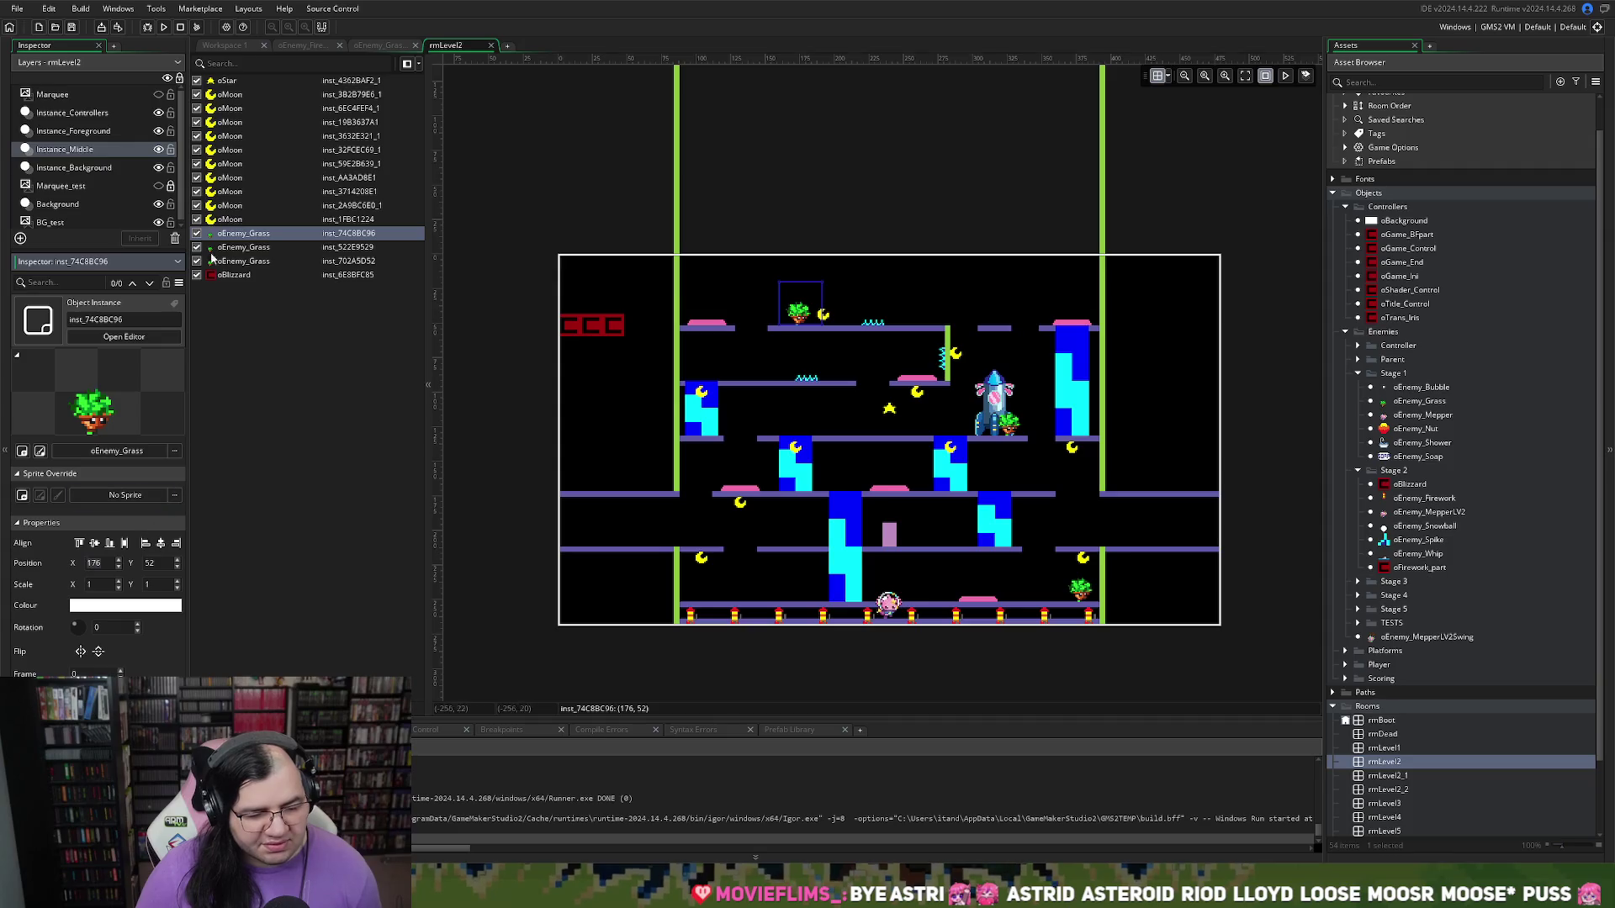
click(307, 45)
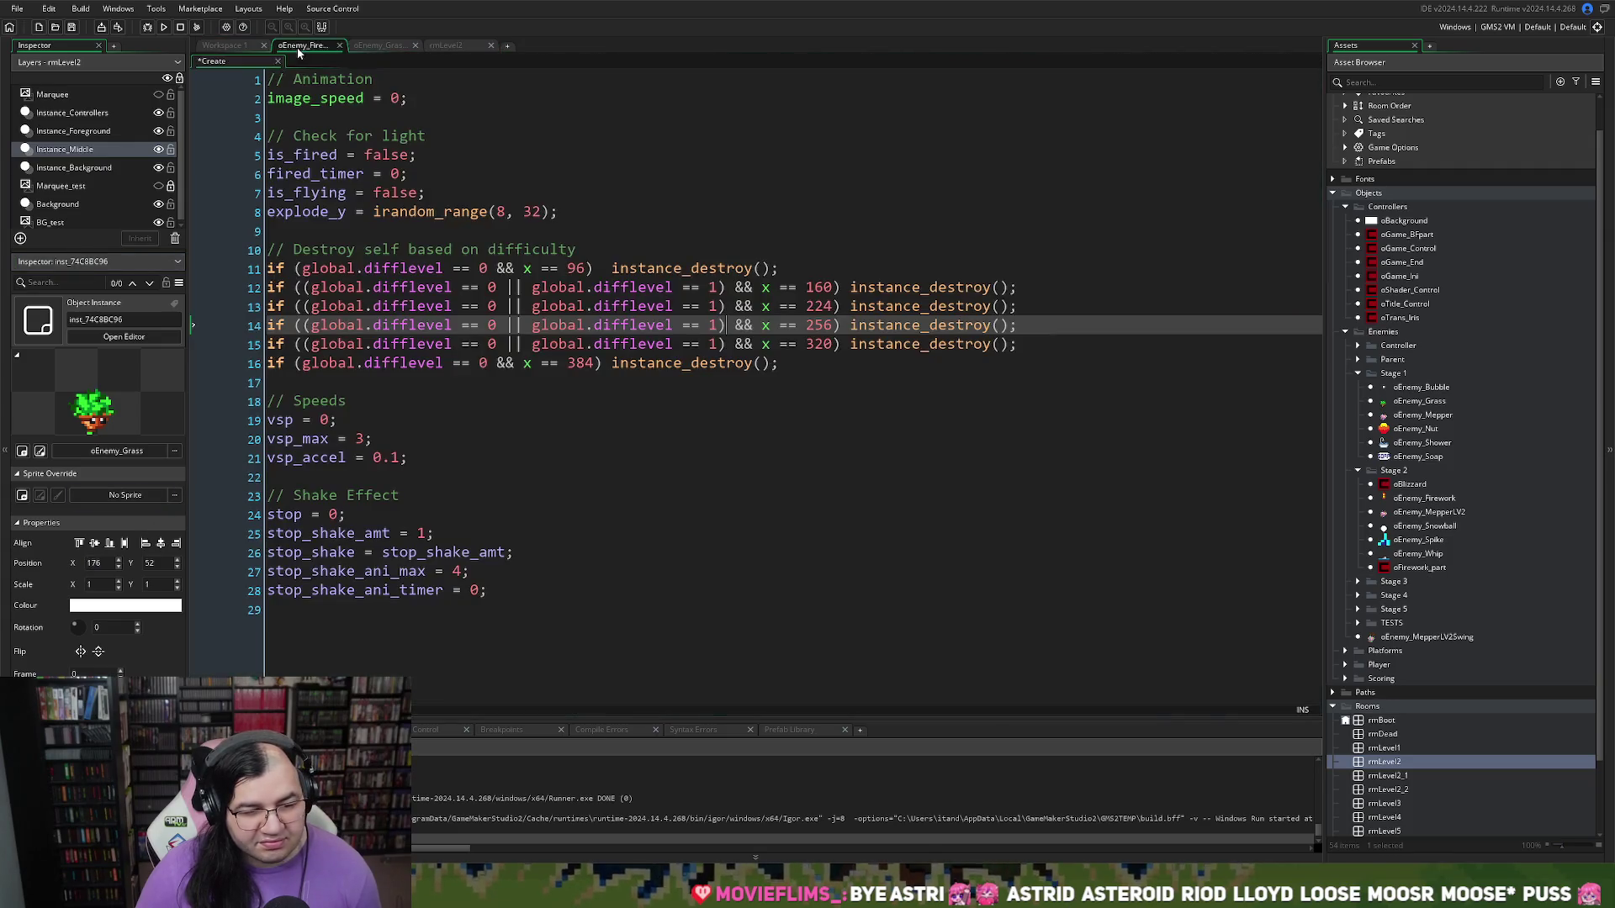
Step: Start line 26's if condition with global.difflevel == 0 ||, x == 176 and y == 52
click(380, 45)
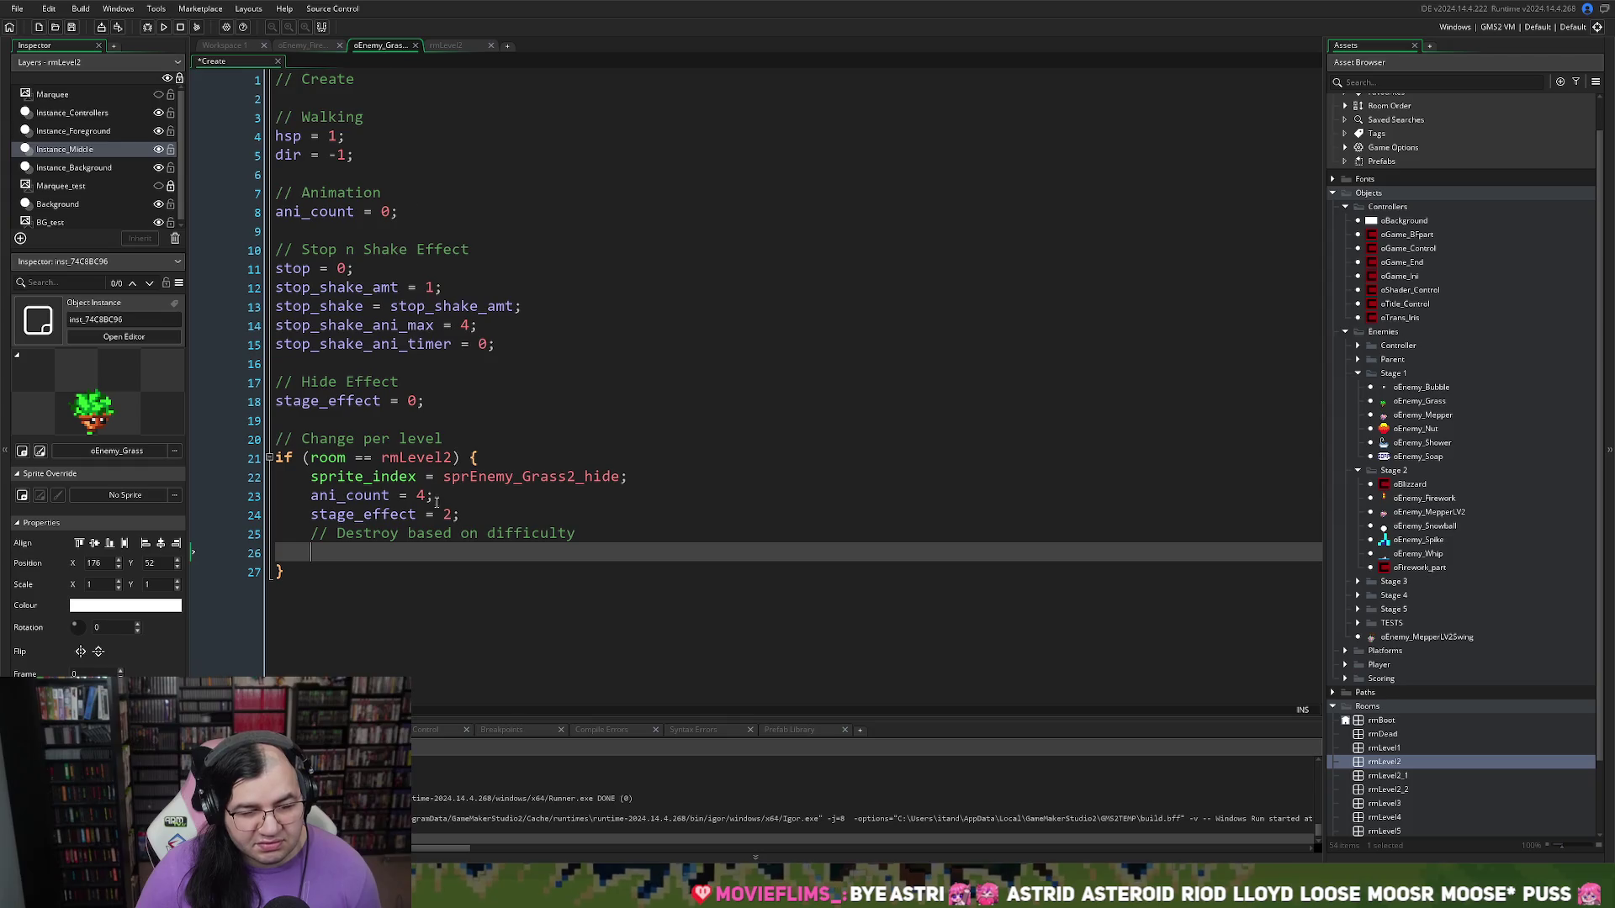
text(176)
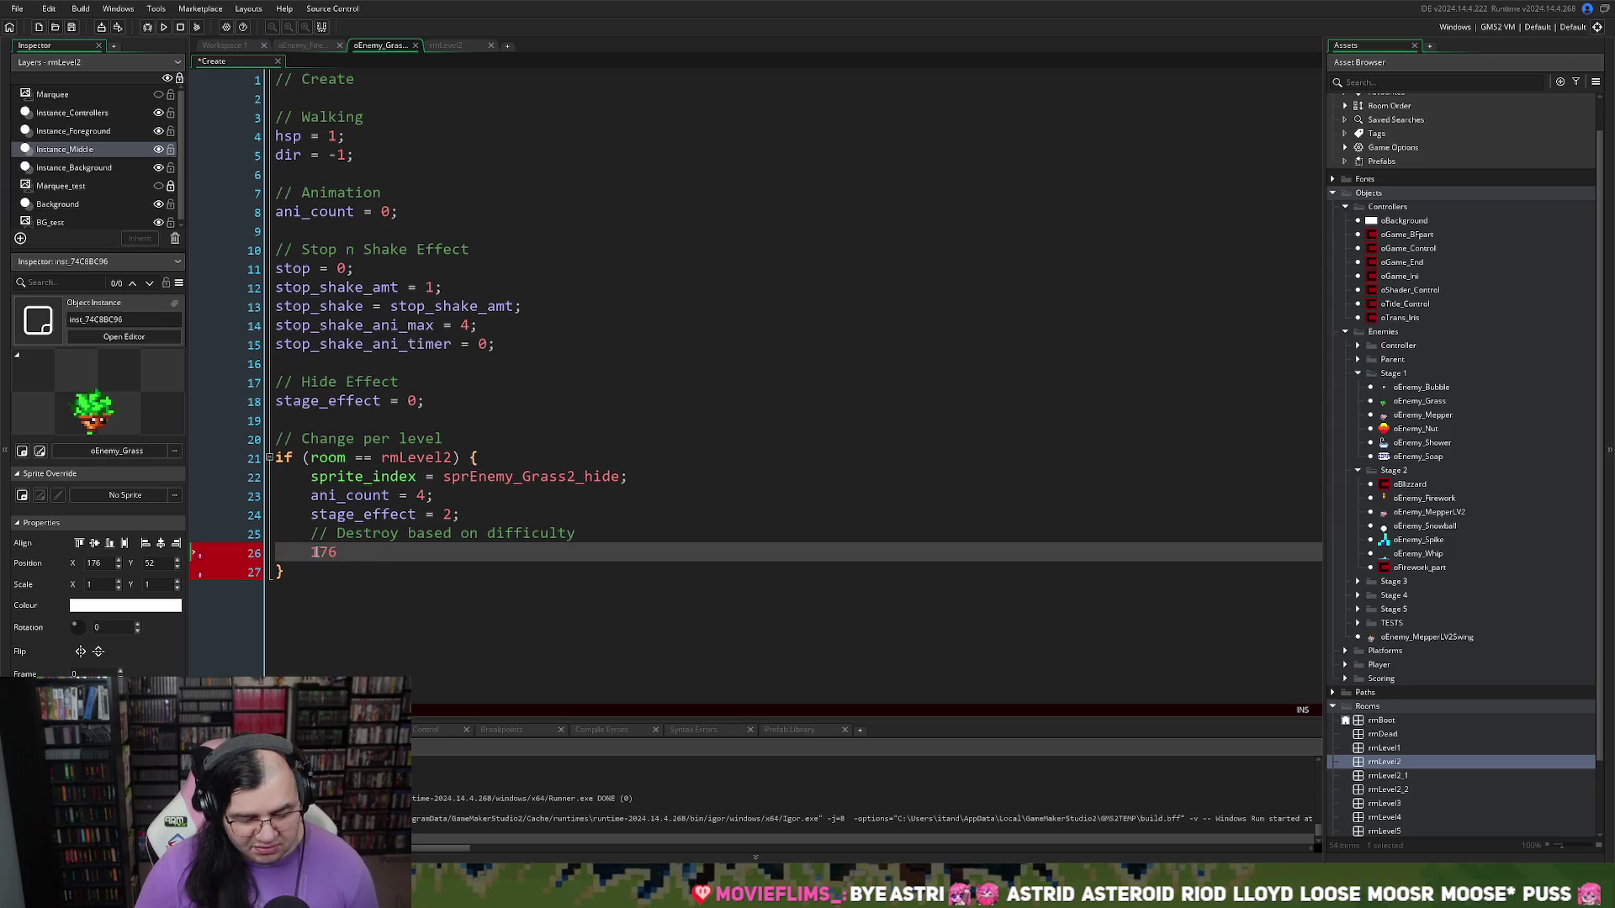
click(313, 552)
text(if ( x)
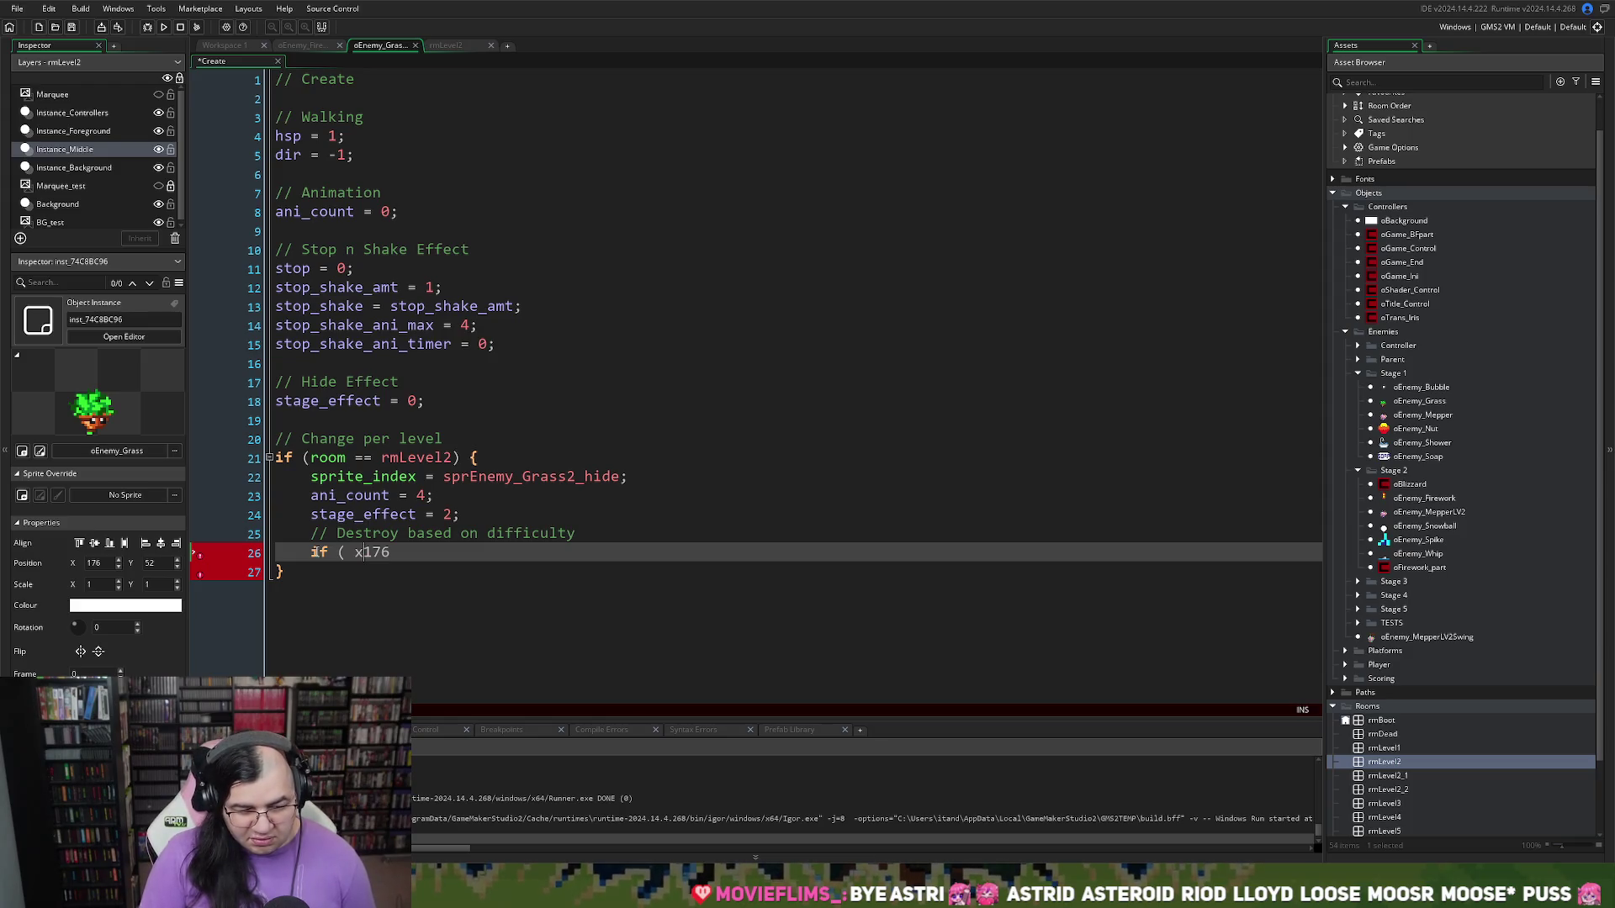
text(  == )
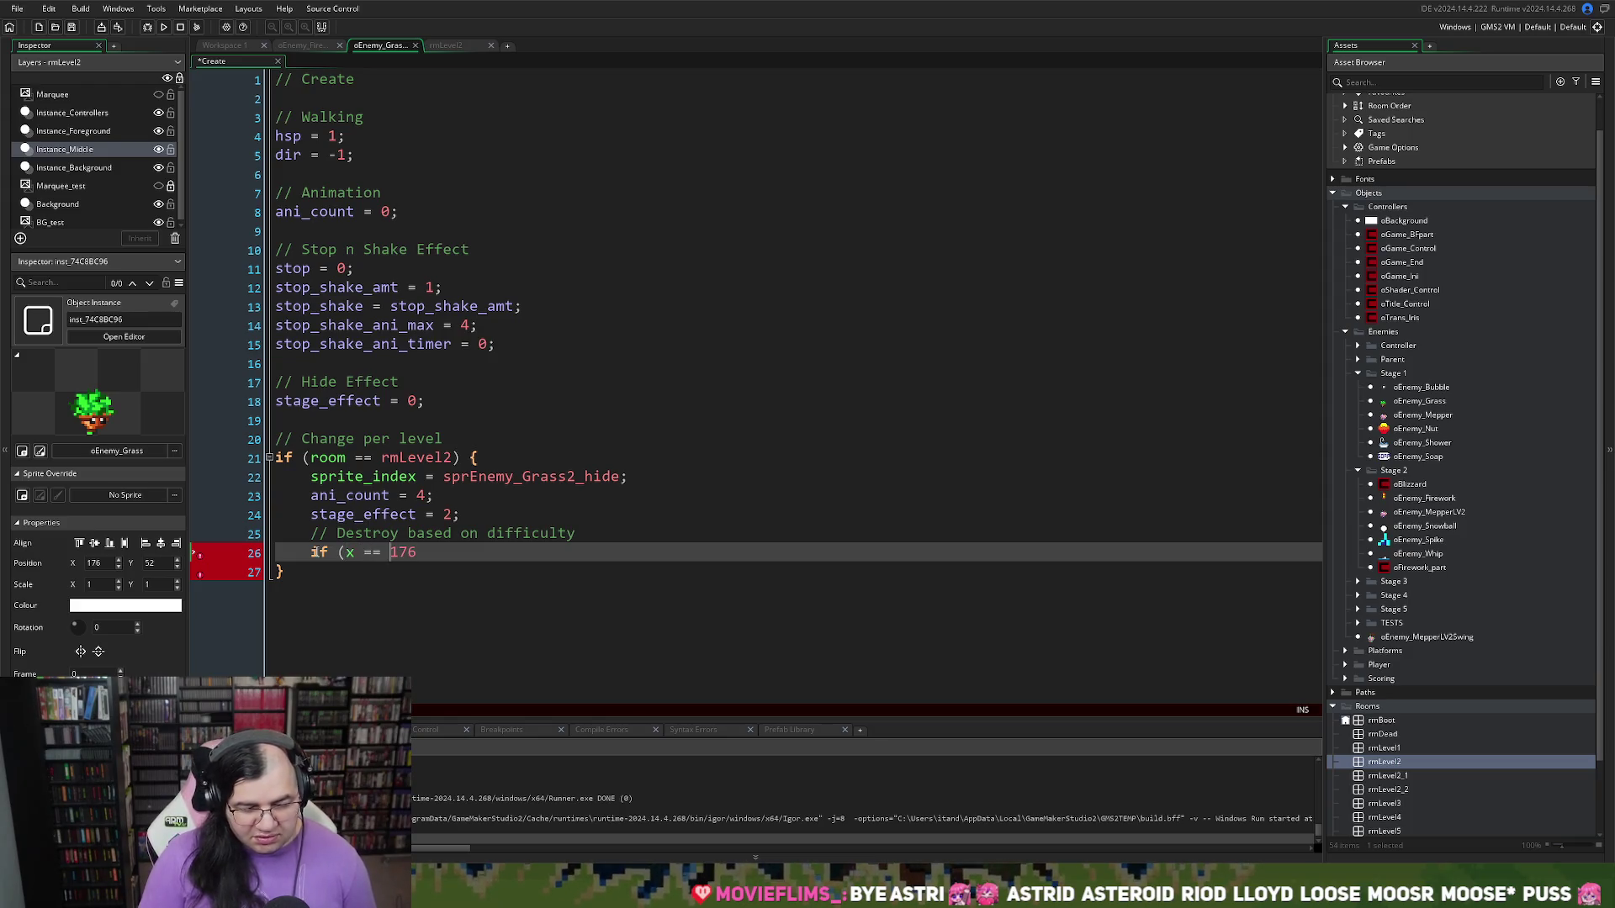
text( &&y == )
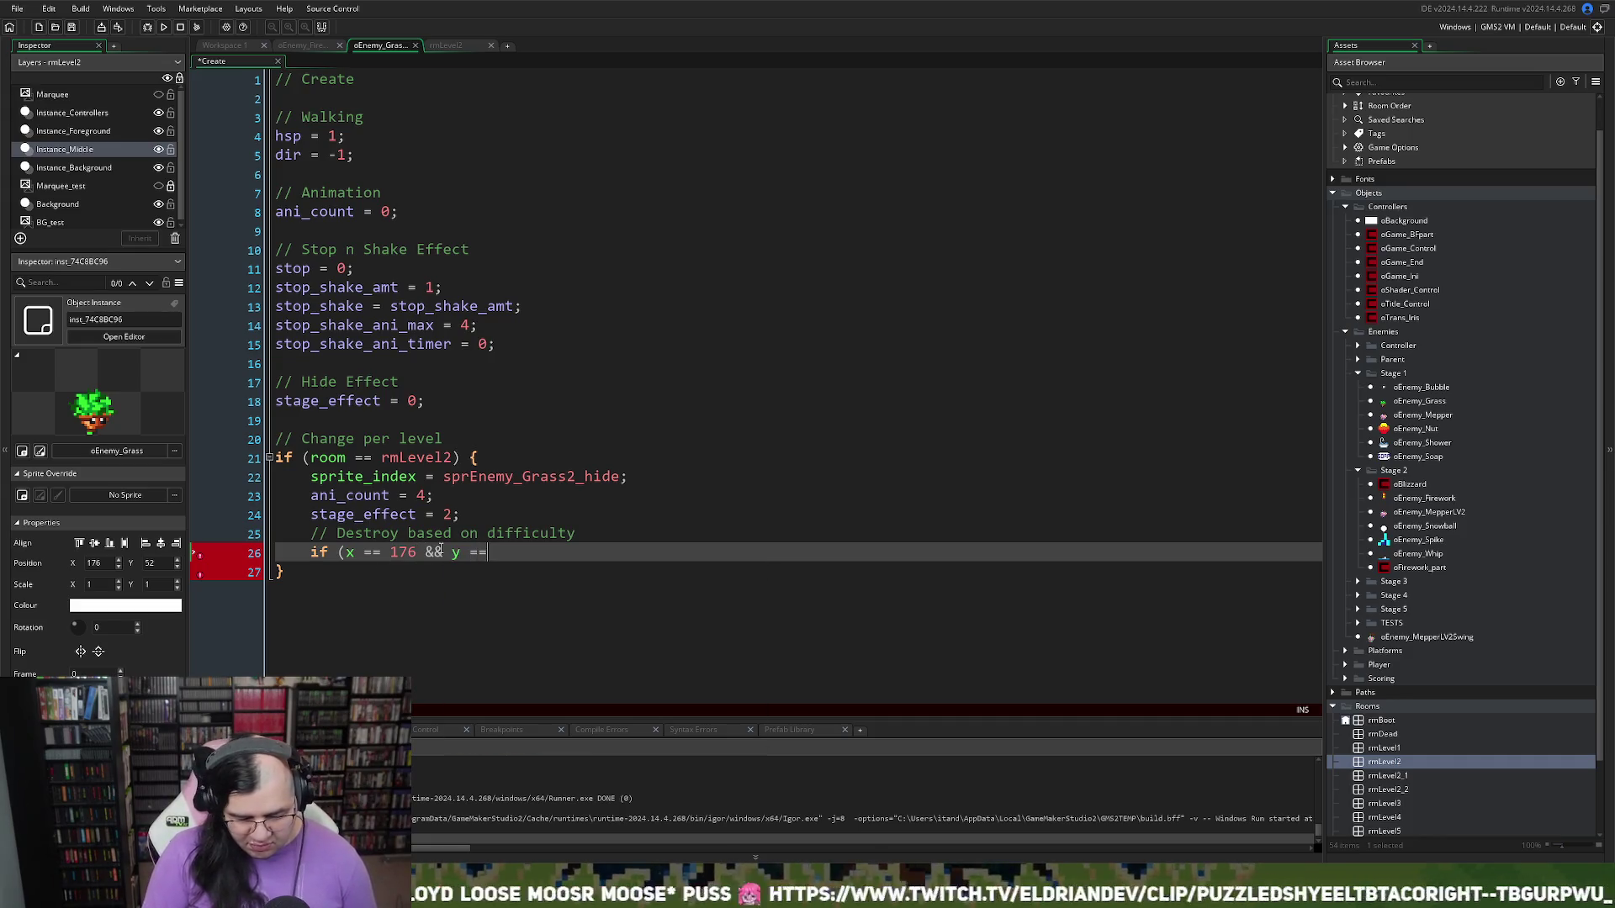
text(52)
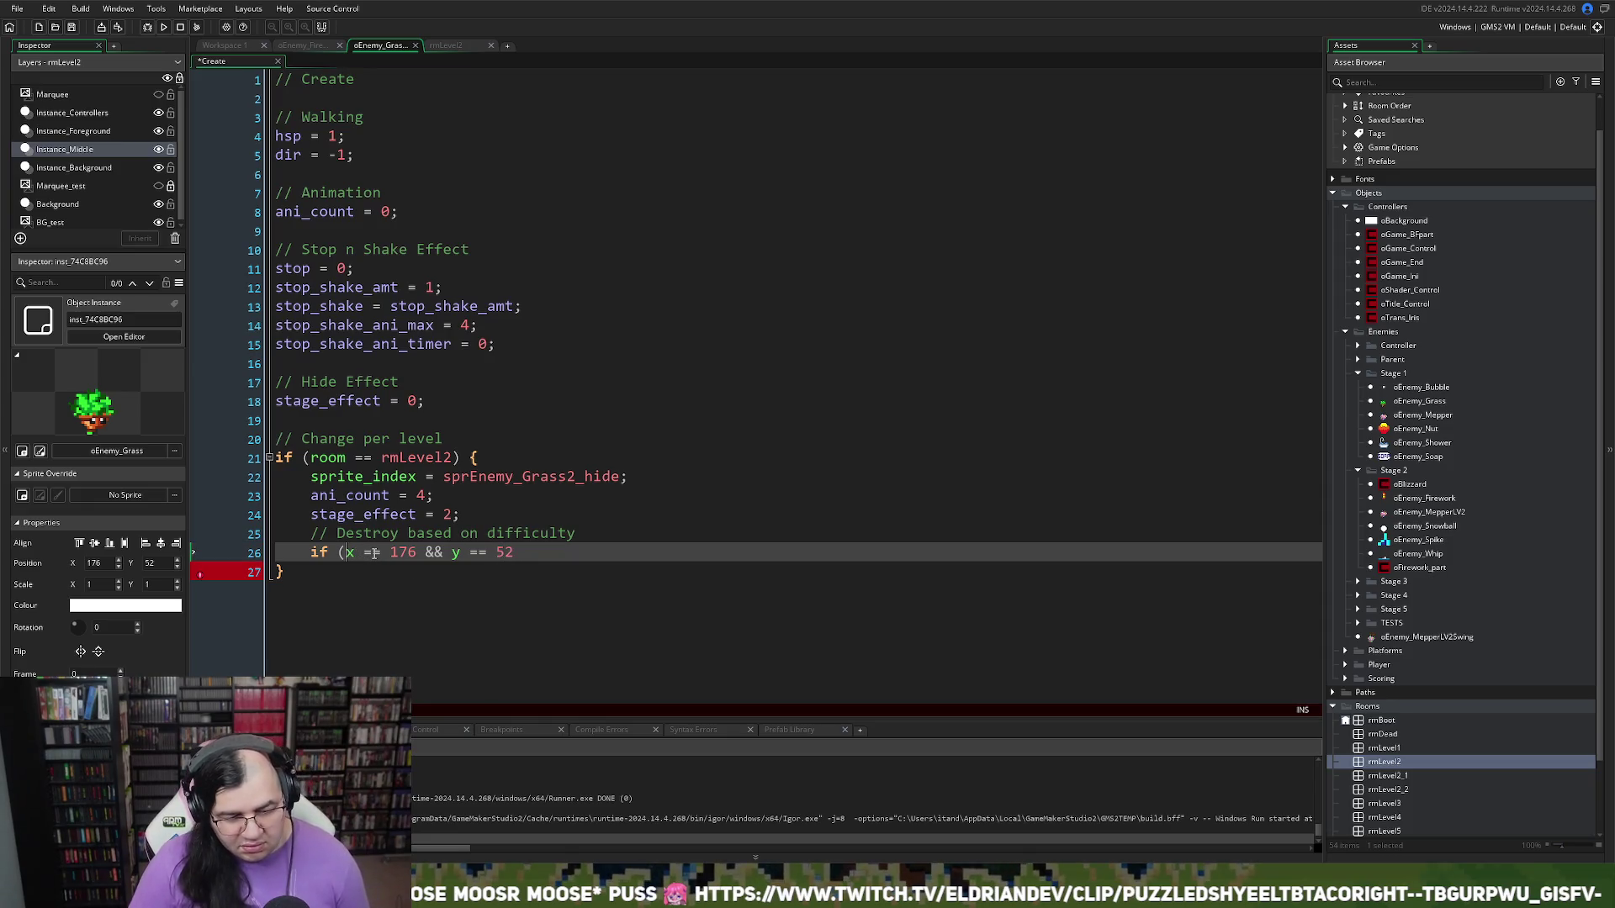
text(global.diff)
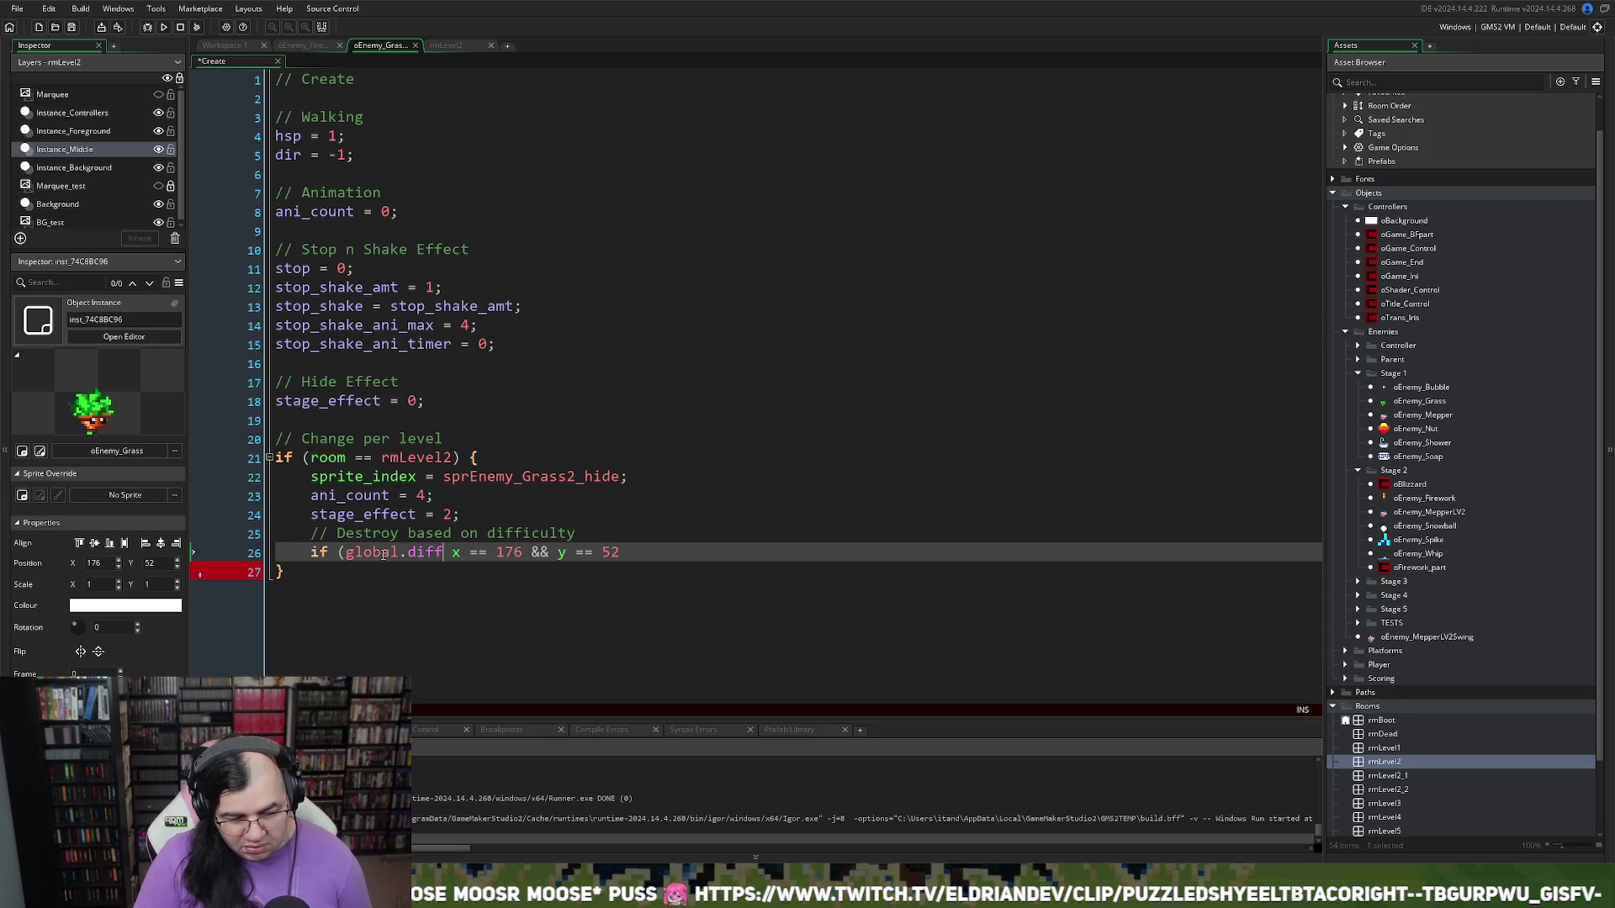
key(BackSpace)
key(Return)
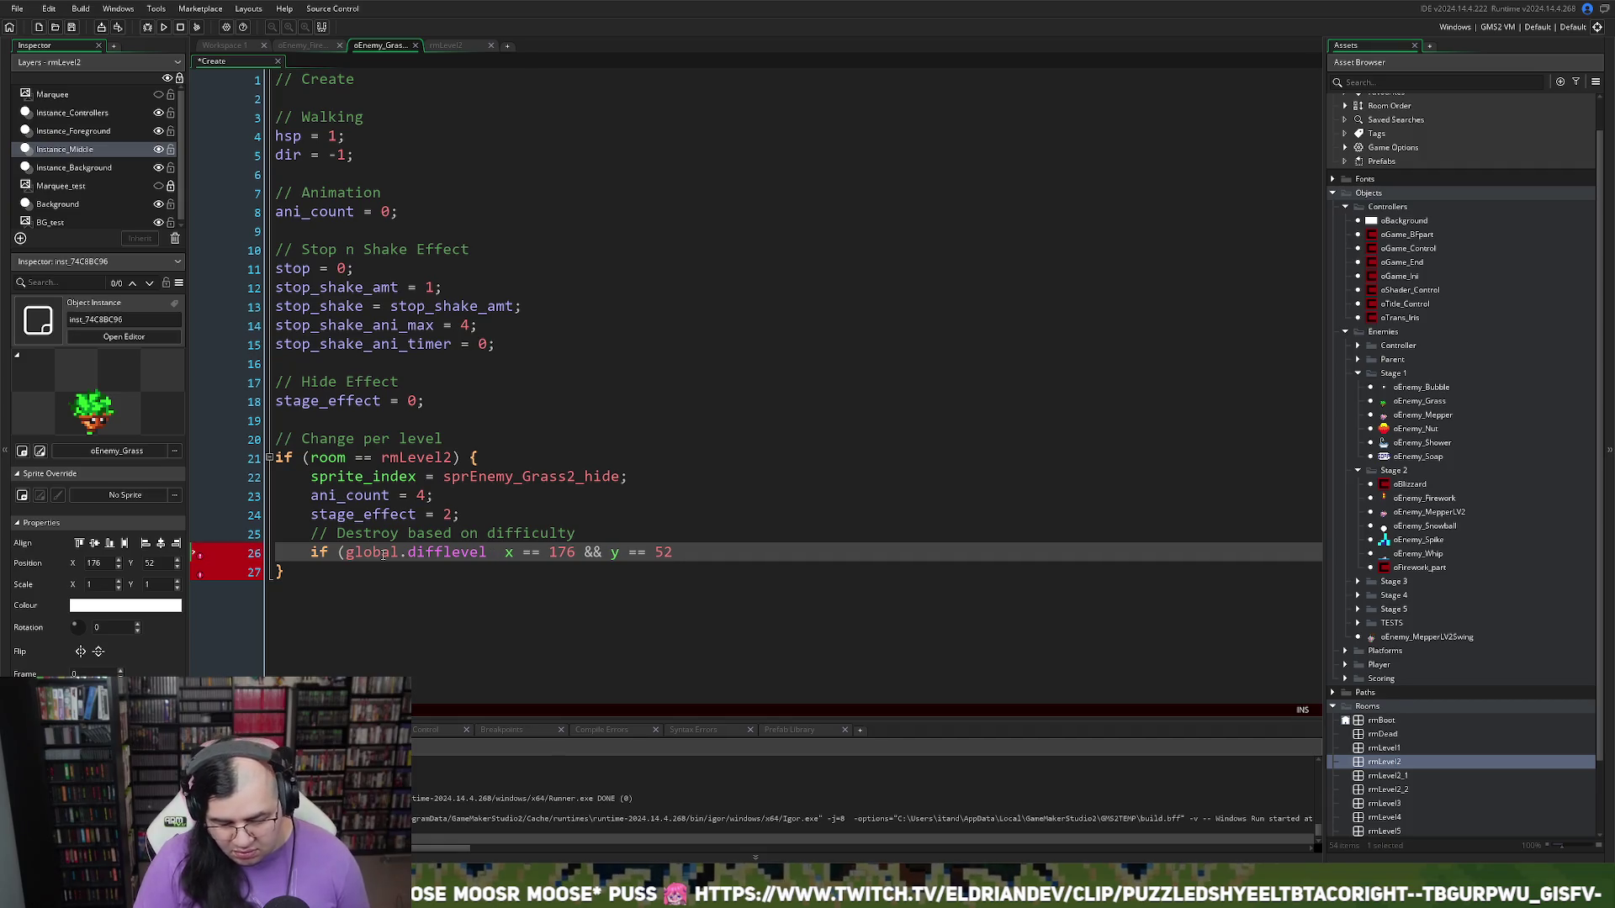
click(347, 554)
text(()
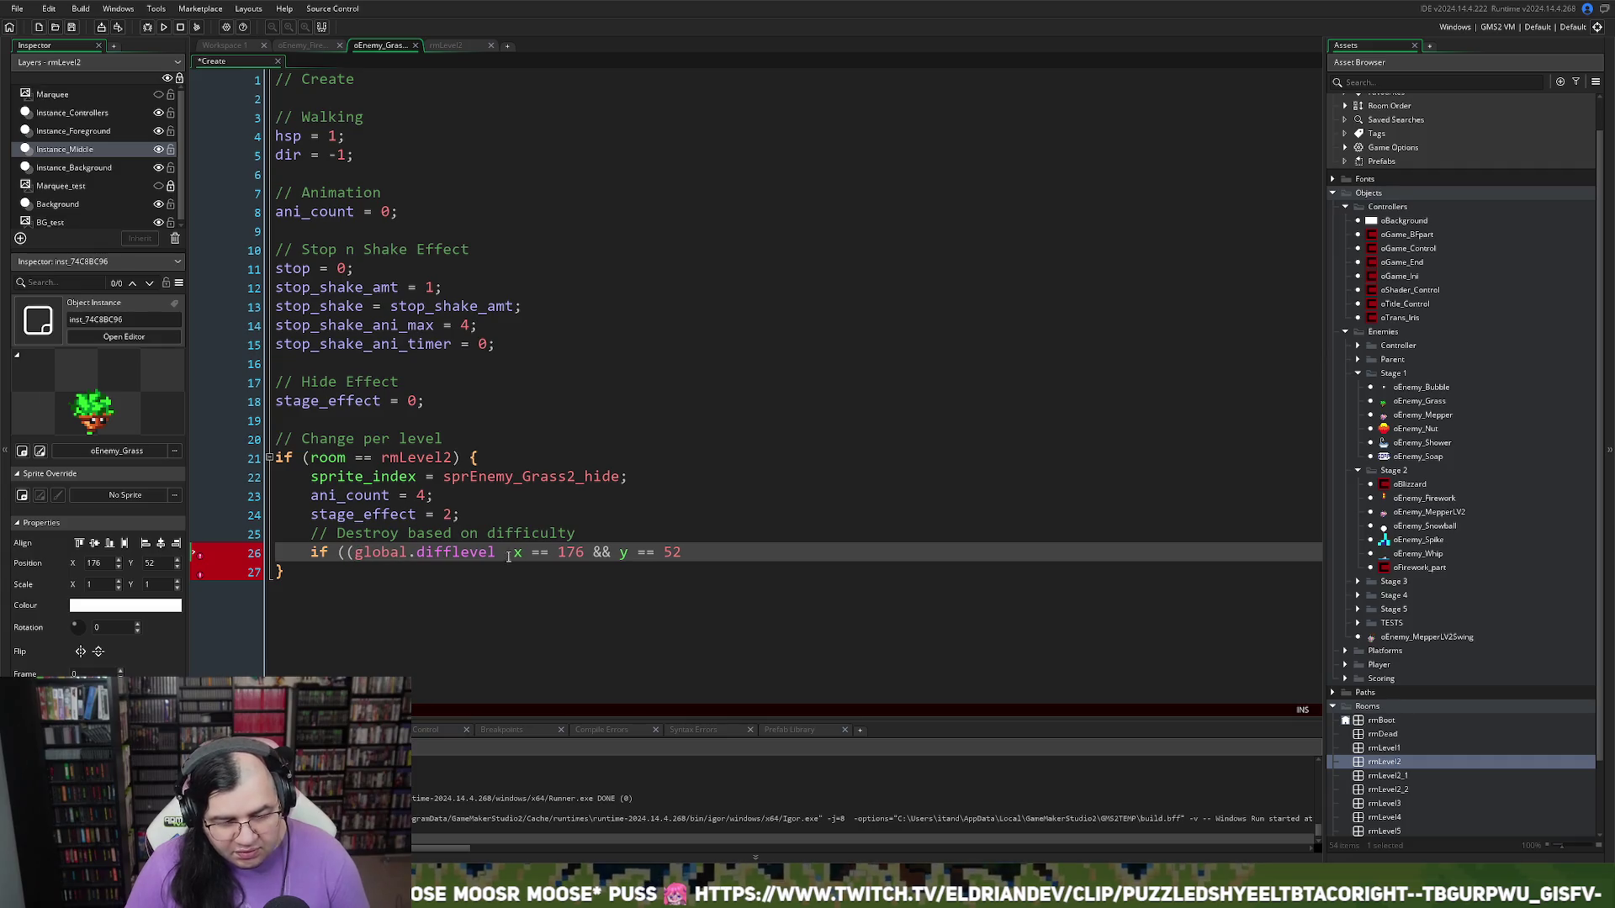
click(503, 553)
text(== 0)
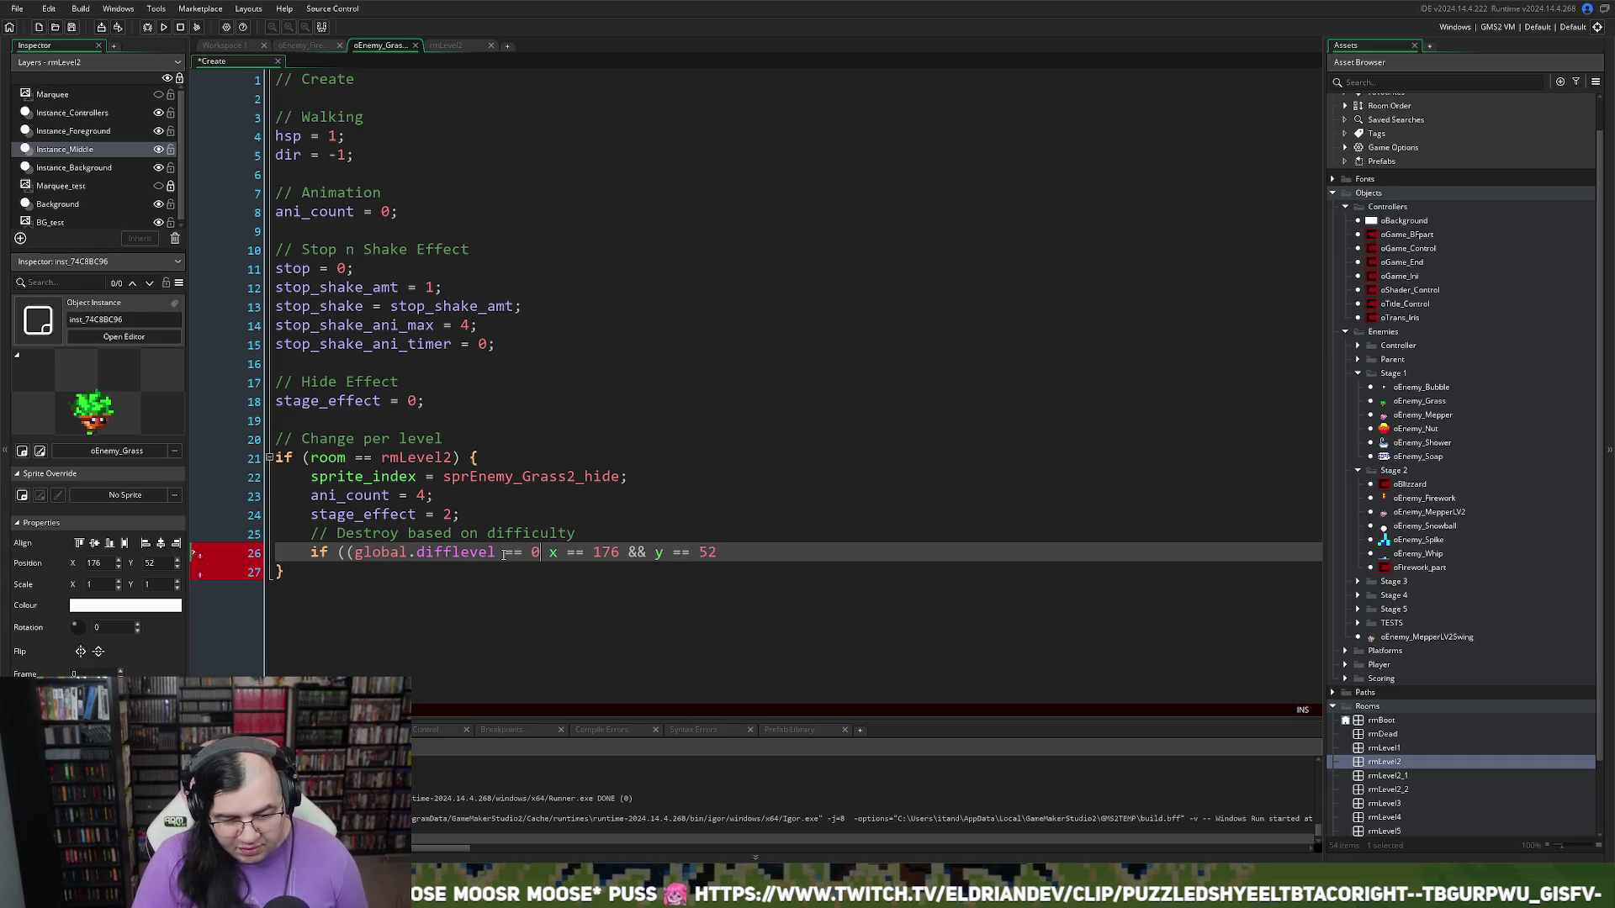
text( ||)
Step: Add global.difflevel == 1 to the condition and end the line with instance_destroy();
click(553, 554)
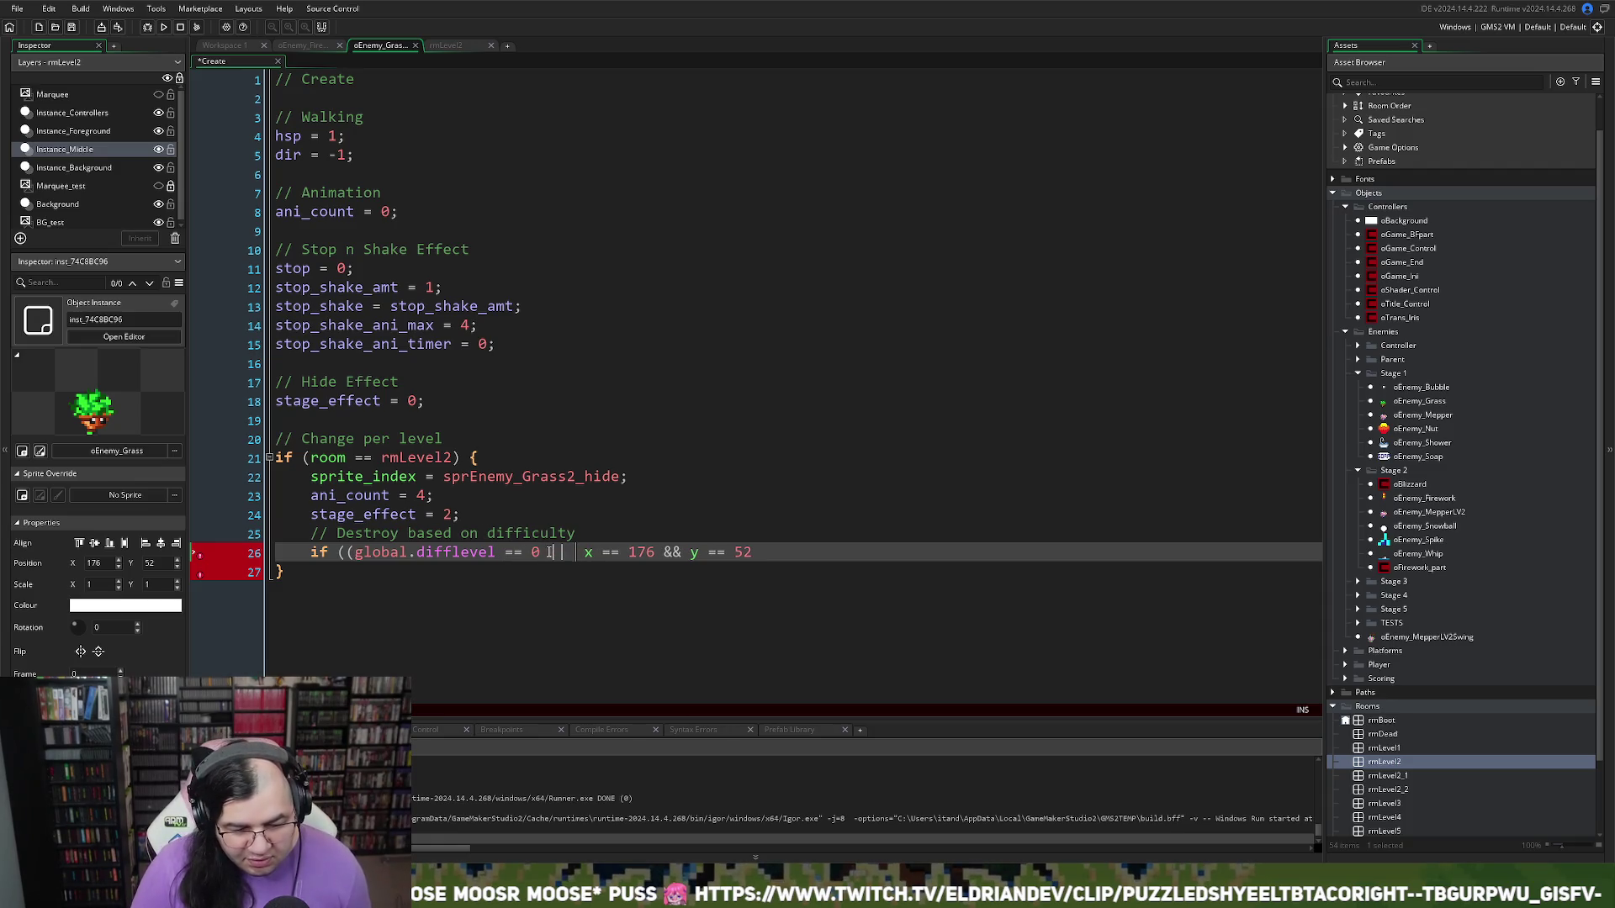
key(shift+Left)
key(shift+Left)
key(shift+Left)
key(ctrl+c)
key(Right)
key(Right)
key(Right)
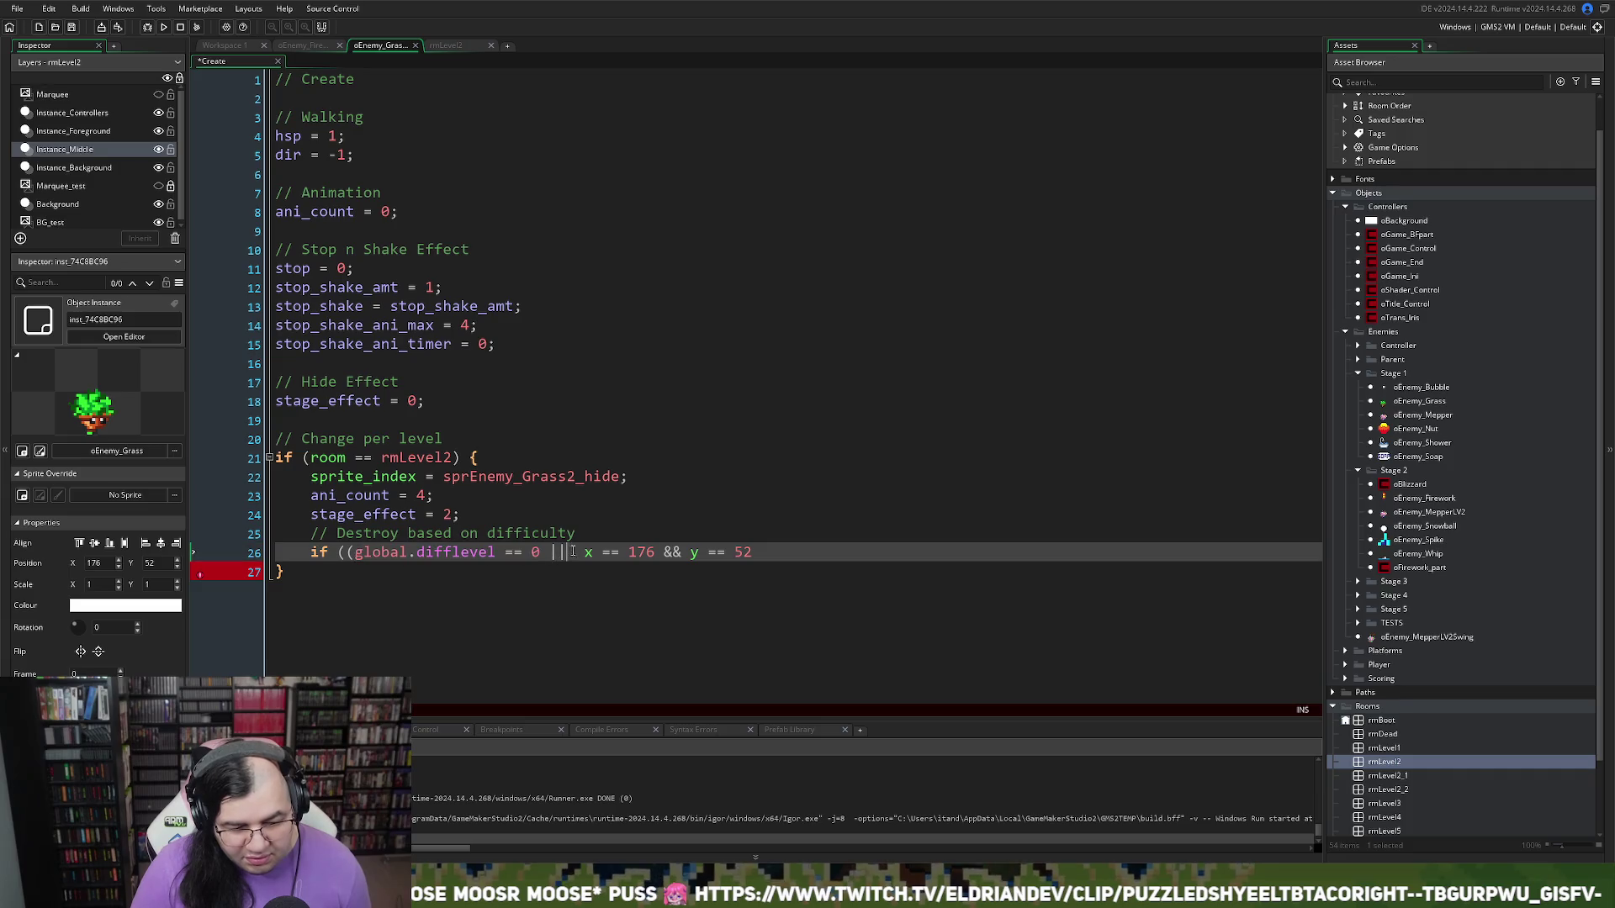
key(ctrl+v)
click(761, 551)
key(BackSpace)
text(1)
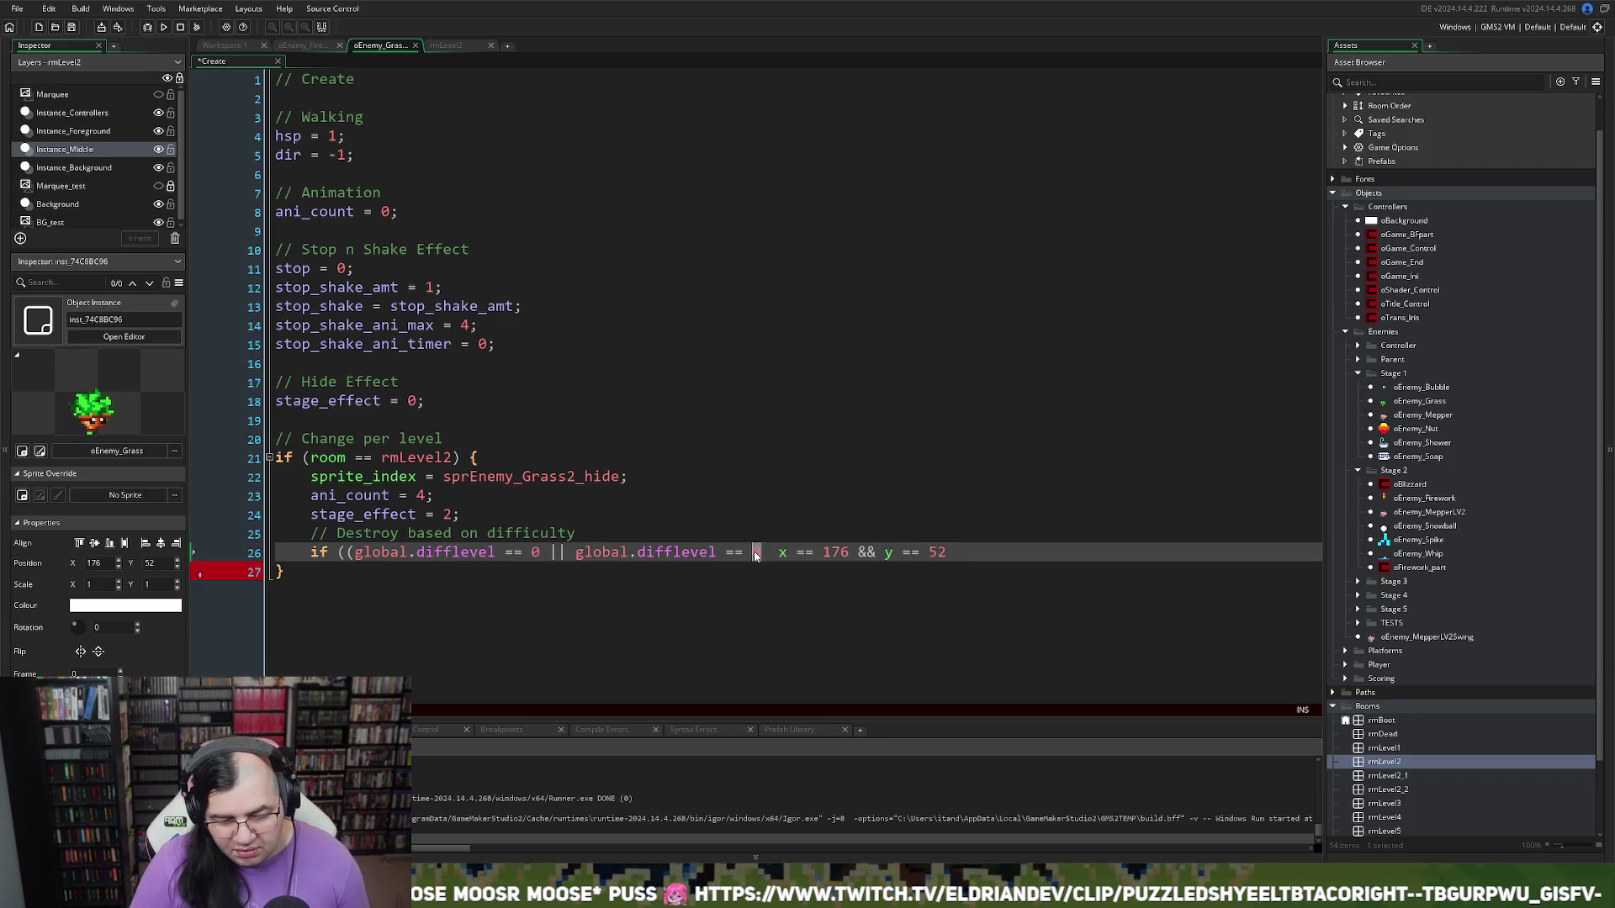
text() )
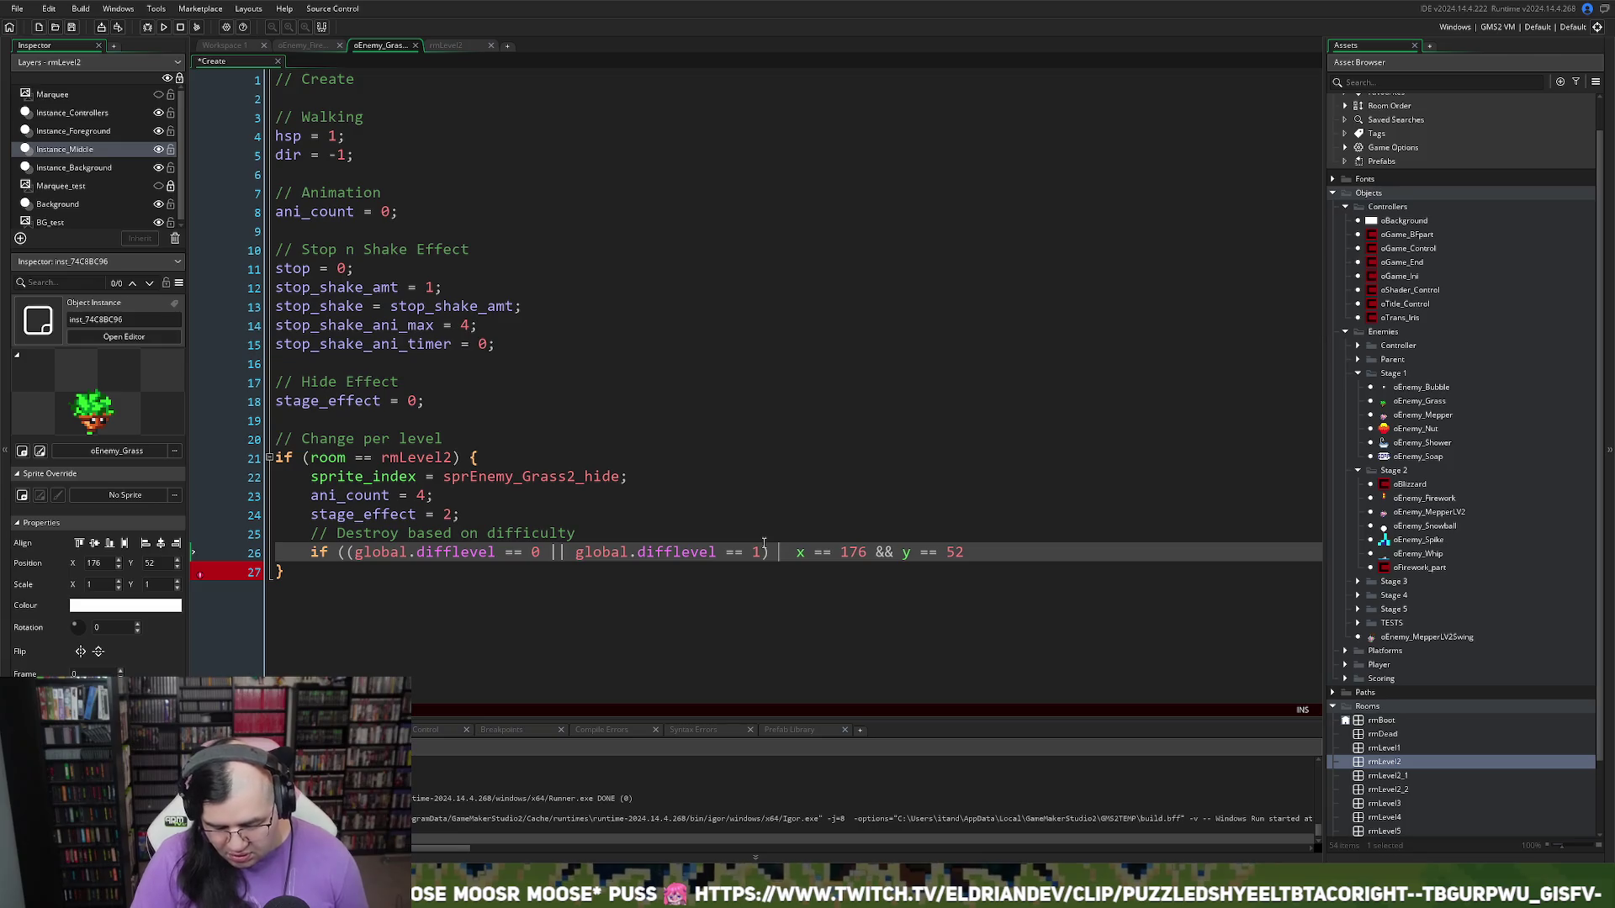
text(&&)
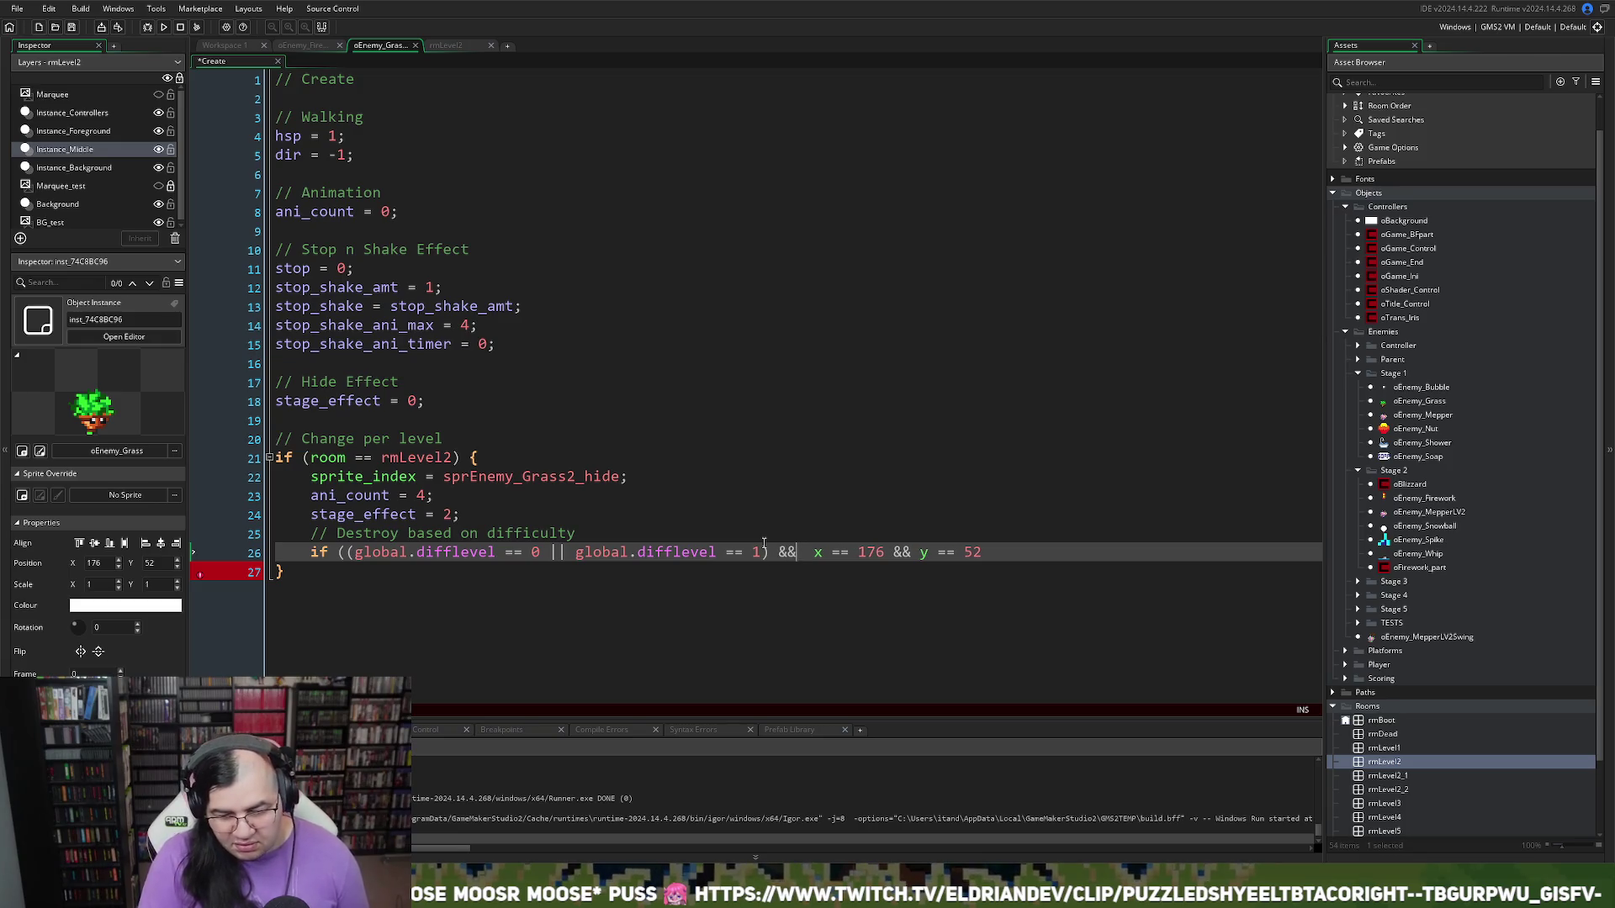
key(Delete)
click(988, 552)
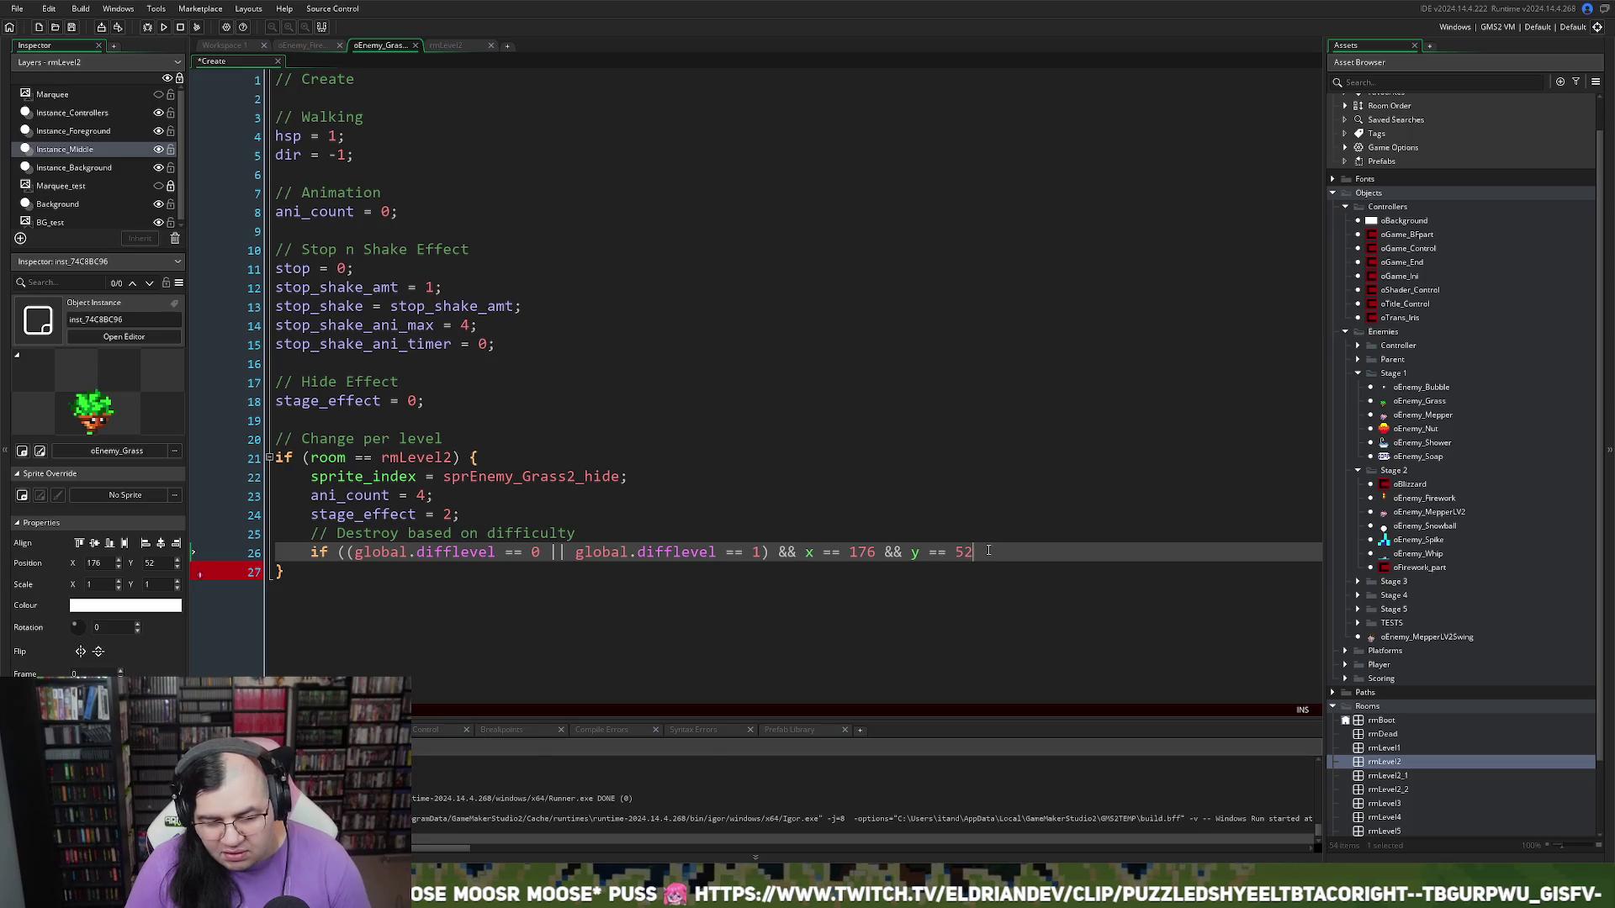
text())
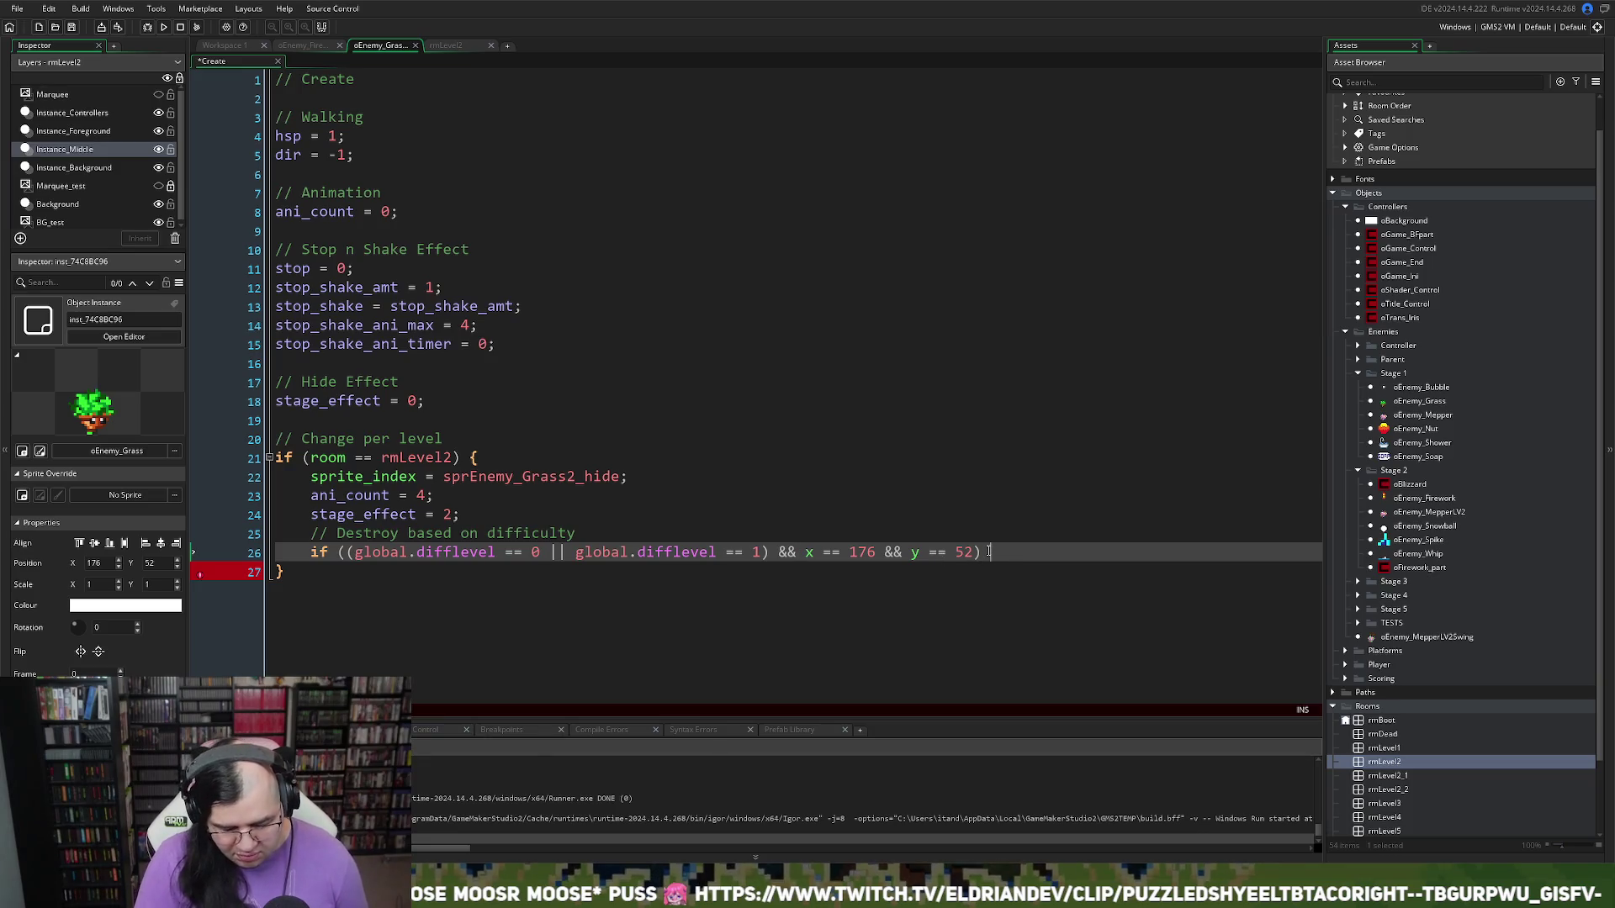
text( instance_destr)
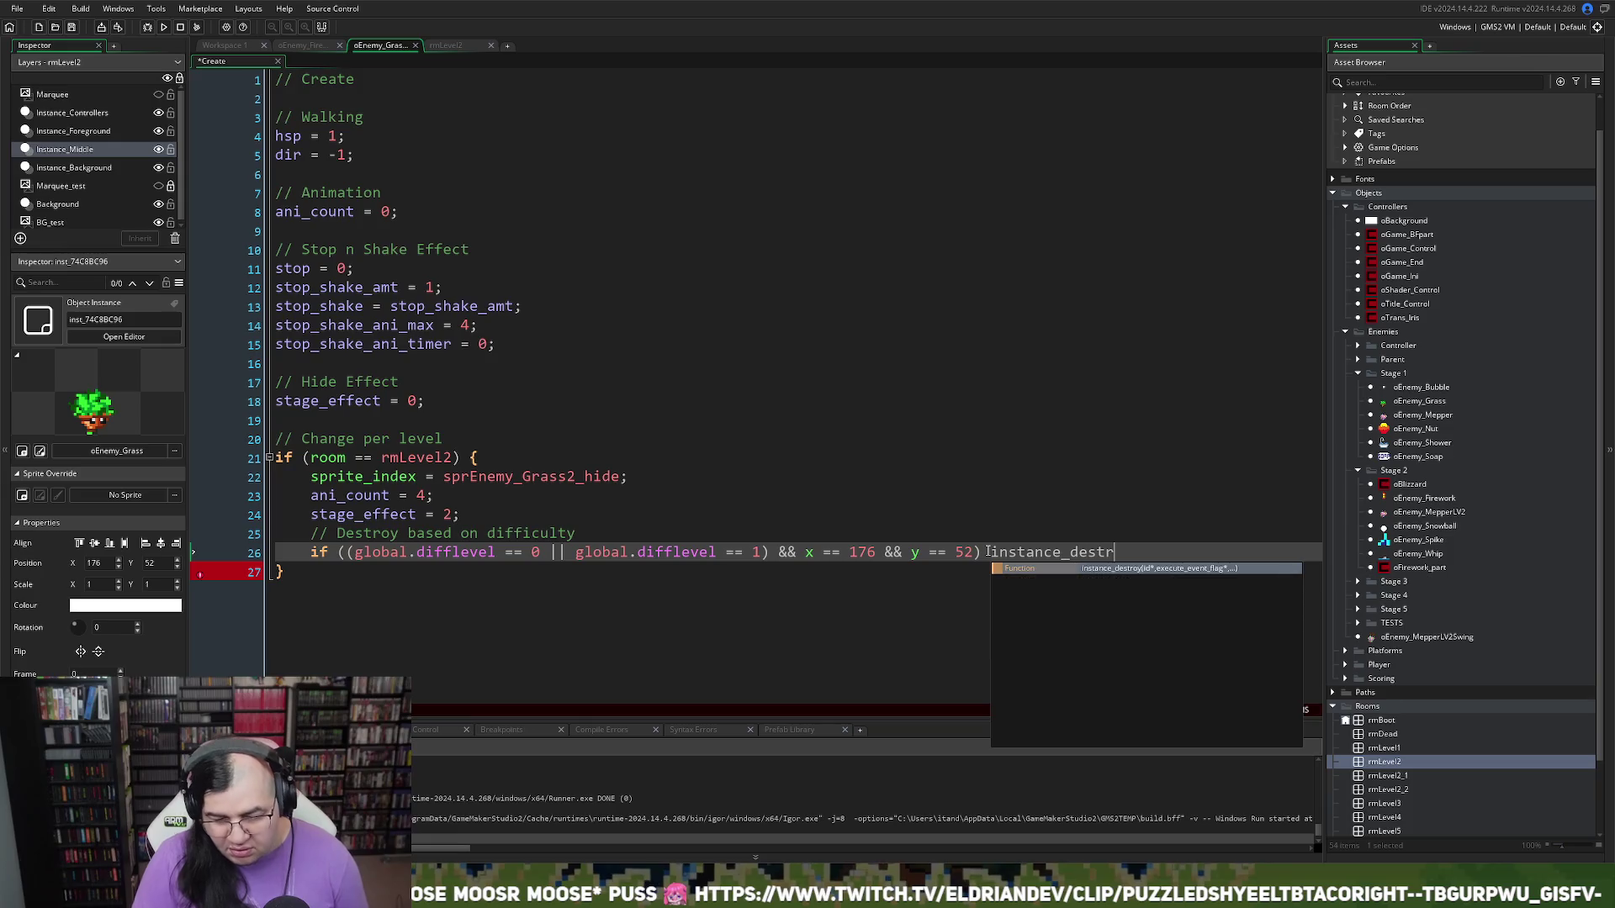
key(Return)
text(())
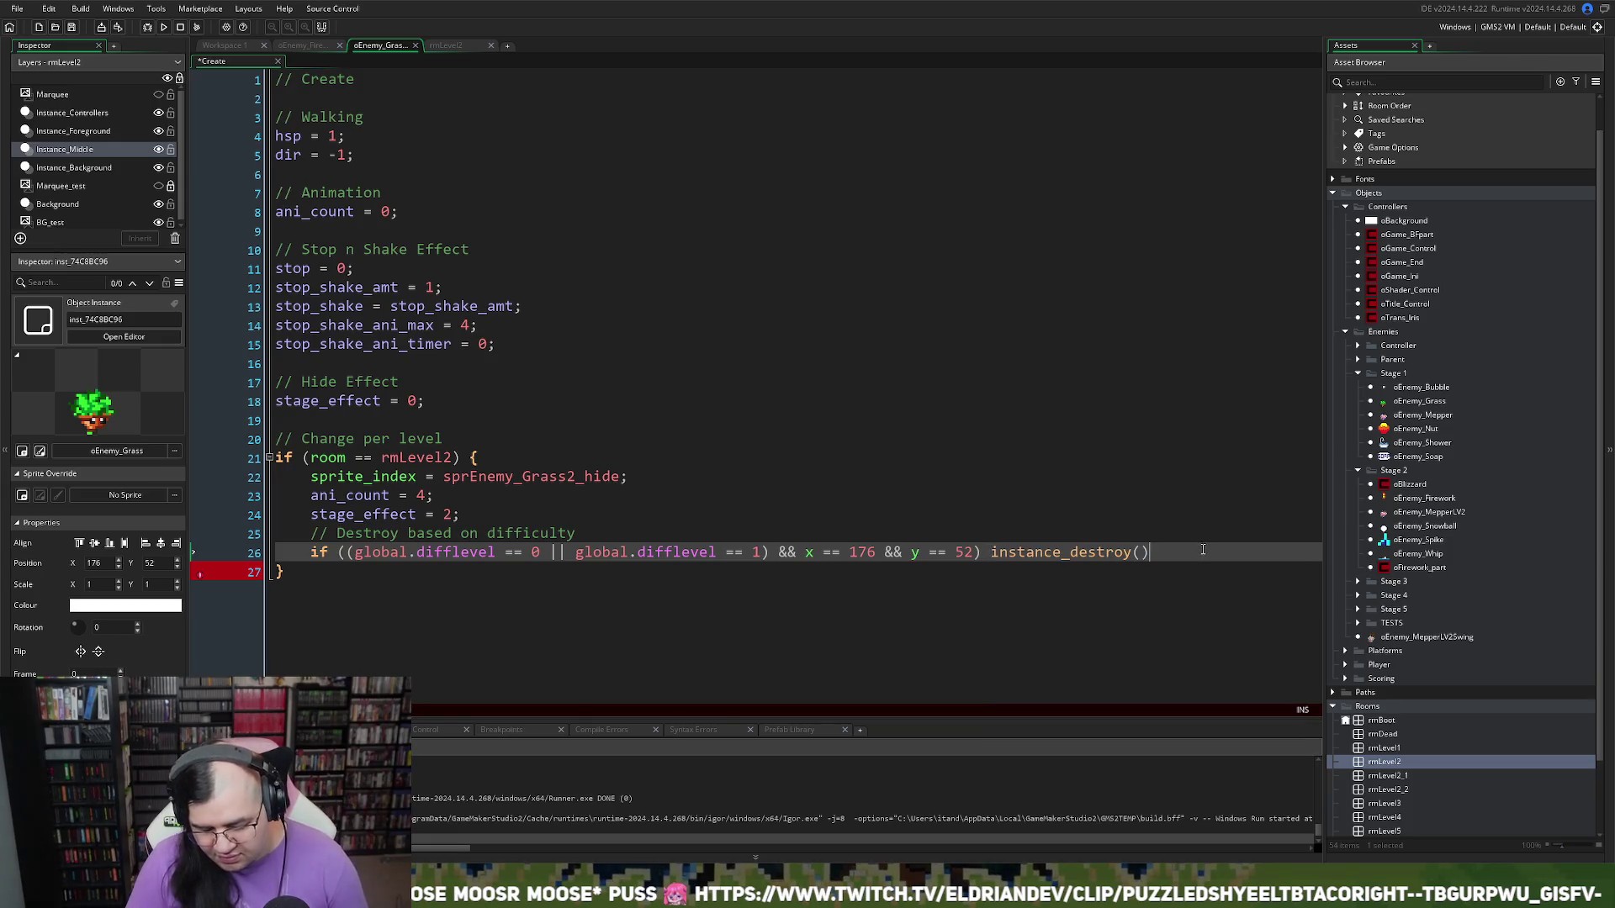
text(;)
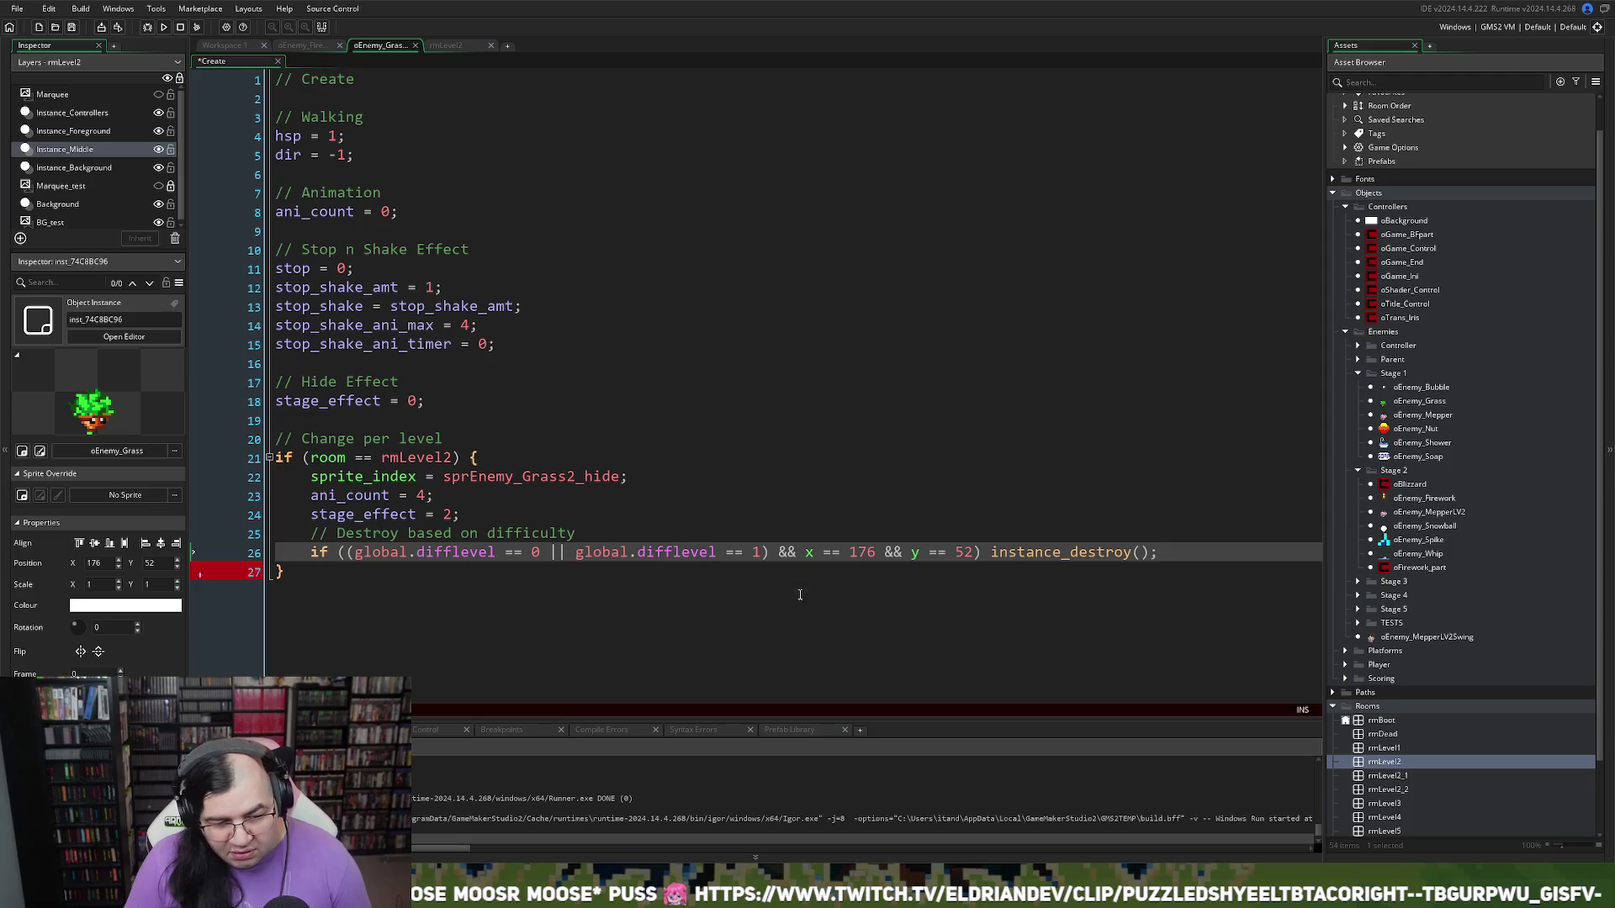
click(350, 552)
key(Left)
key(Right)
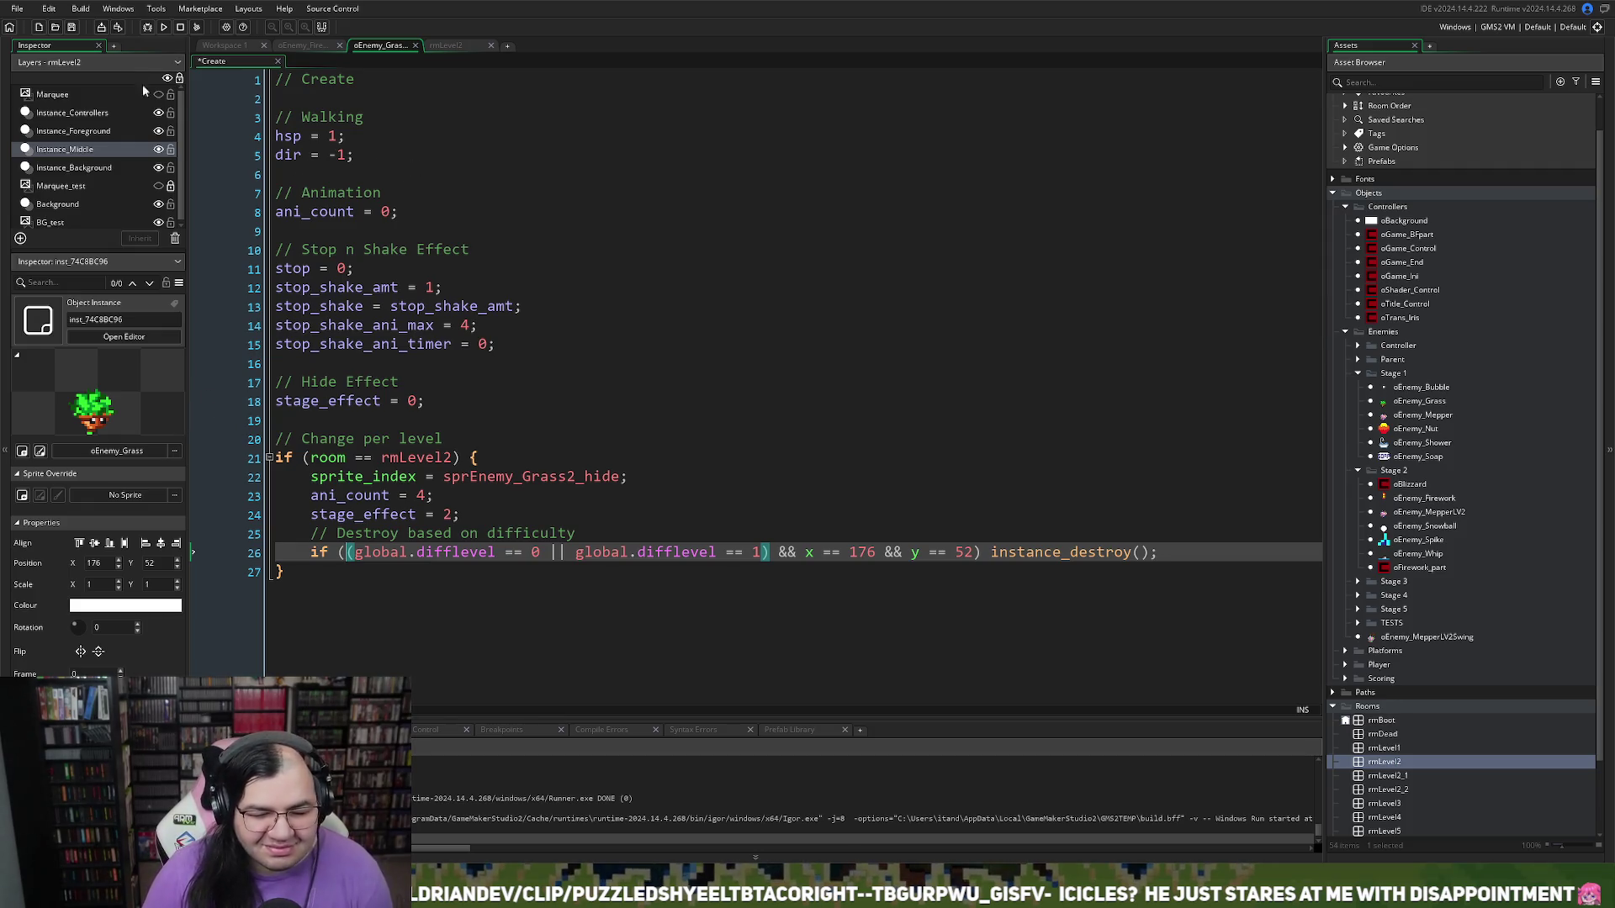
click(72, 27)
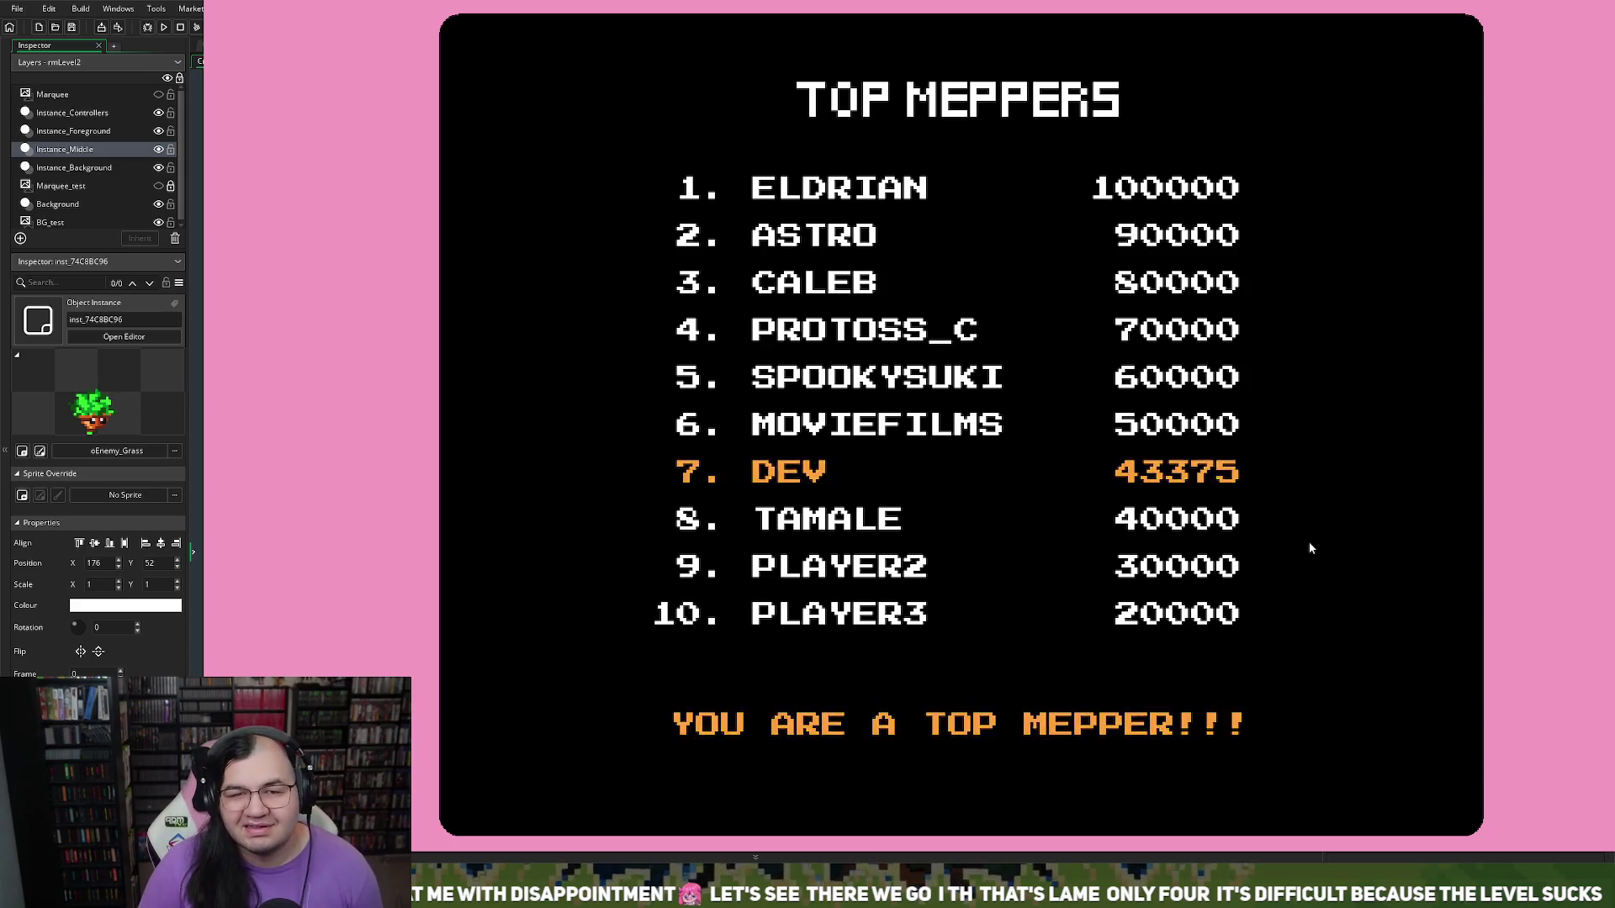
Step: Leave the Top Meppers high score table to start a new game
key(Return)
key(Return)
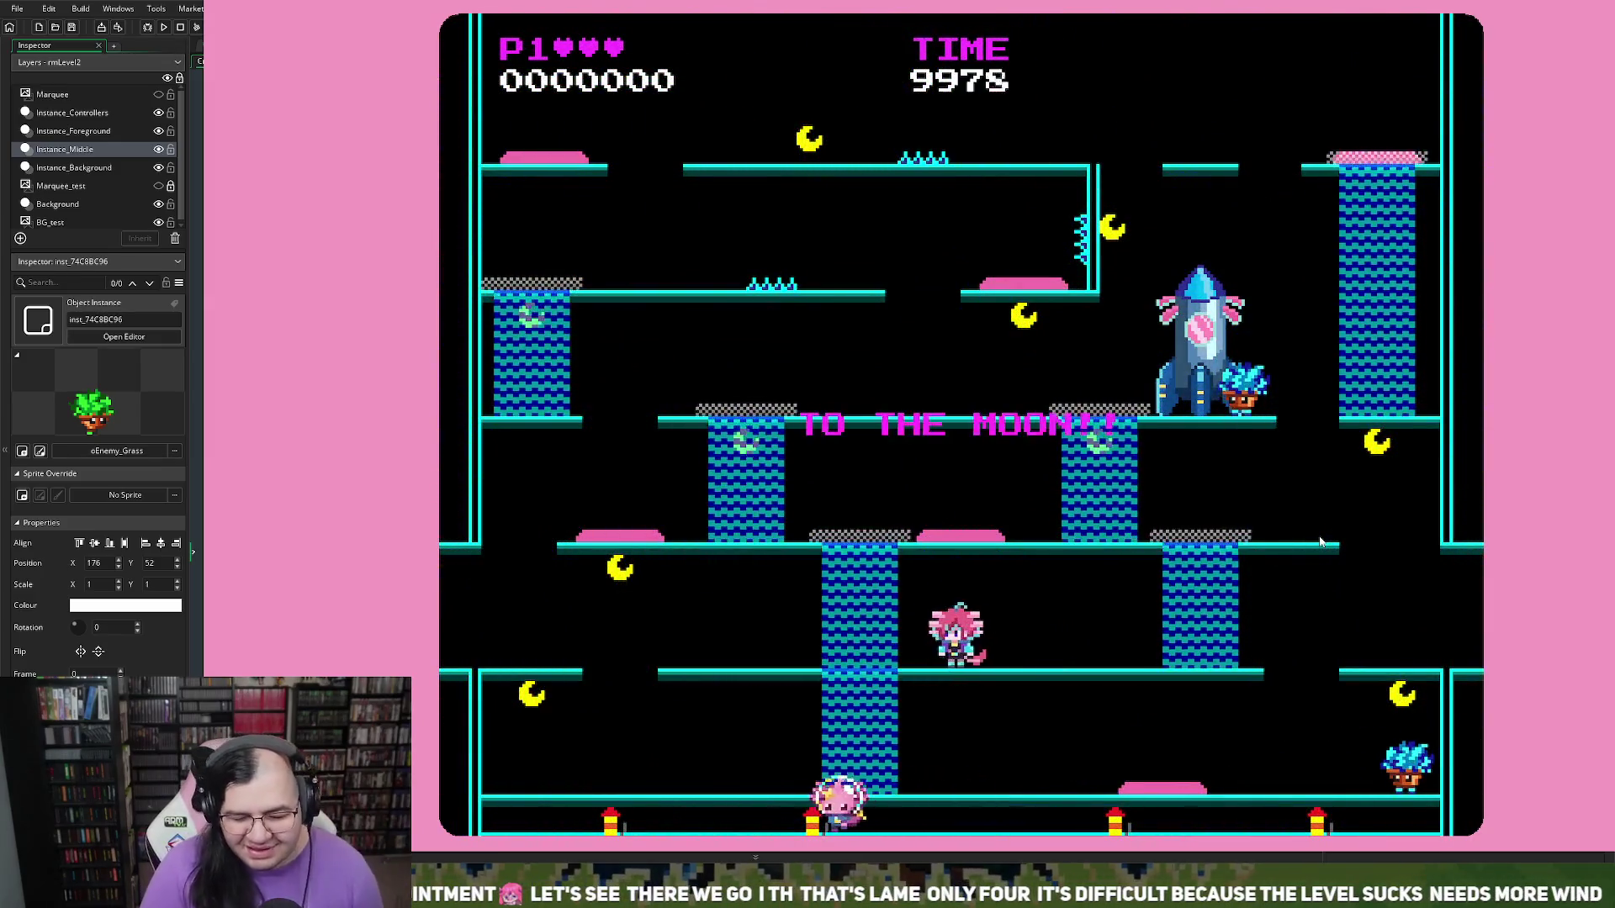
Step: Move the player left and jump up to the next floor of Uranus Glacial Geysers
key(Left)
key(space)
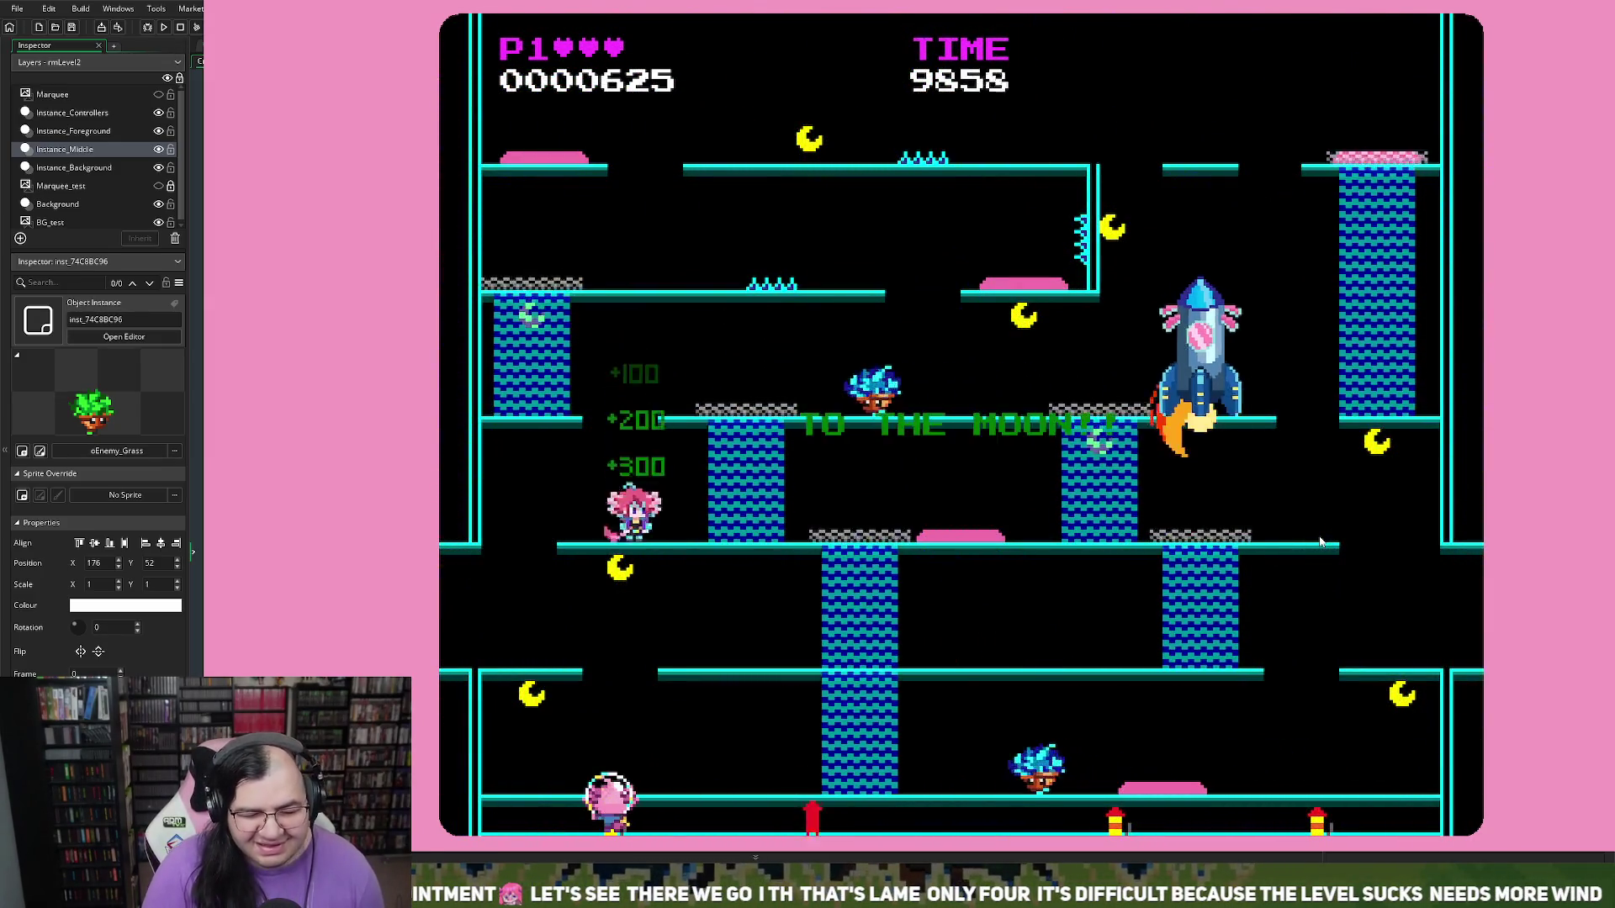
key(space)
Step: Drop down the left side and walk along the bottom floor, reaching 10875 points
key(Left)
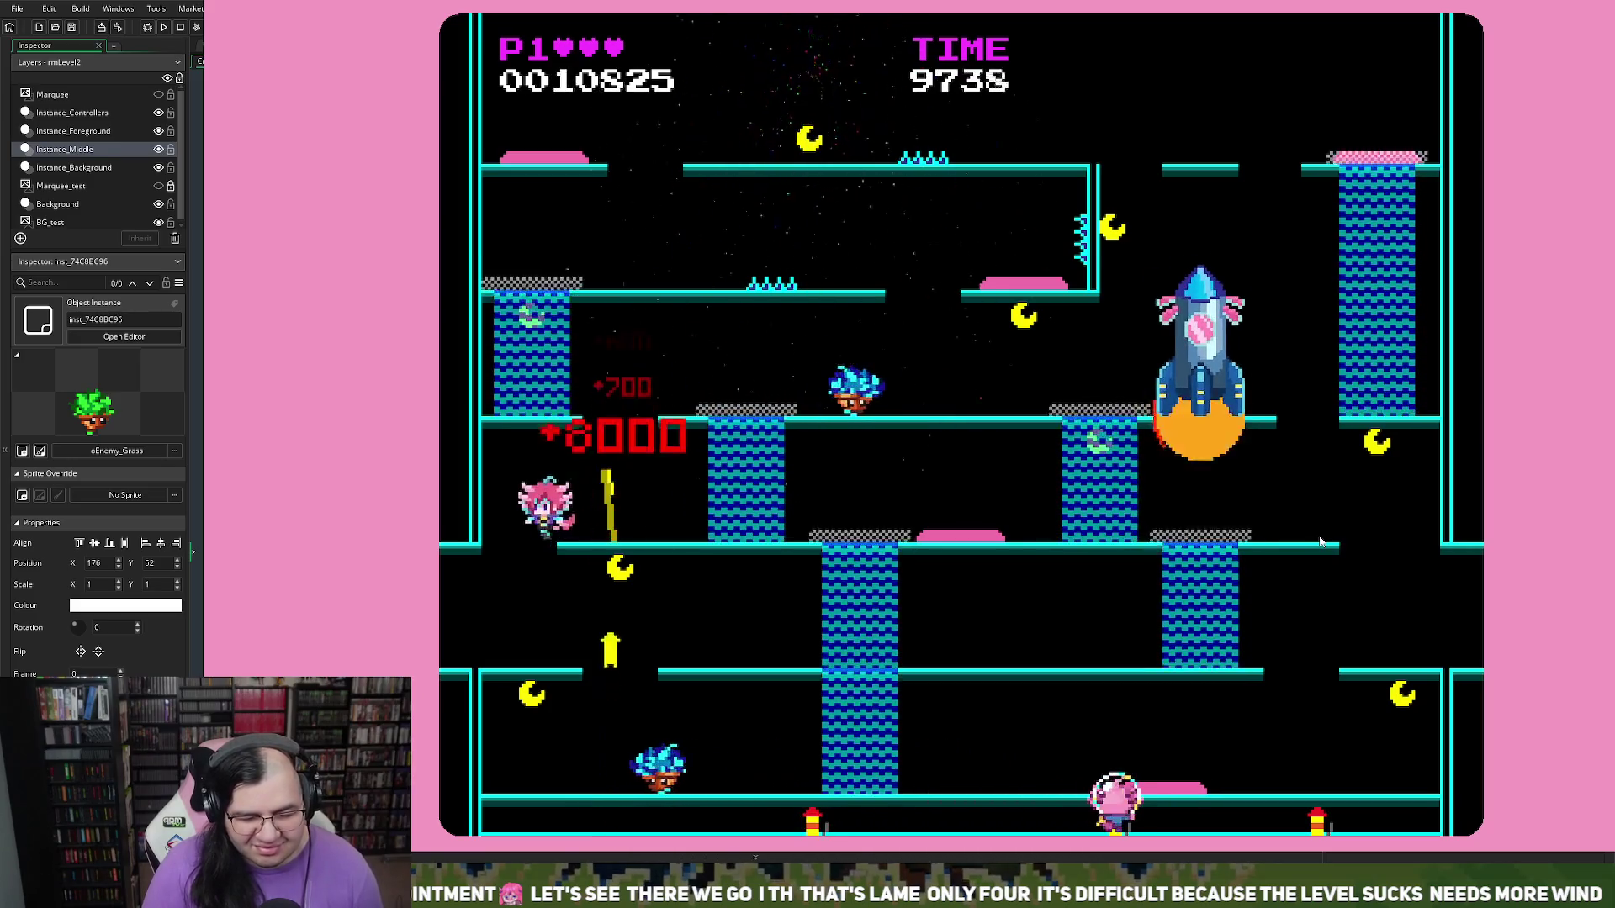
key(Right)
key(Left)
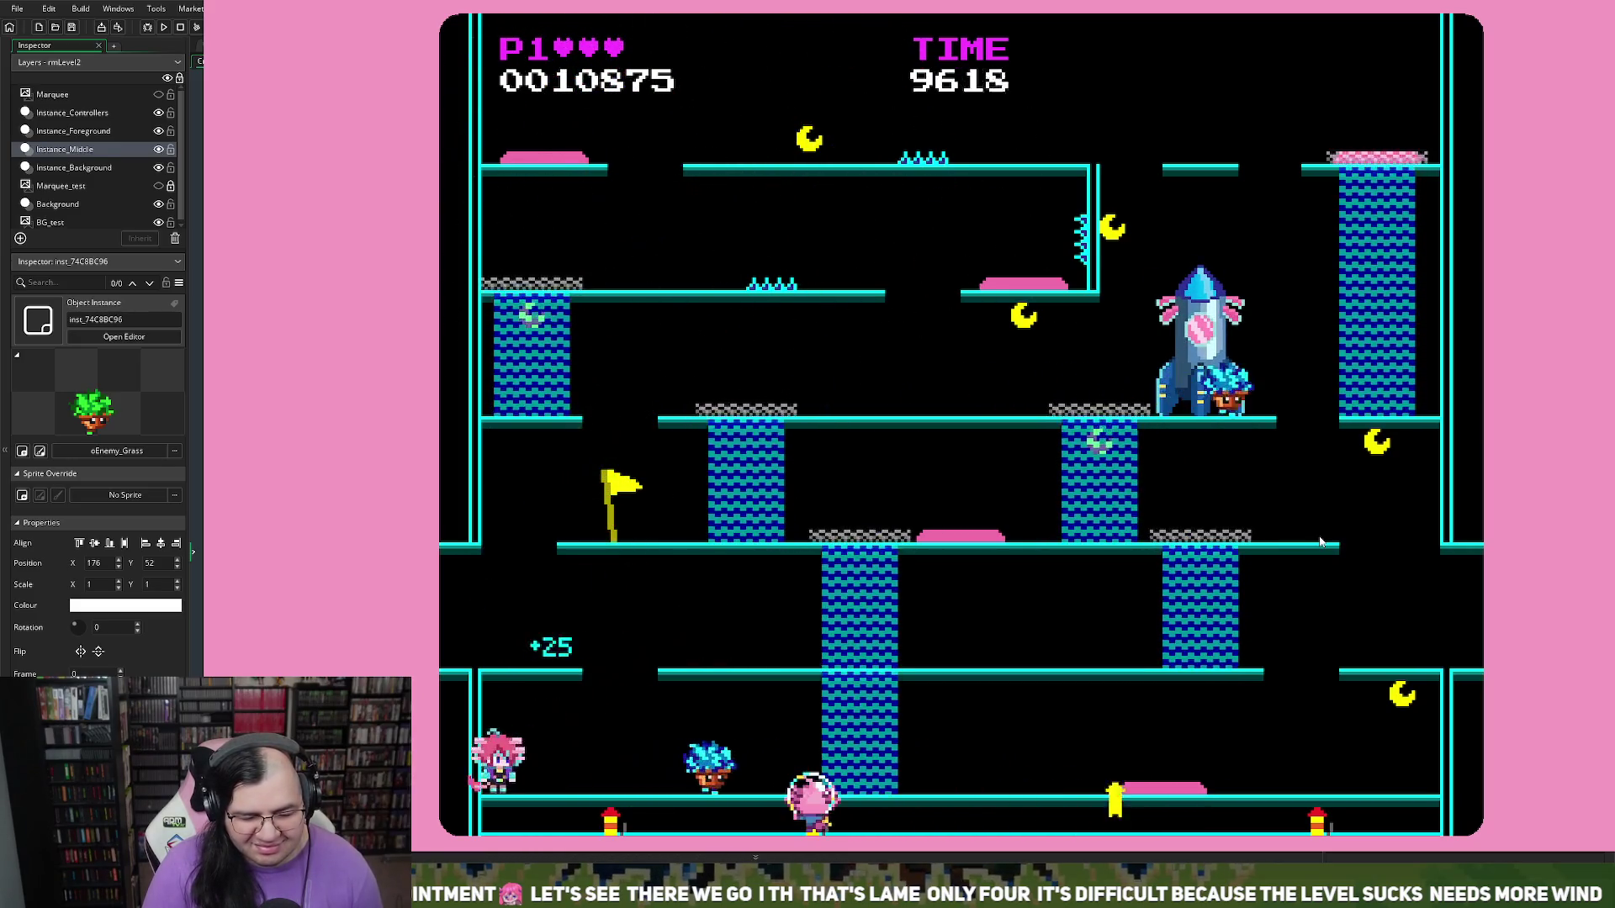
key(Right)
key(Left)
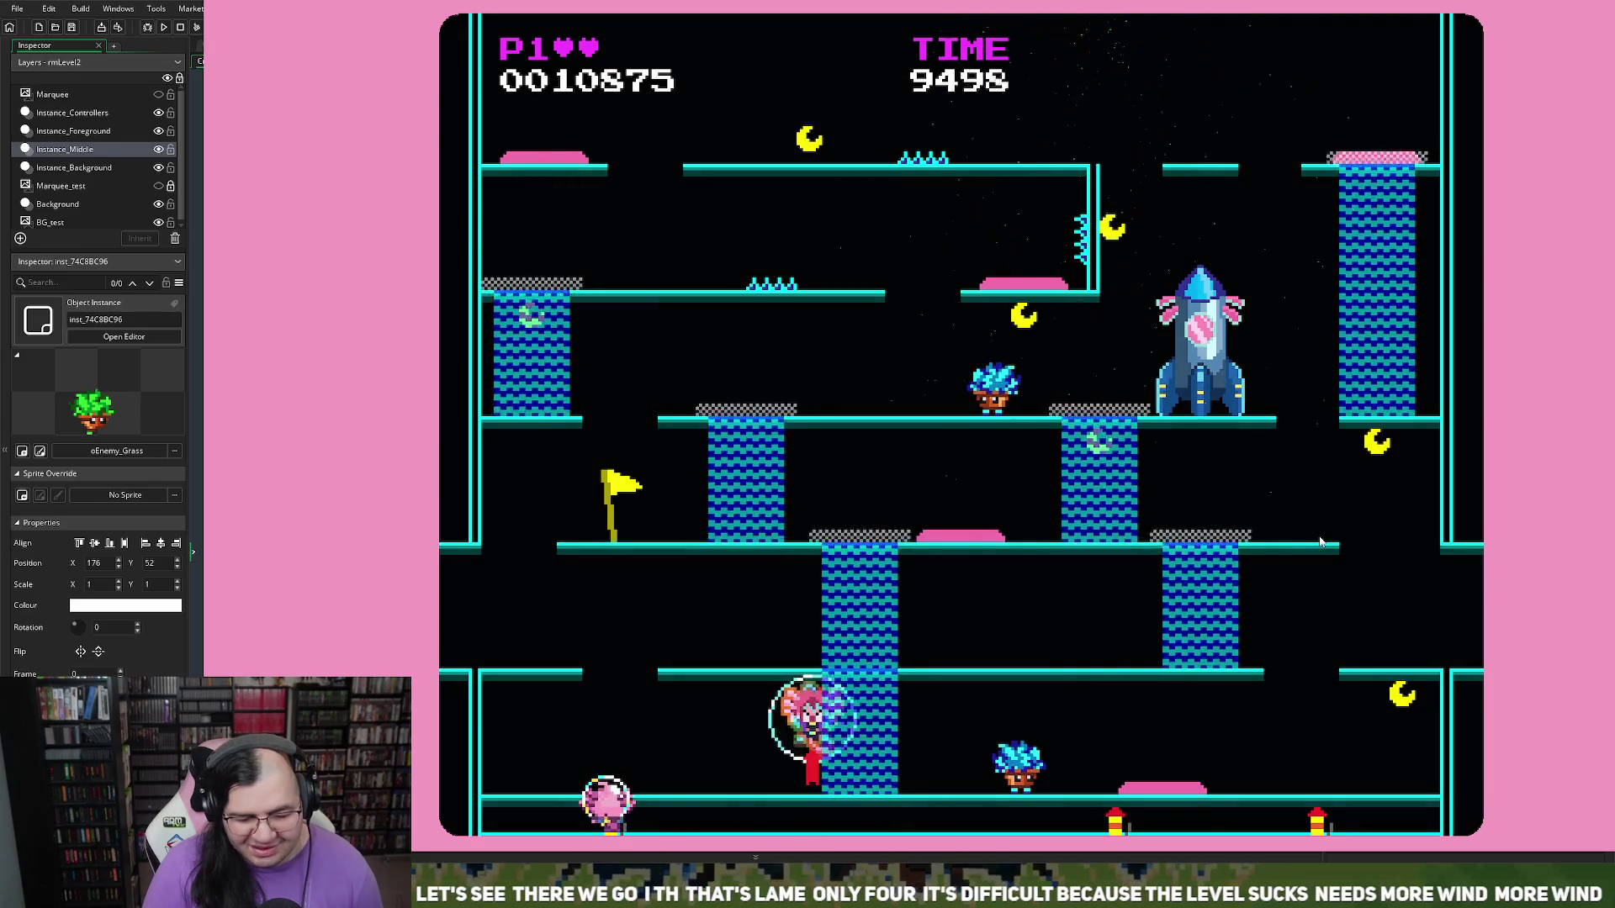
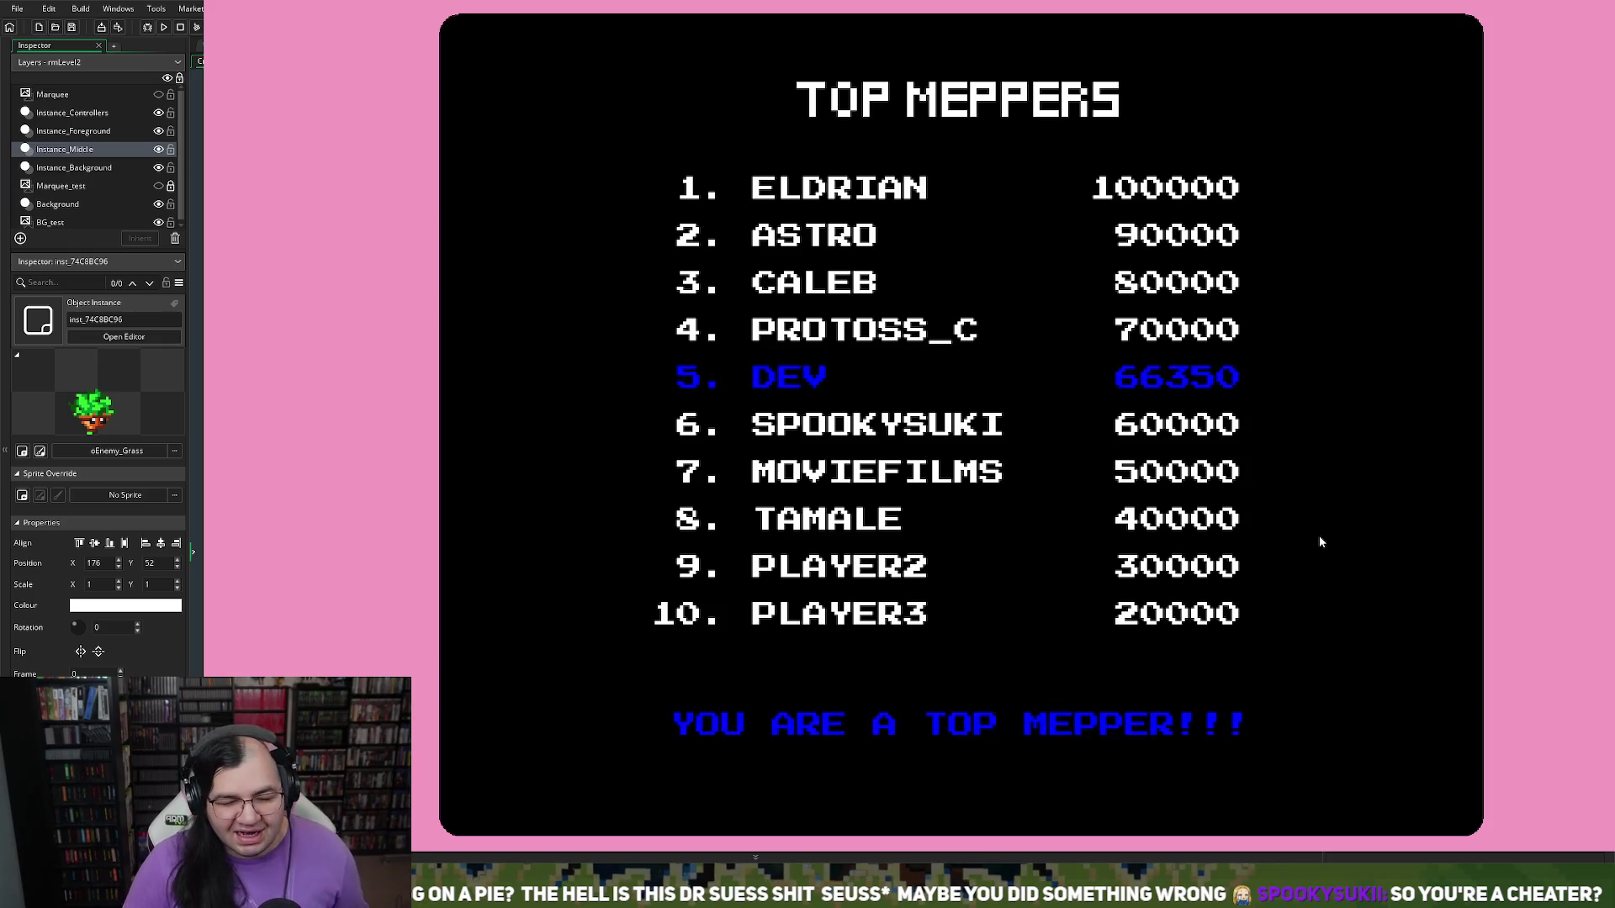
Step: Start a new run from the high-score screen and cross the upper and middle platforms
key(Return)
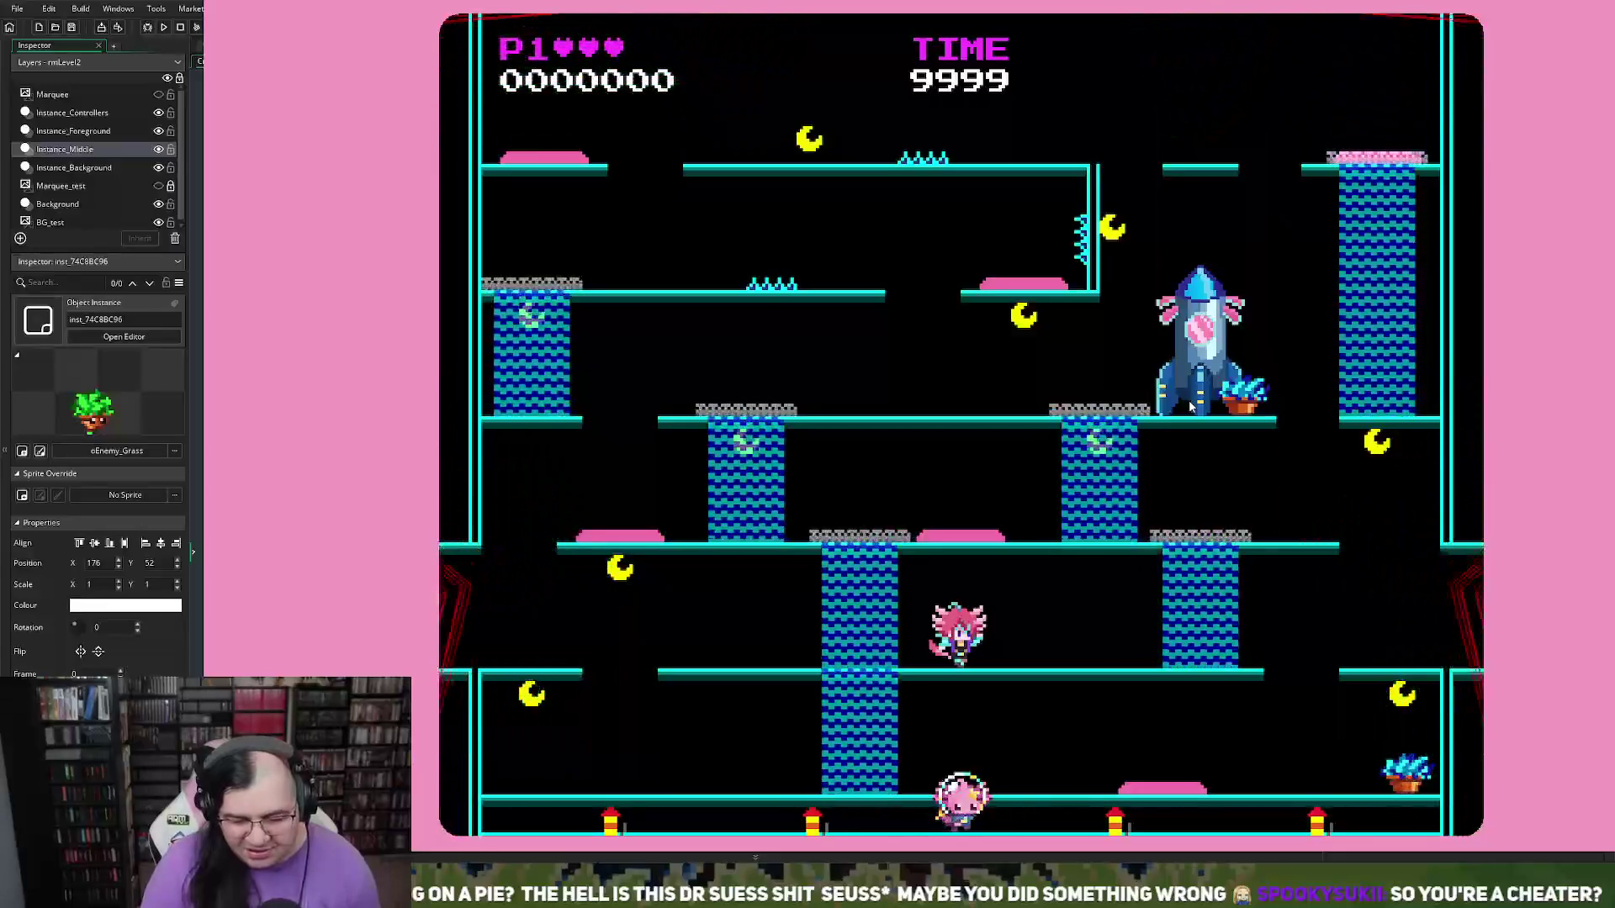
key(Left)
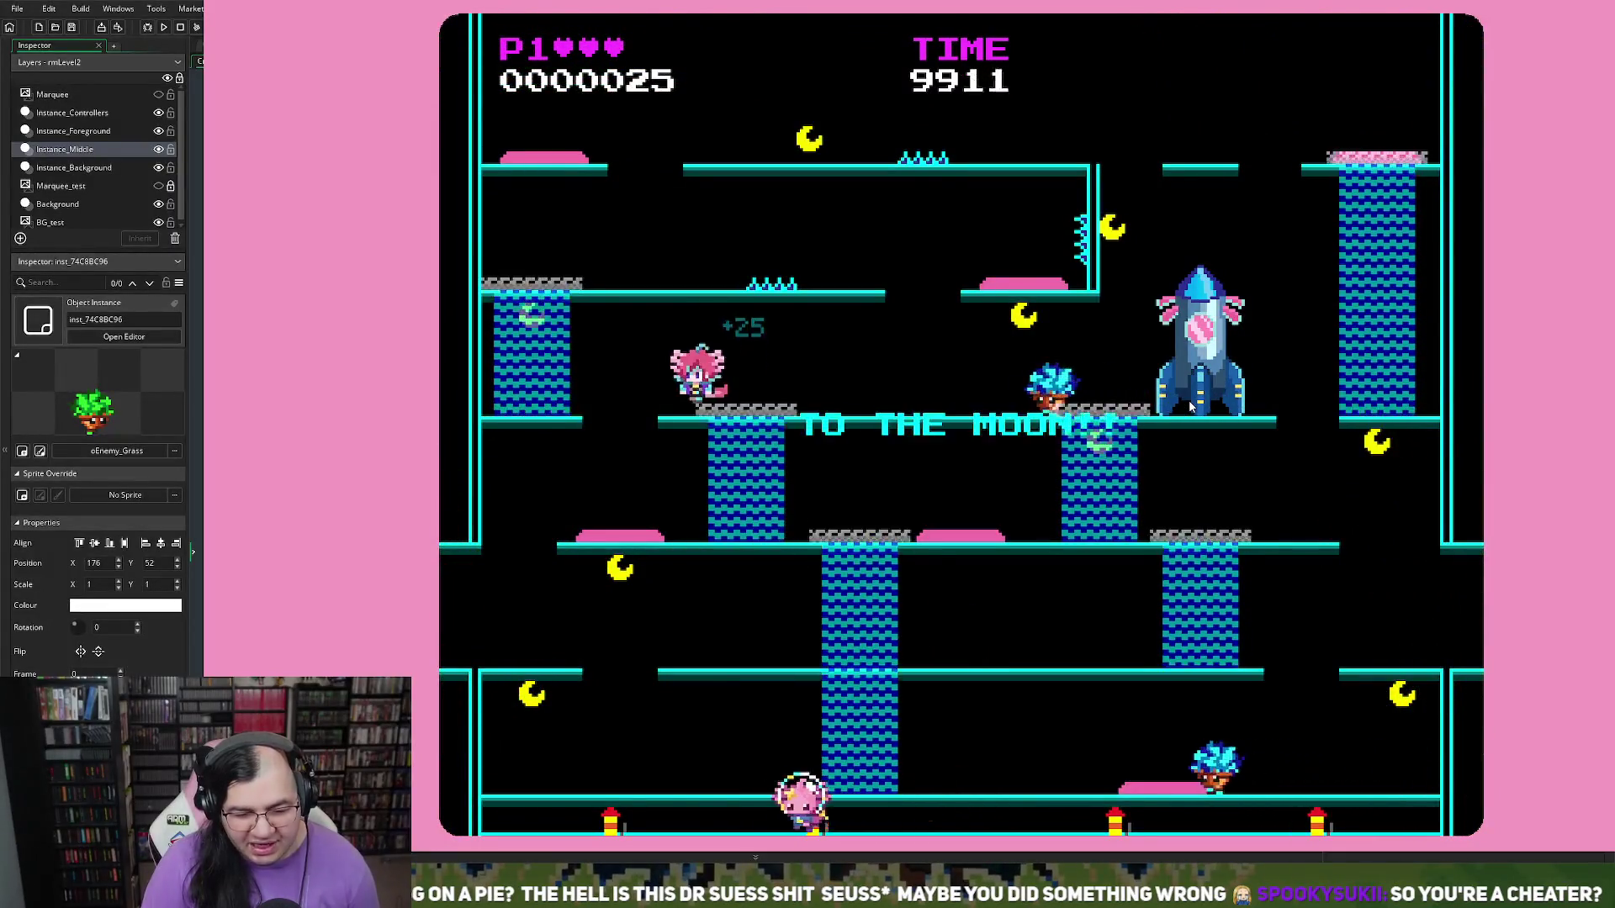
key(Right)
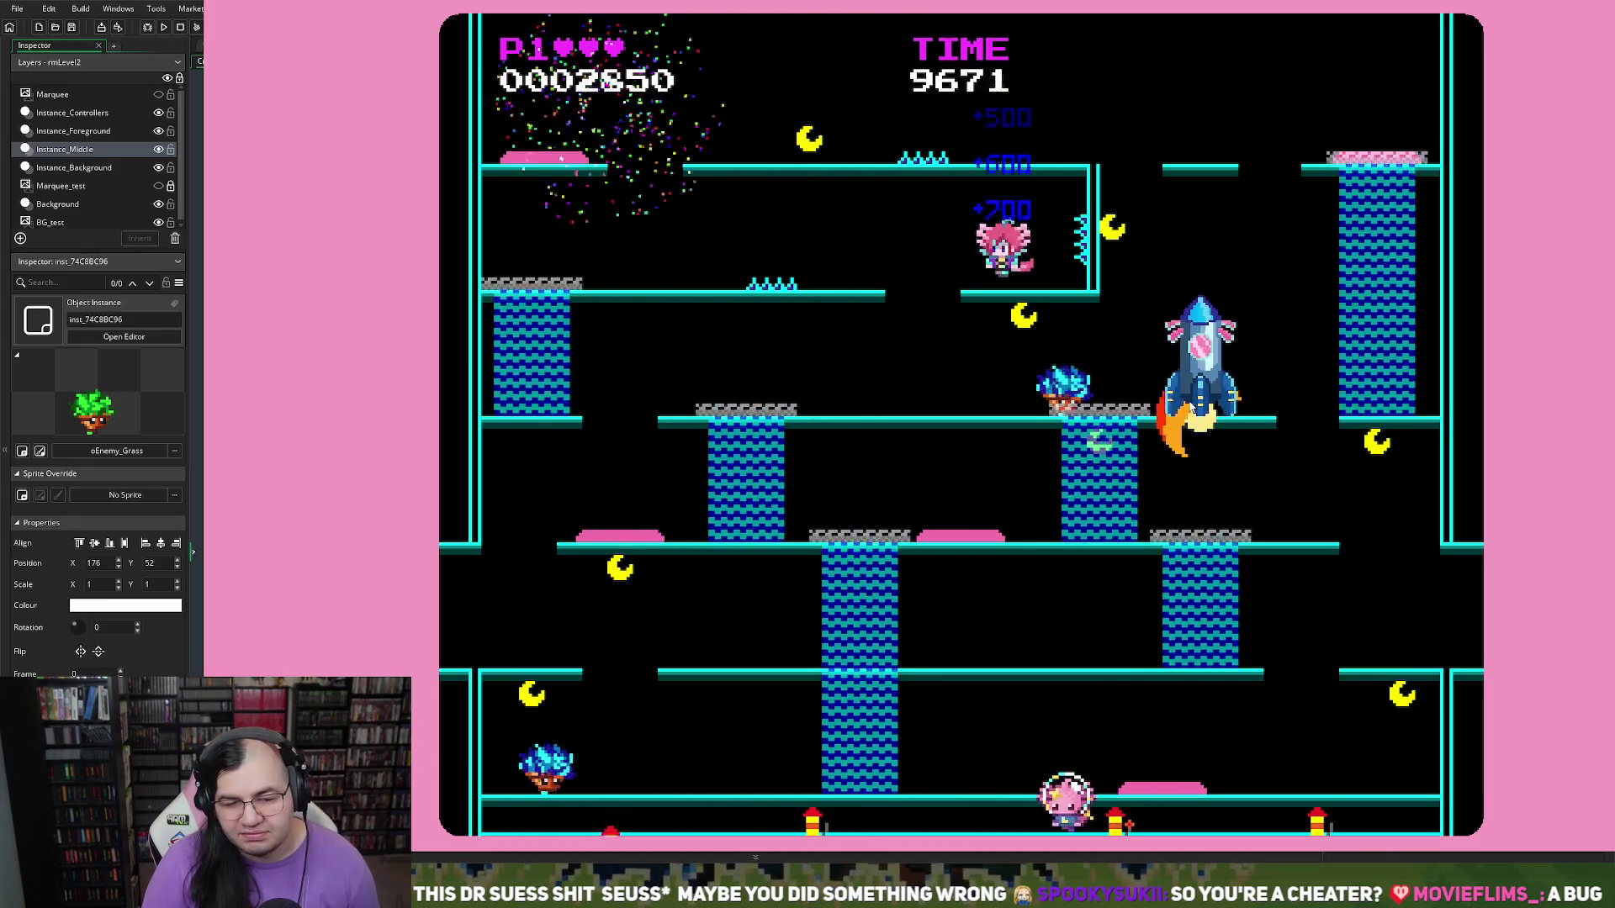
key(Left)
key(Right)
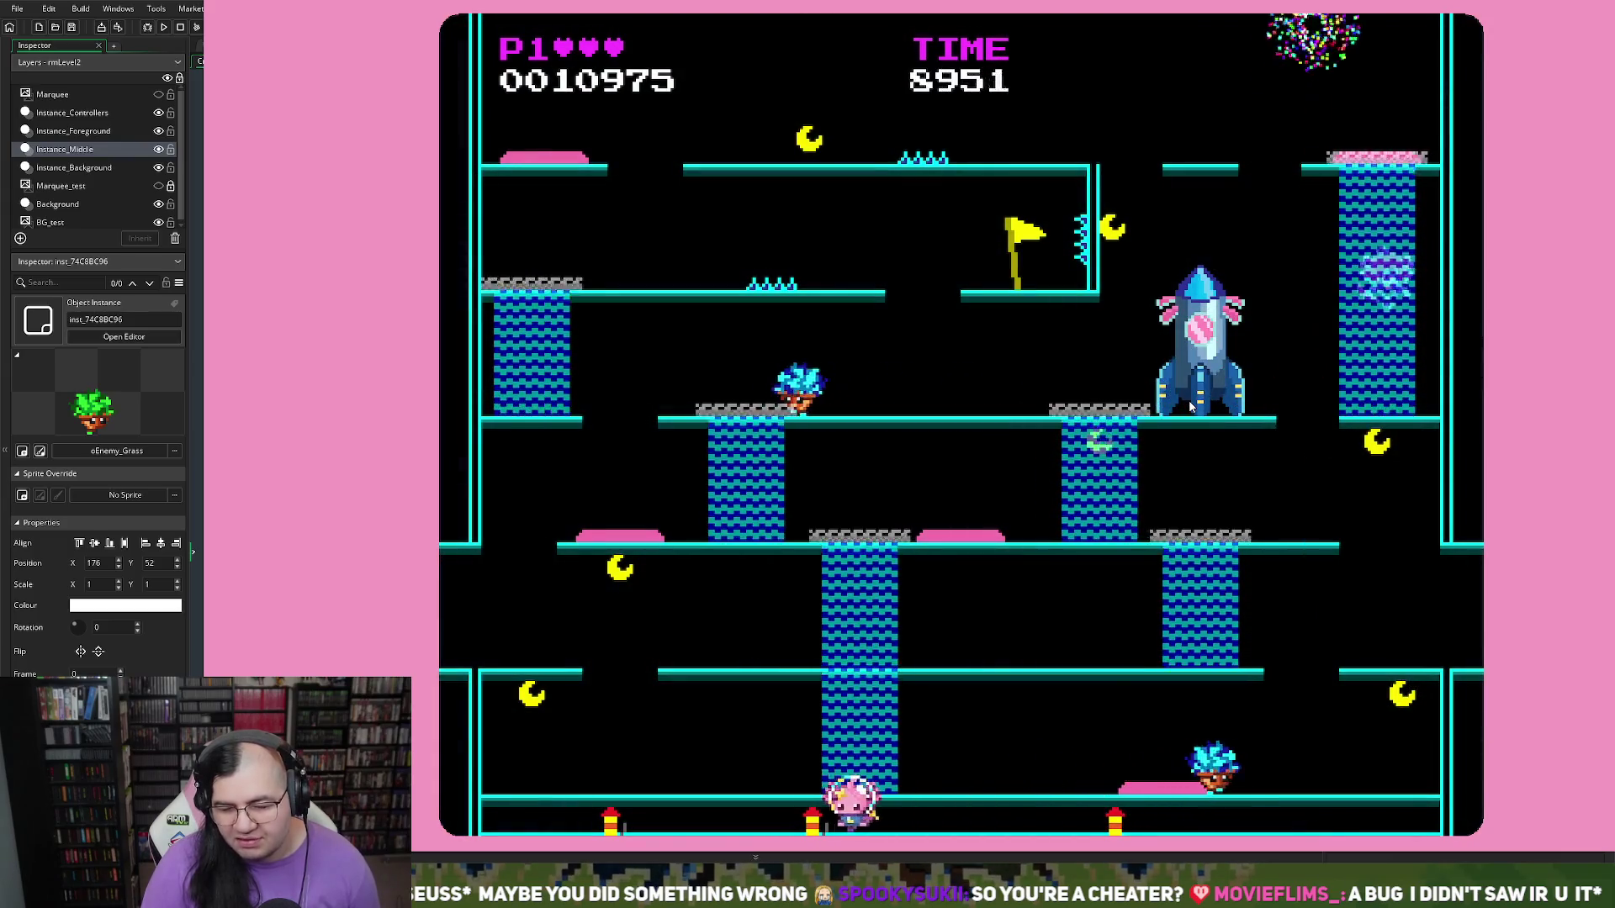
Step: Run the player back and forth along the bottom floor
key(Right)
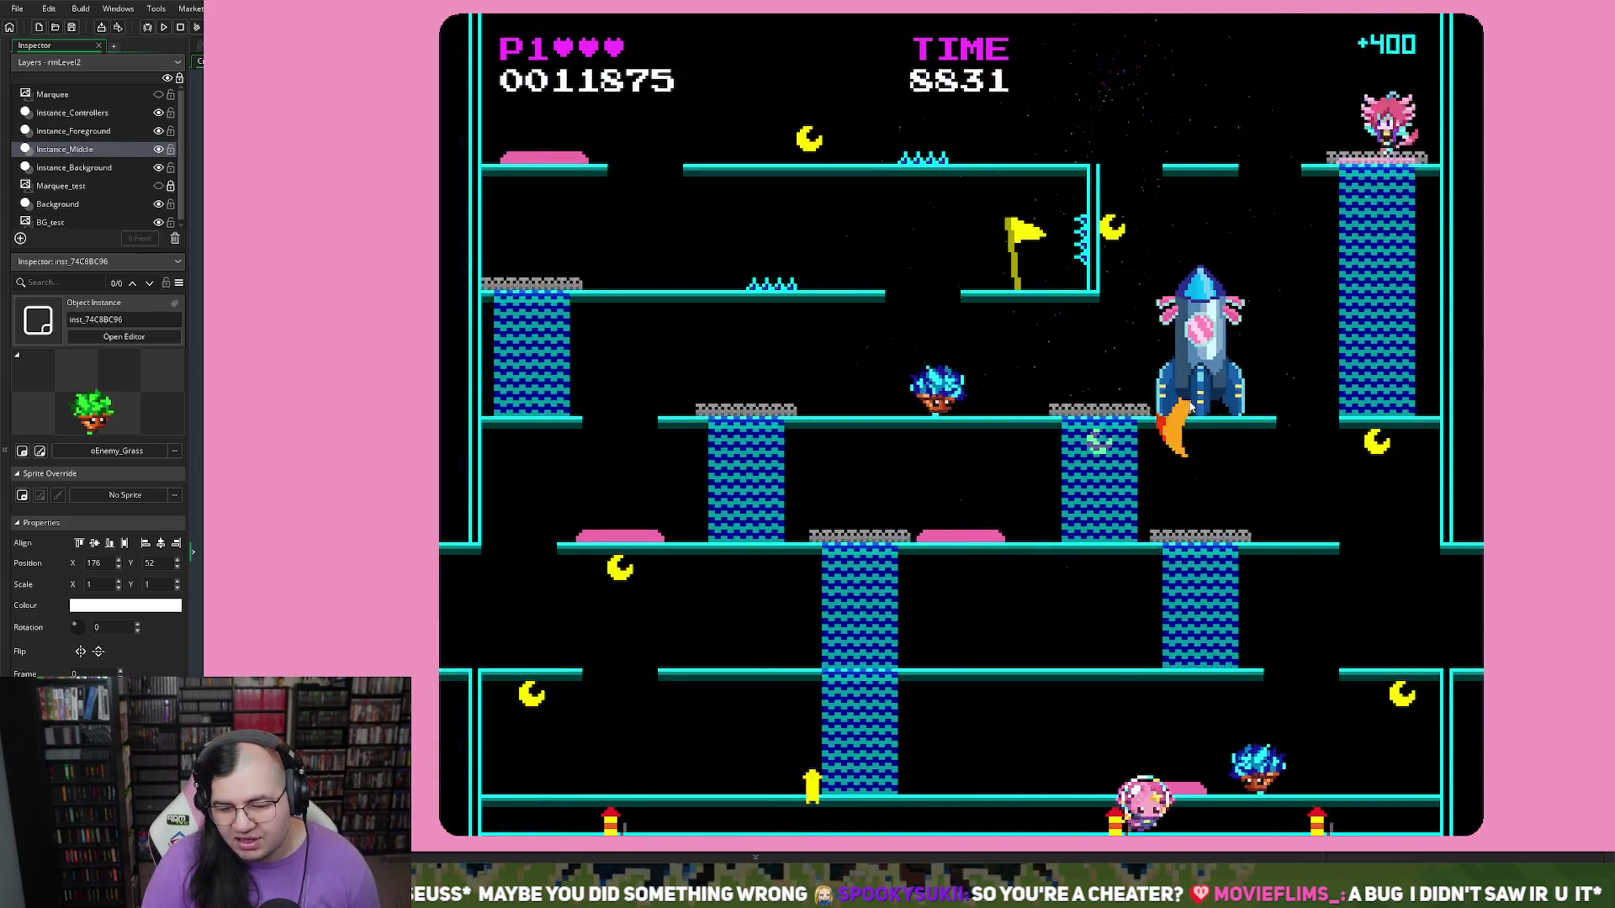
key(Right)
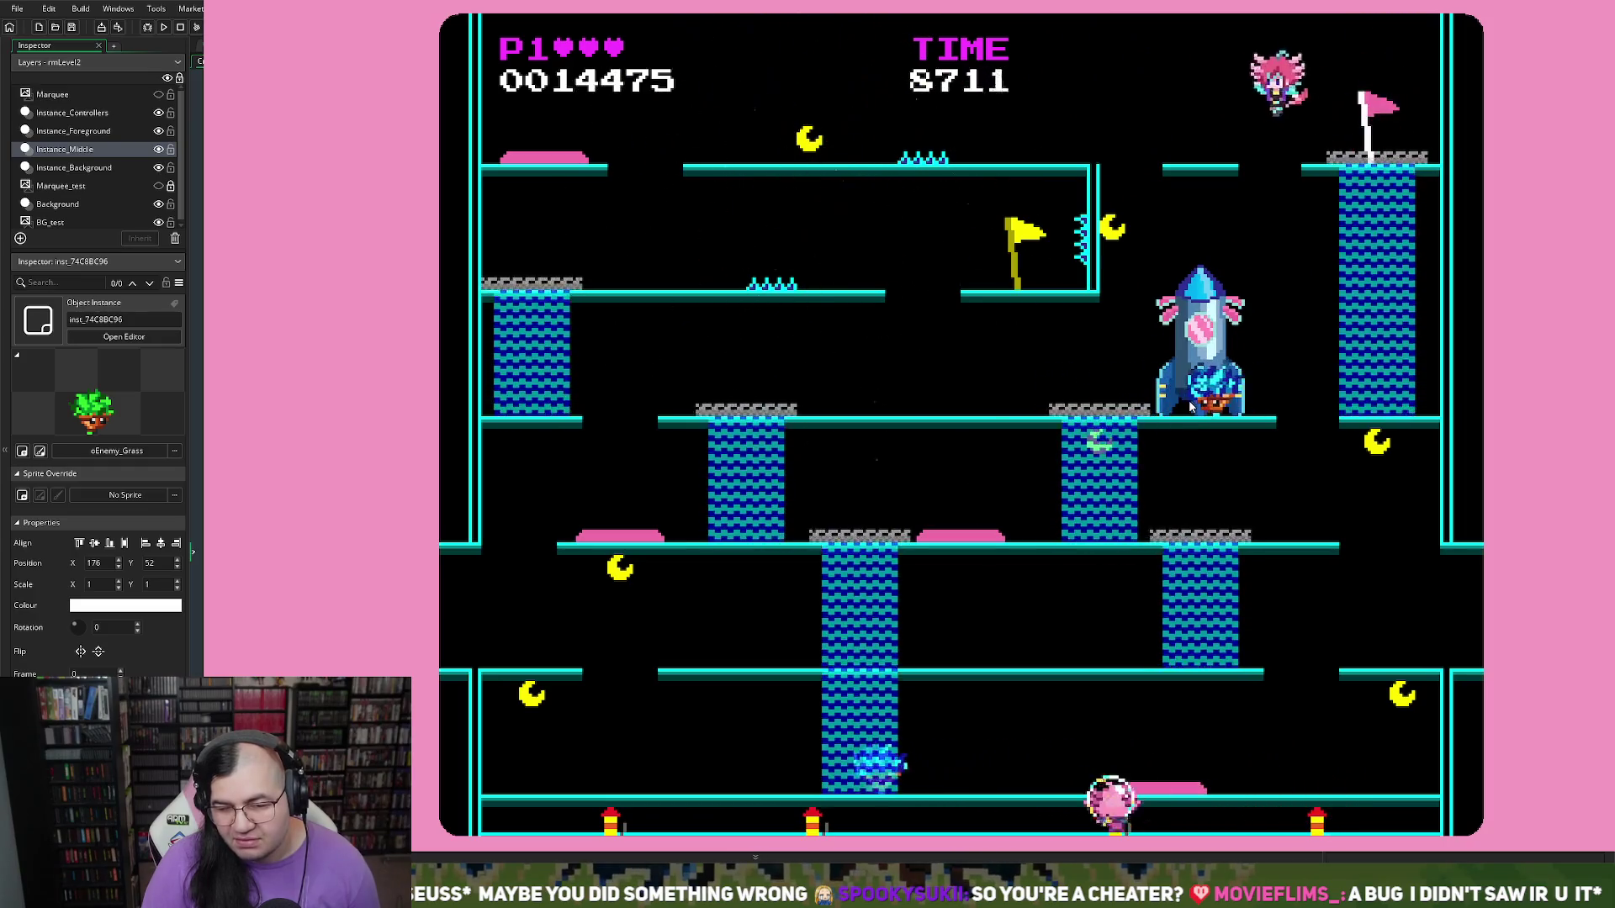
key(Left)
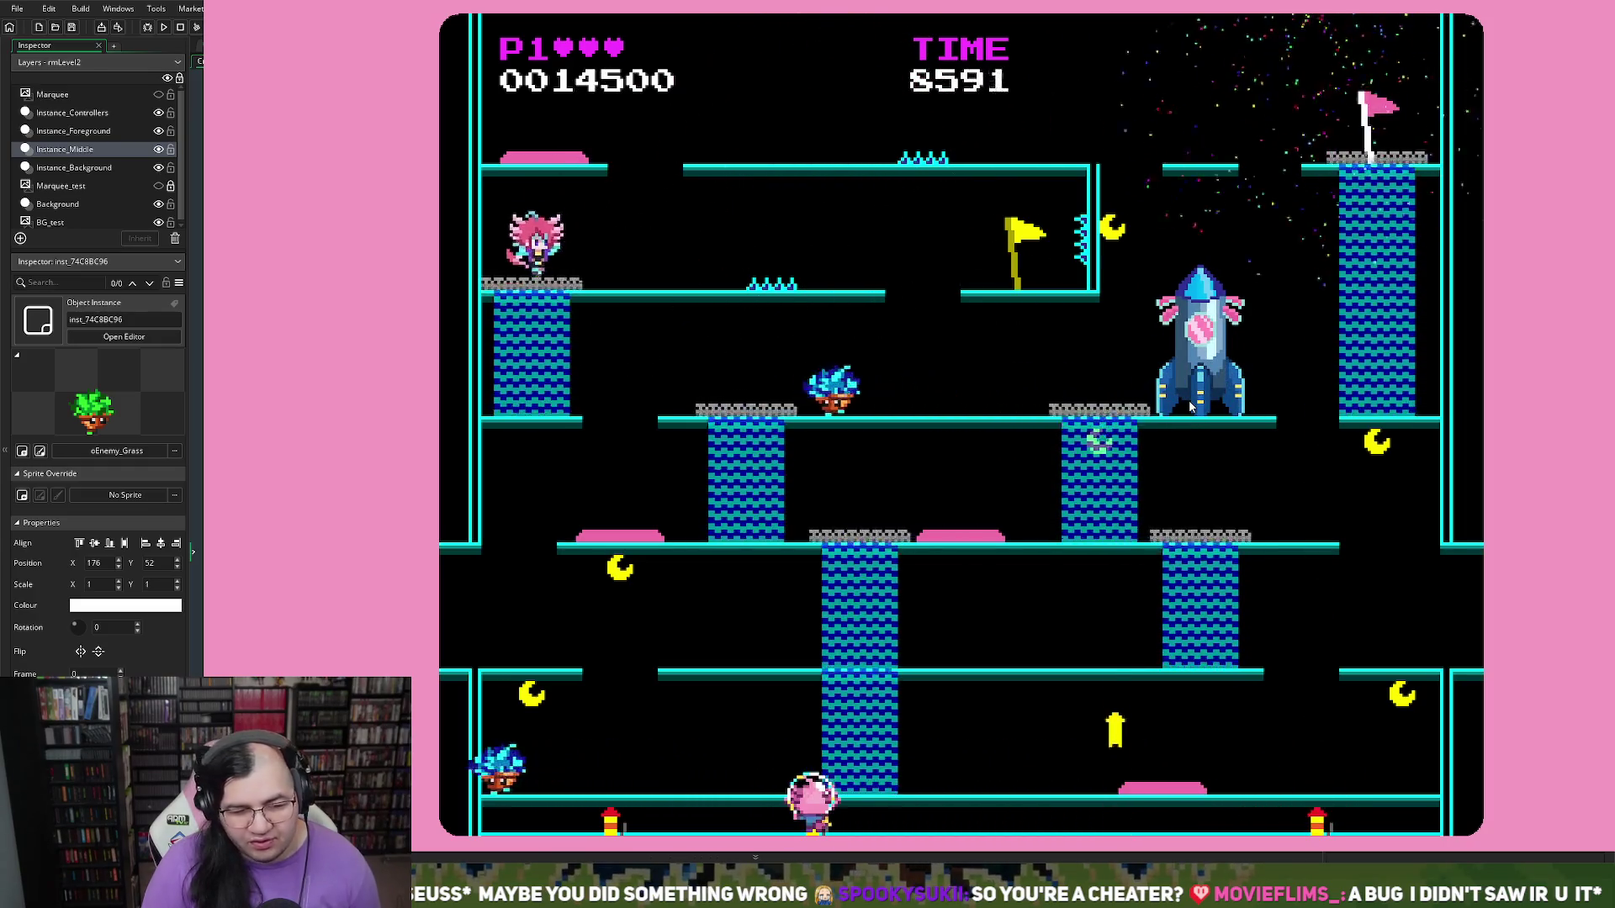
key(Left)
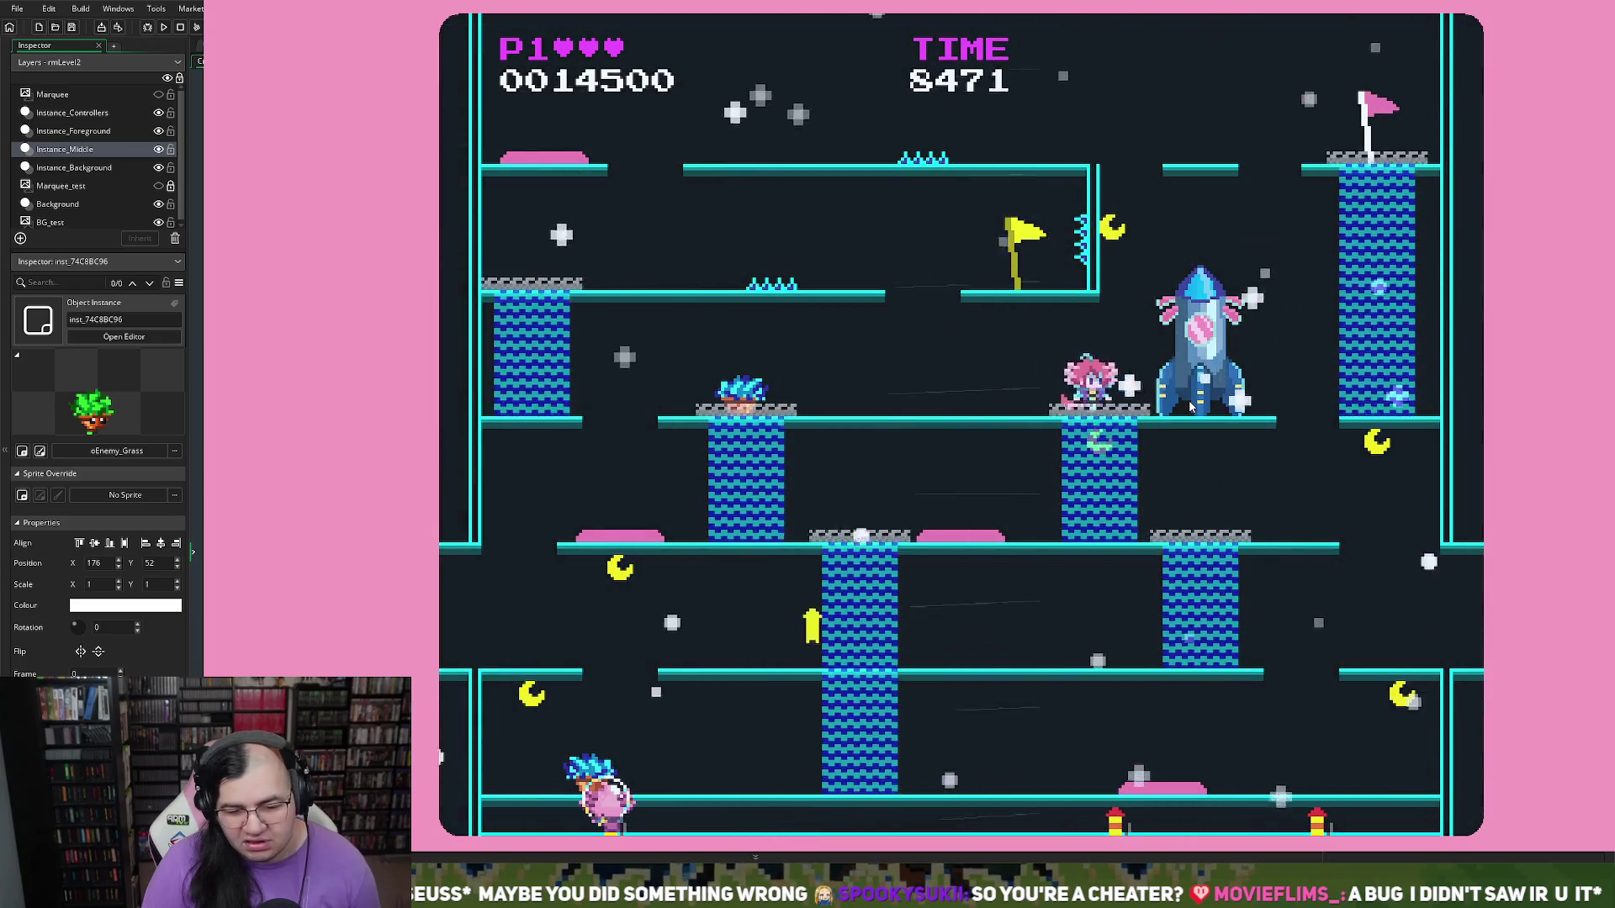
key(Right)
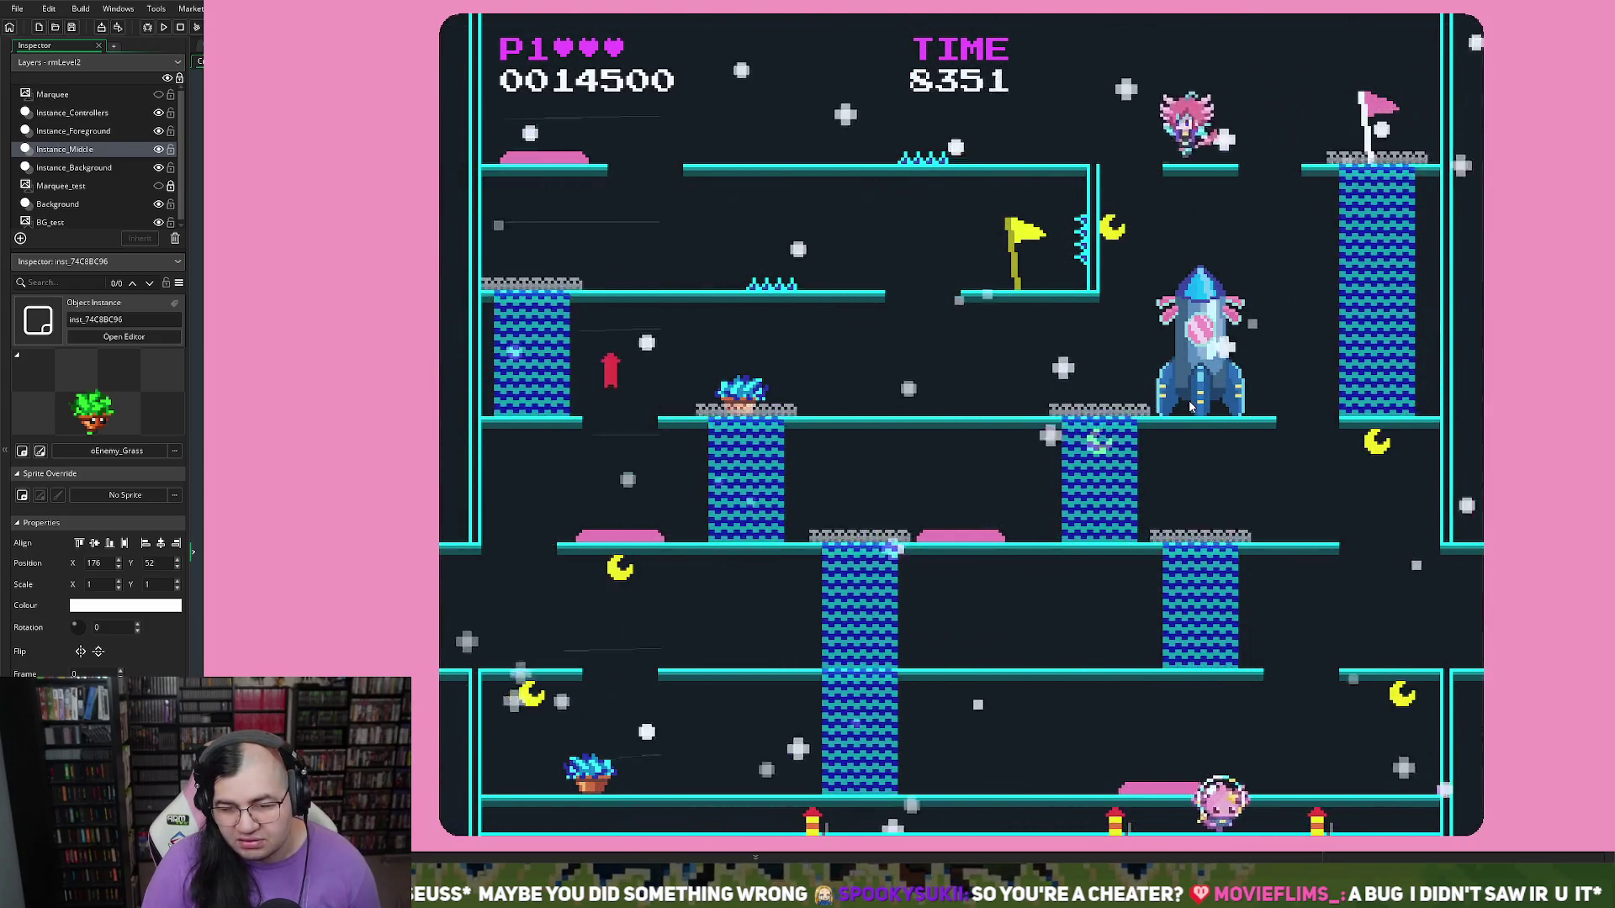
key(Left)
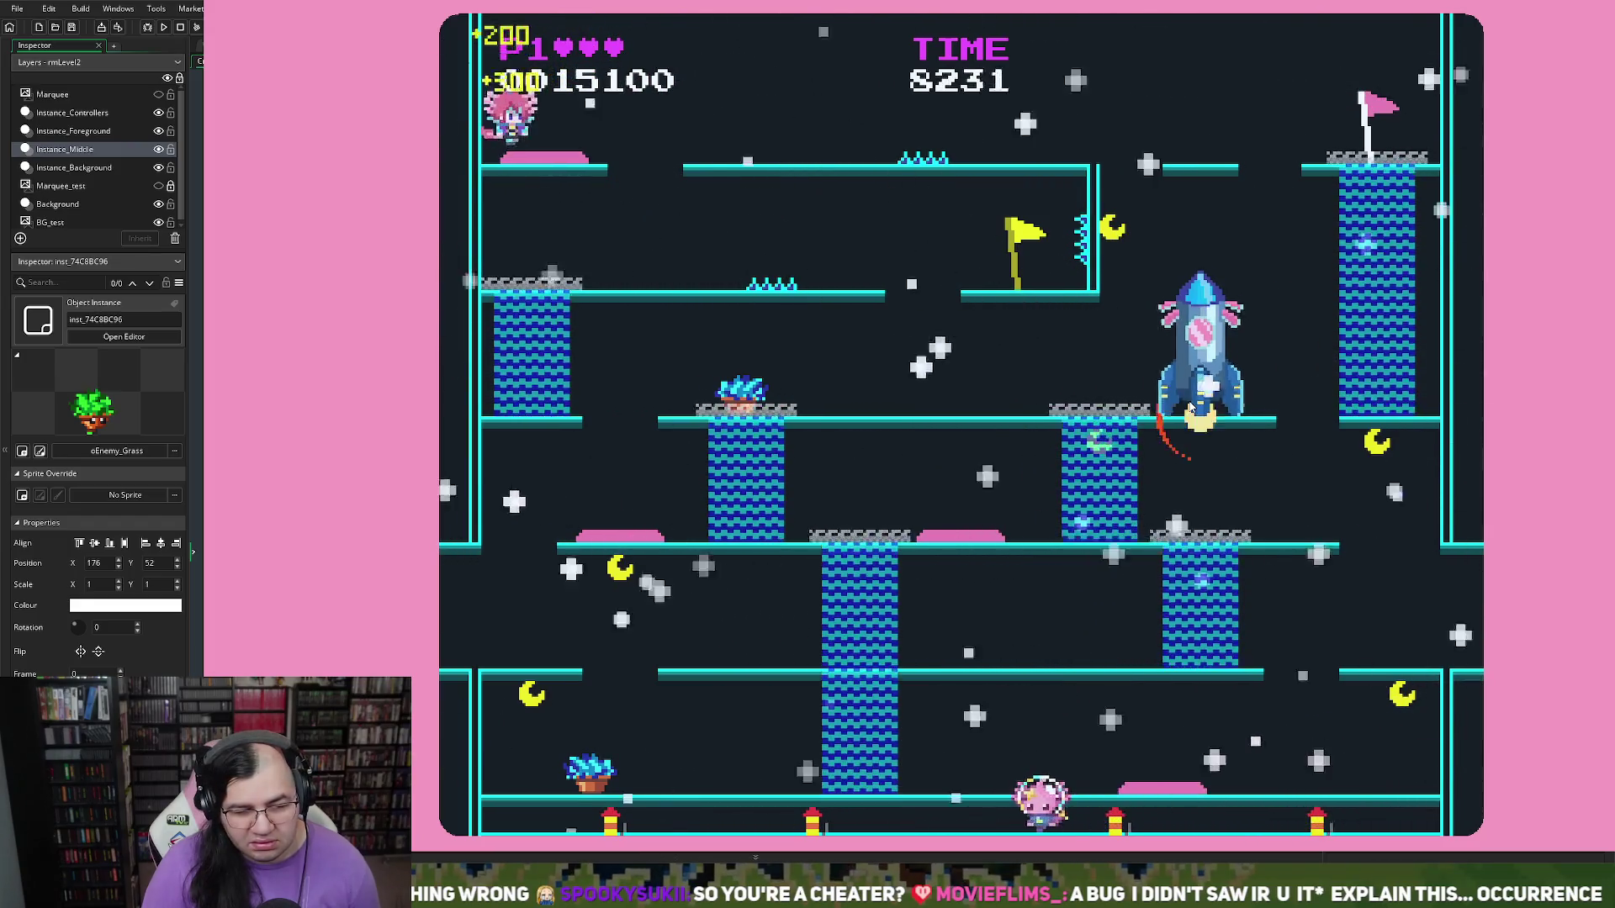
key(Left)
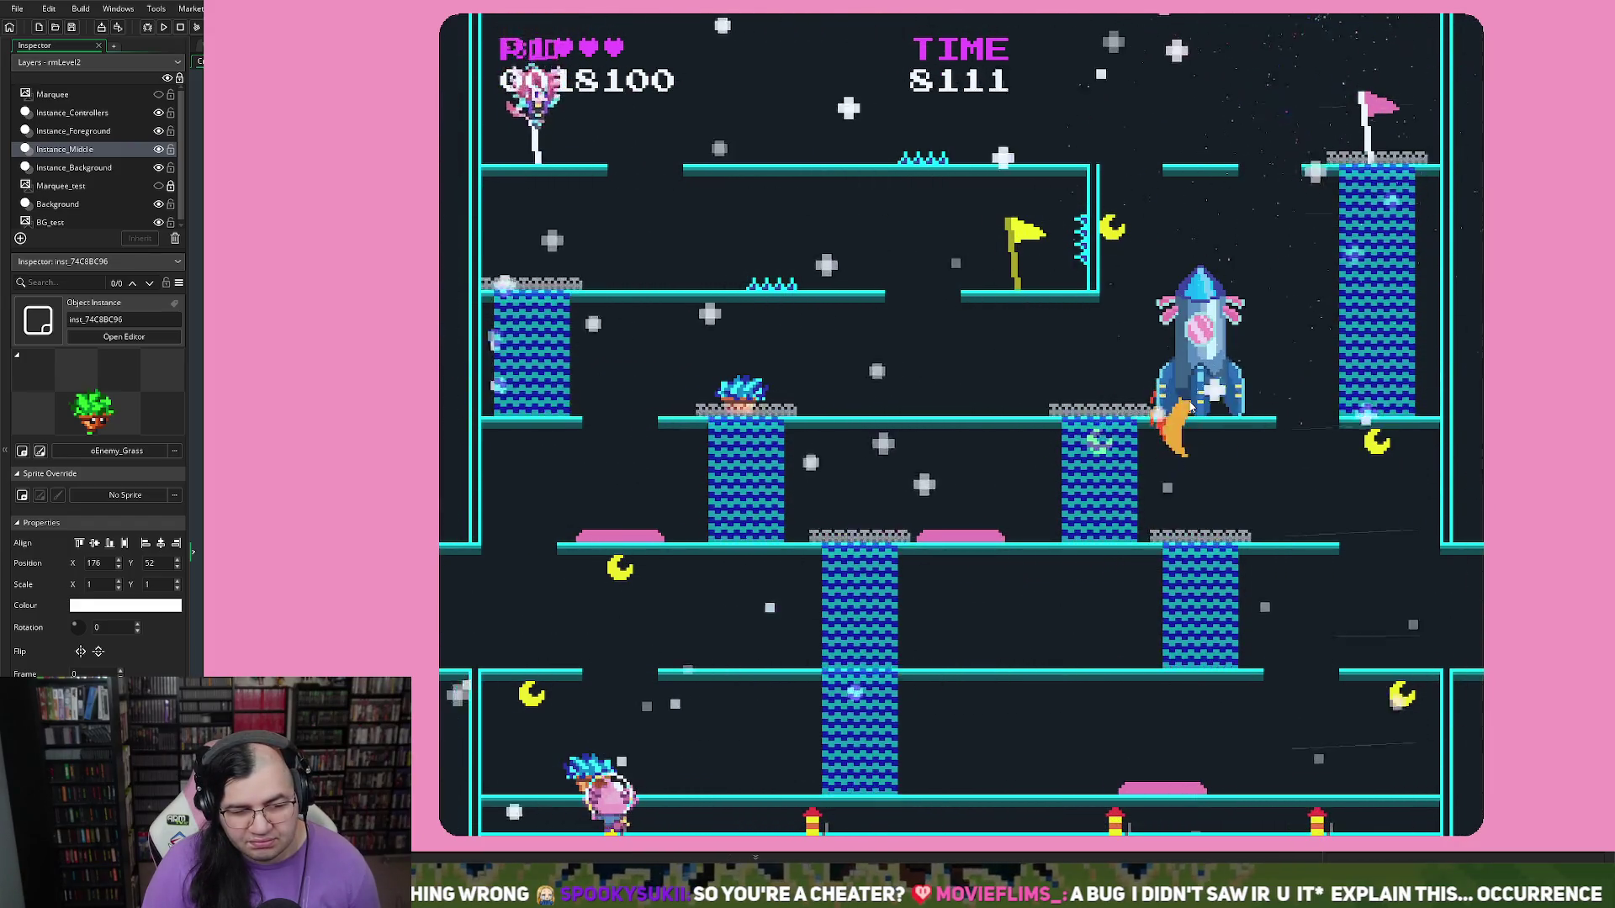
key(Right)
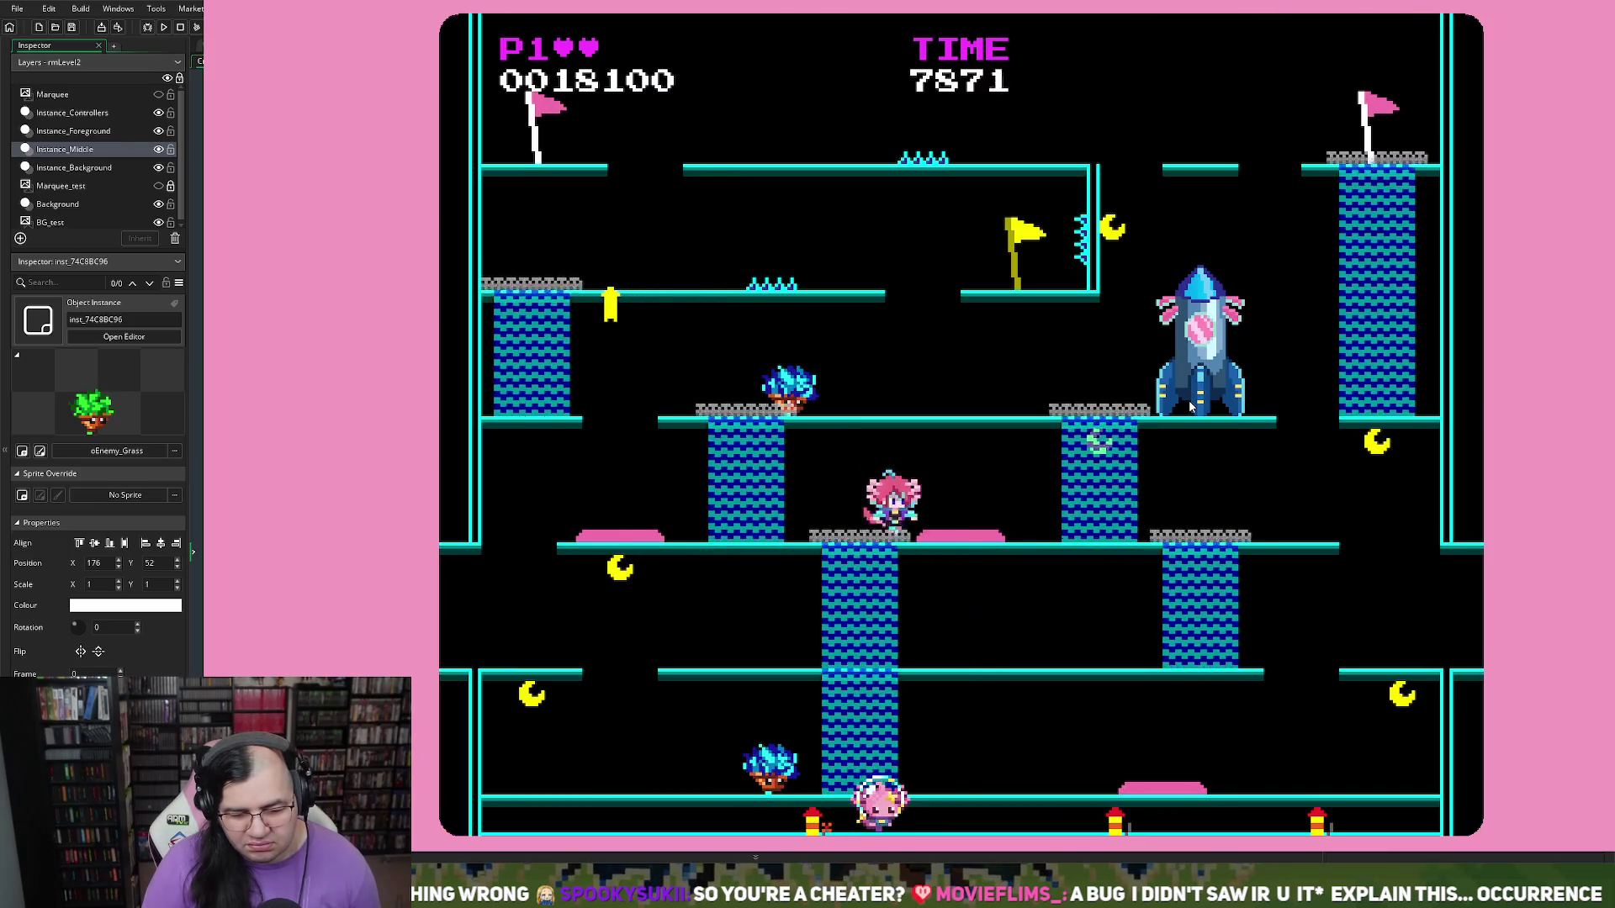
Step: Climb the middle and upper platforms toward the rocket, reaching 39750 points
key(Right)
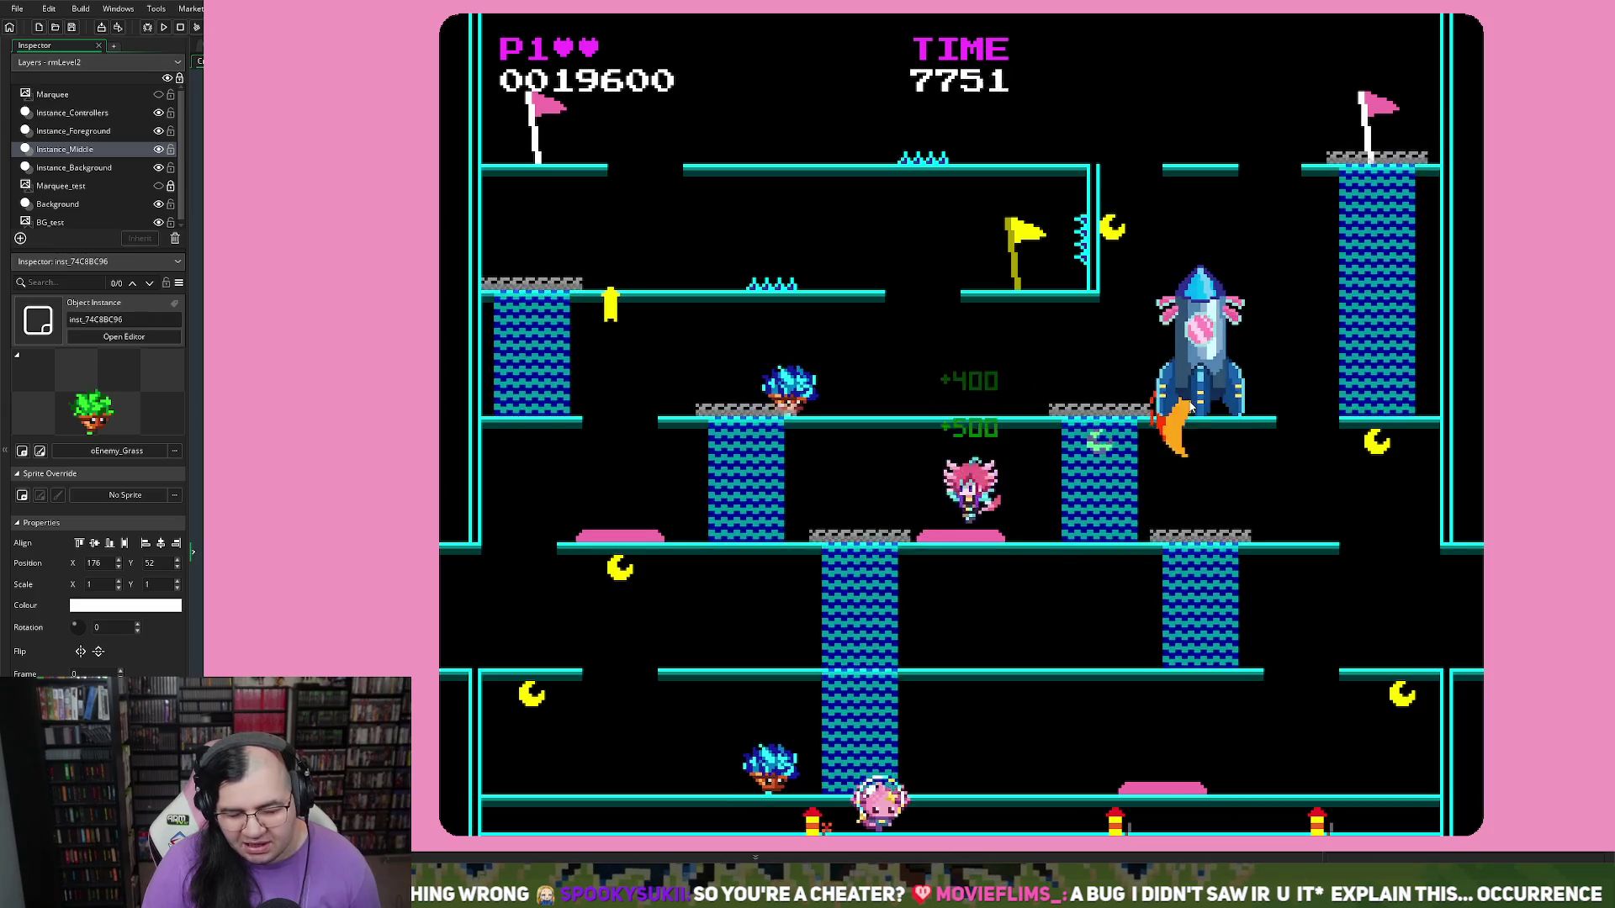
key(Right)
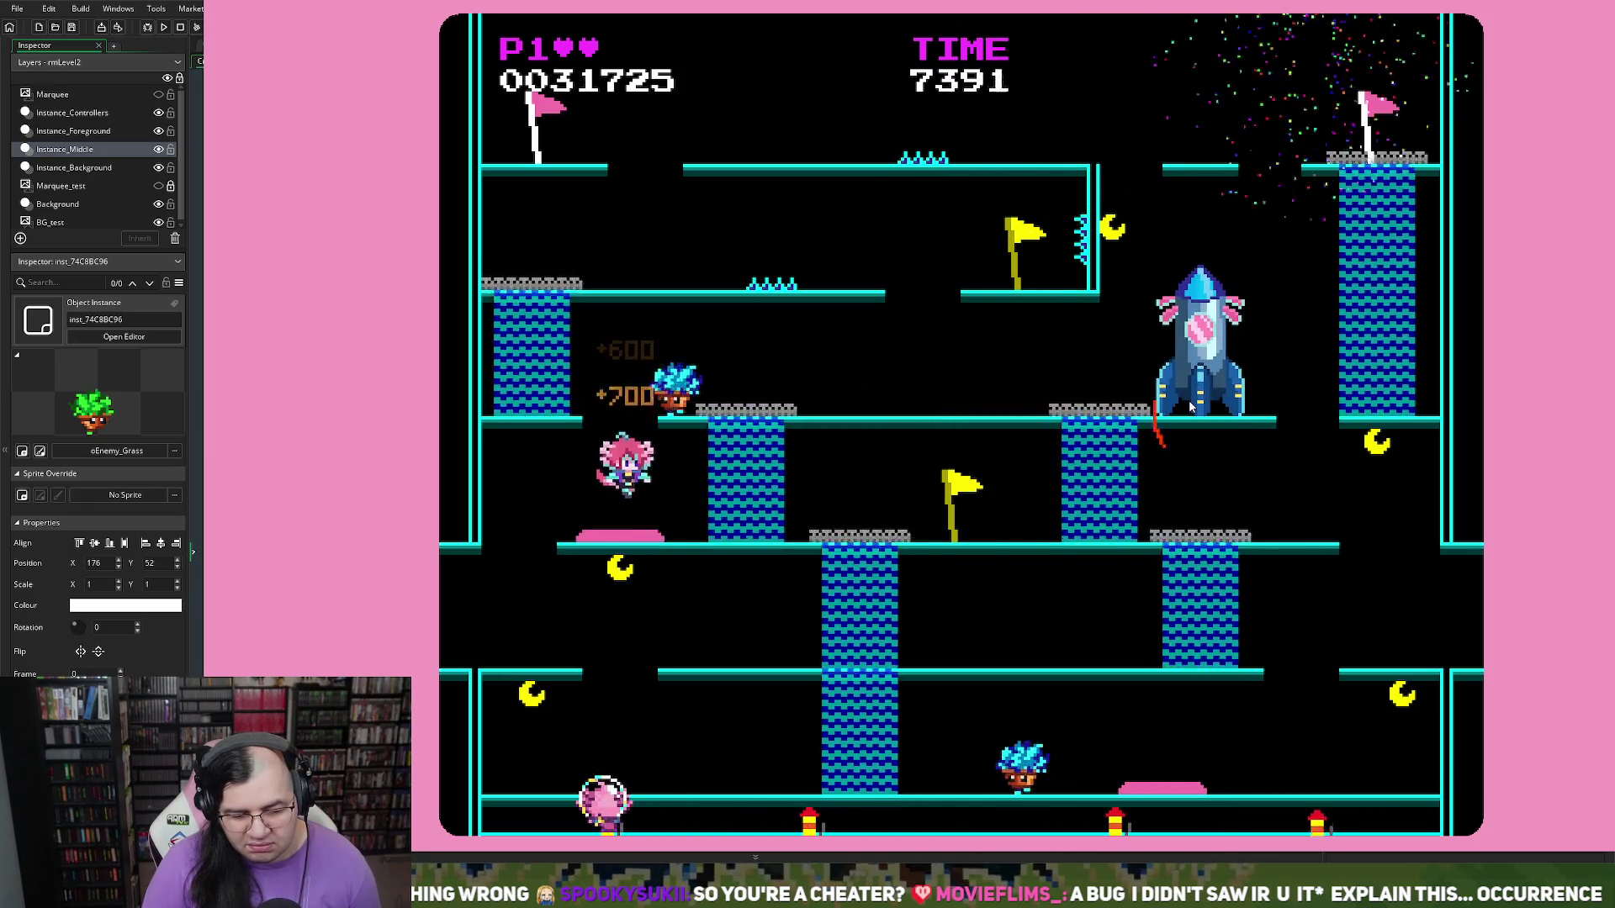
key(Left)
key(Right)
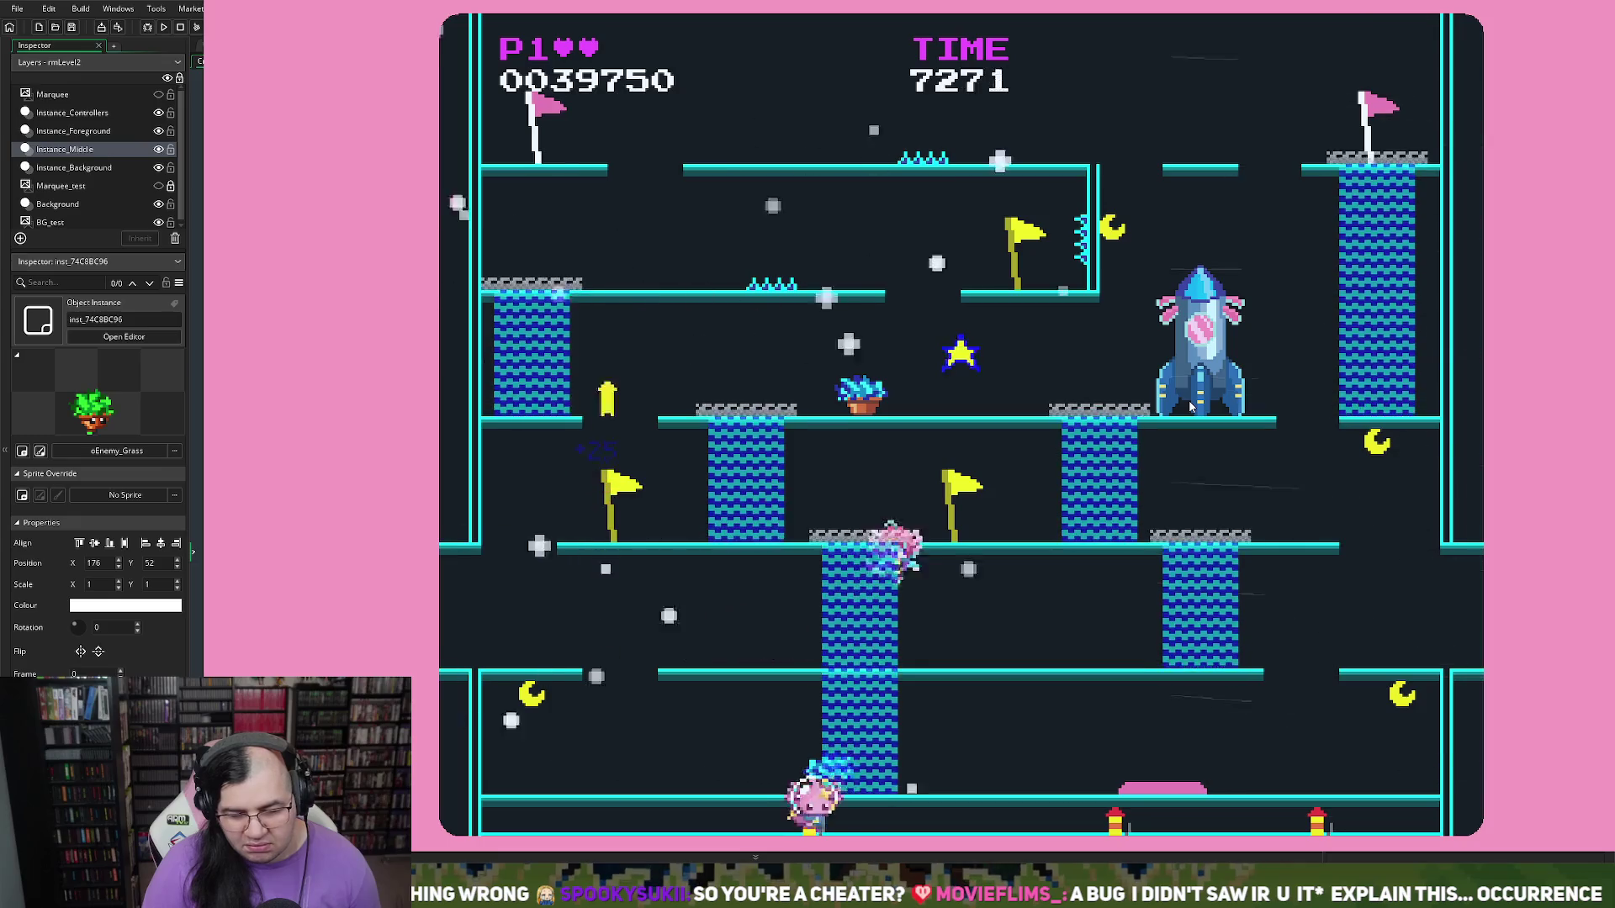
key(Right)
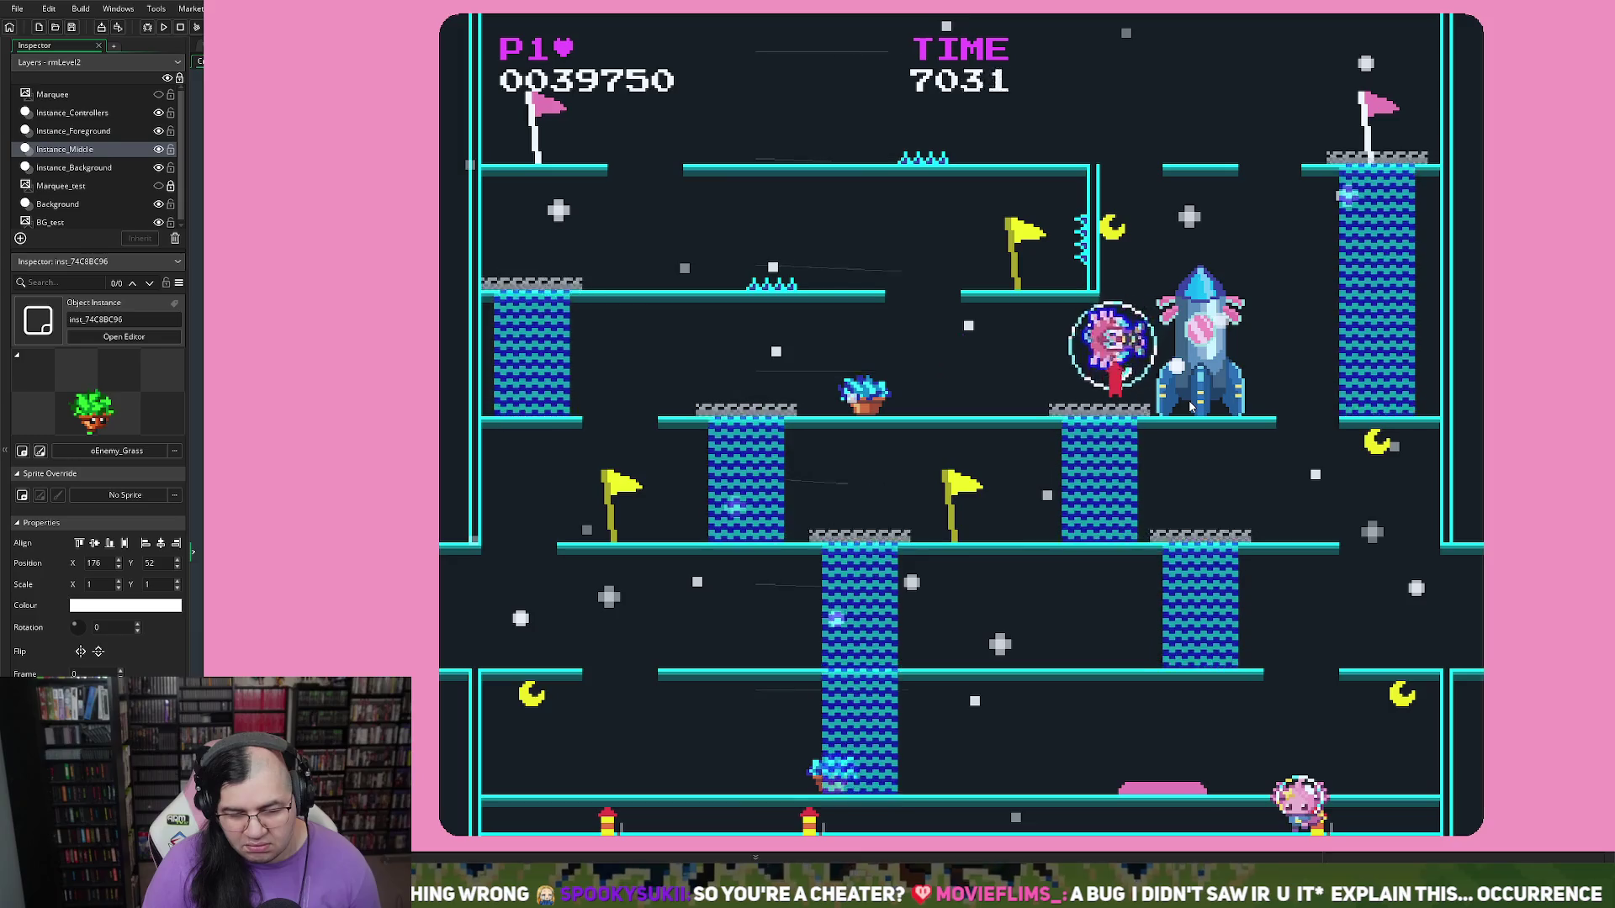
Step: Finish the run at 40375 points, ranked 7th, and go back to the START menu
key(Right)
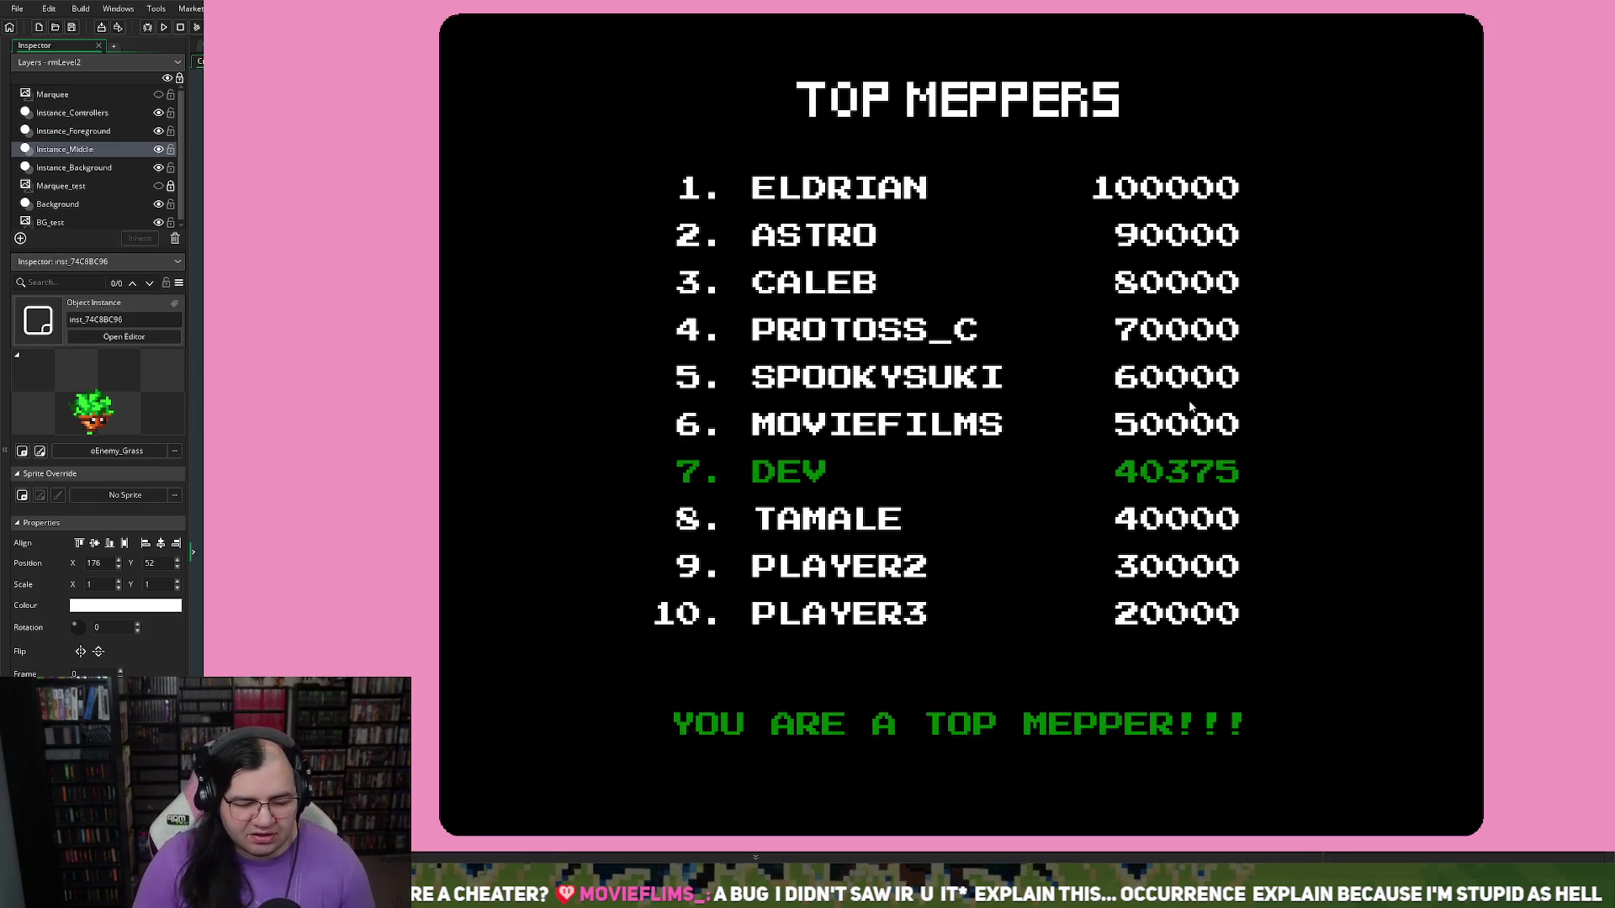
key(Return)
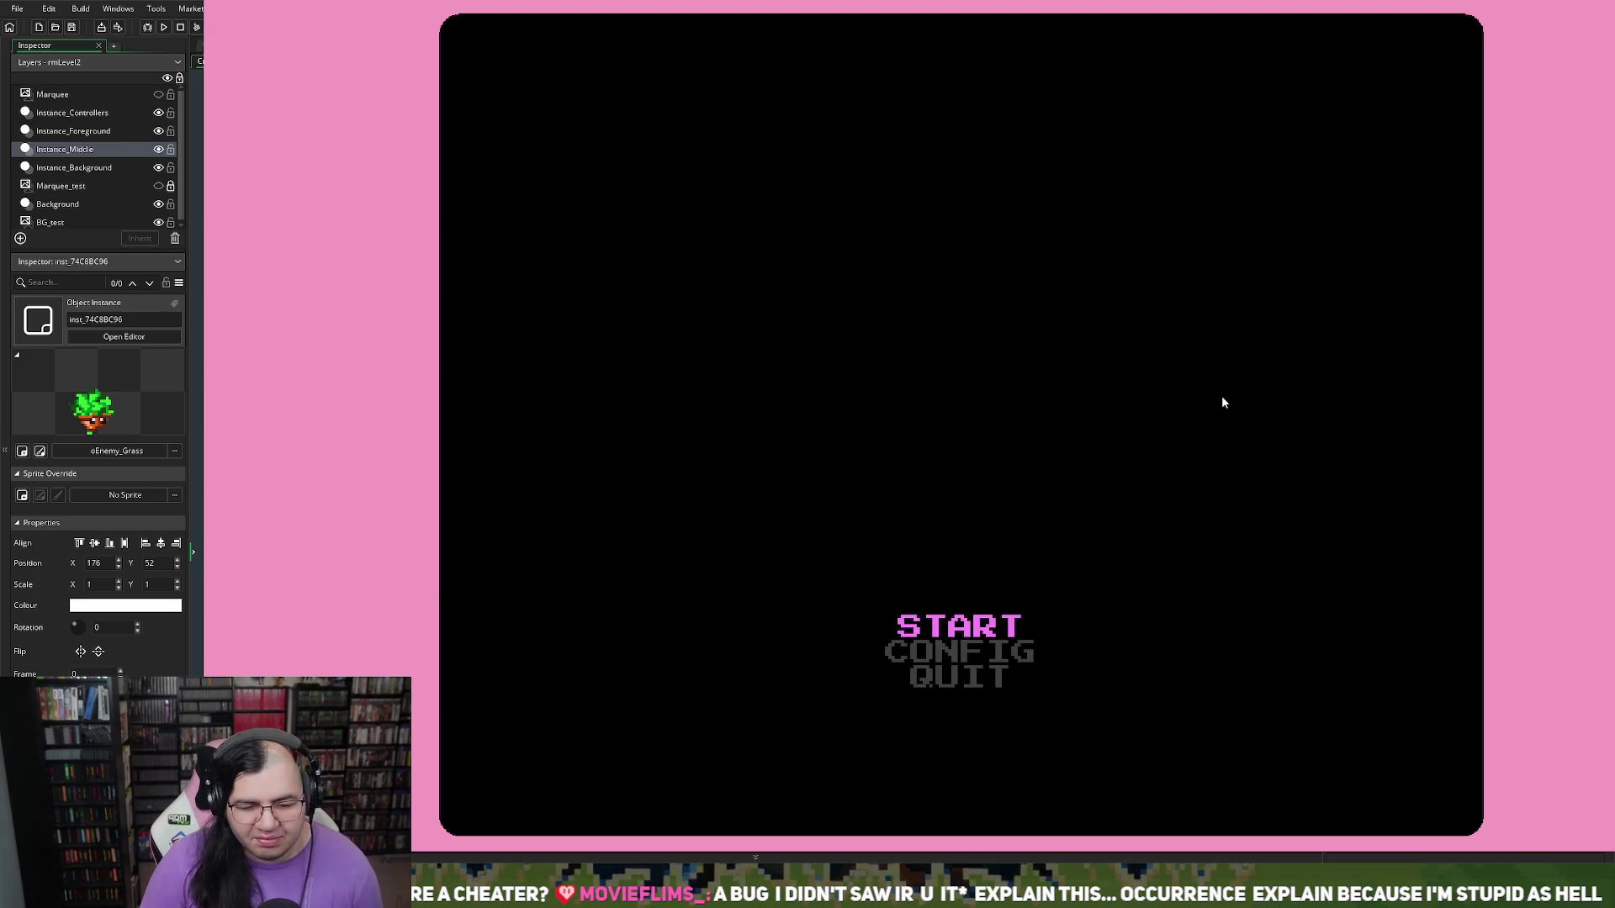
Step: Start a new run from START, play through Uranus Mission 2 to 61192 points, then escape out
key(Return)
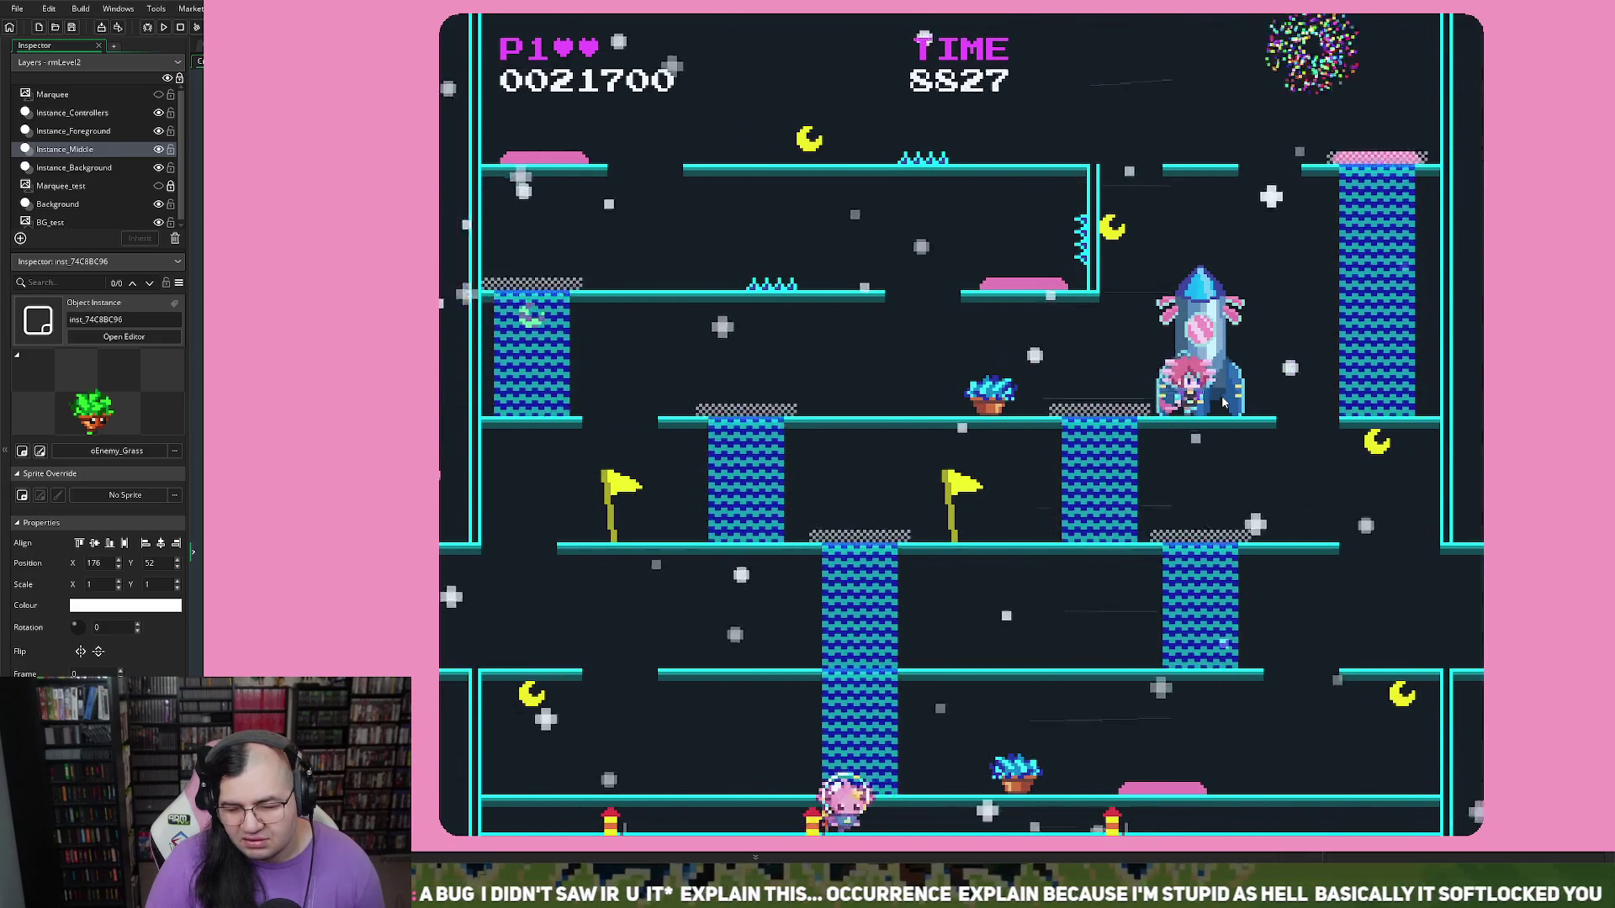
key(Escape)
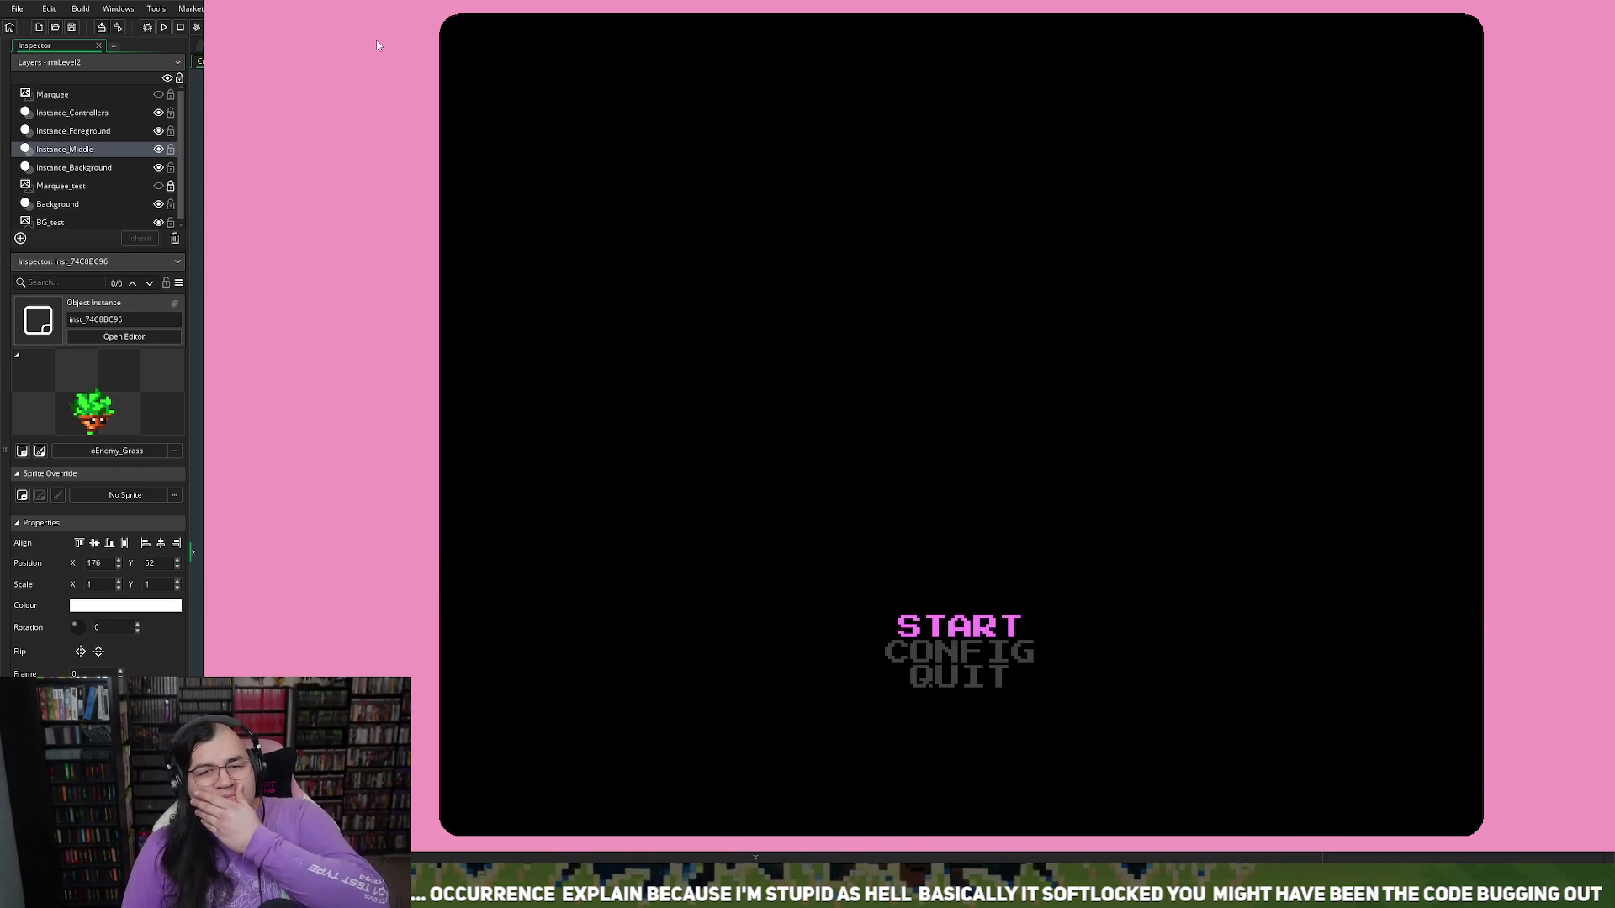
Step: Start the Uranus Glacial Geysers level from the relaunched game's title menu
key(Return)
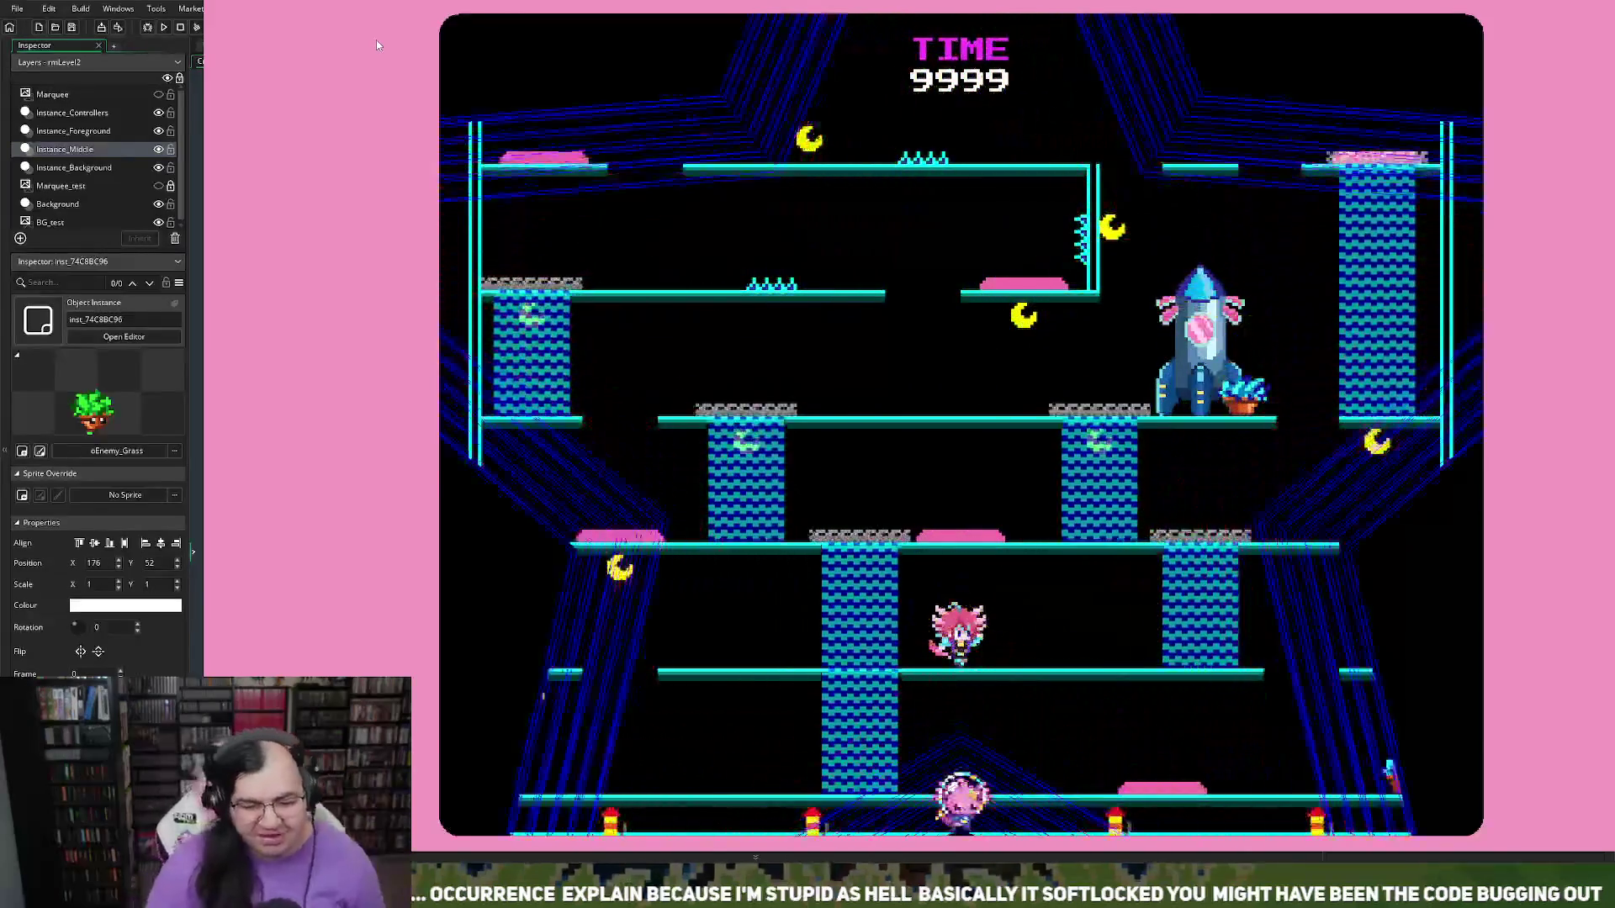
Step: Play the Uranus level to 11125 points, losing one life, then exit the game
key(Left)
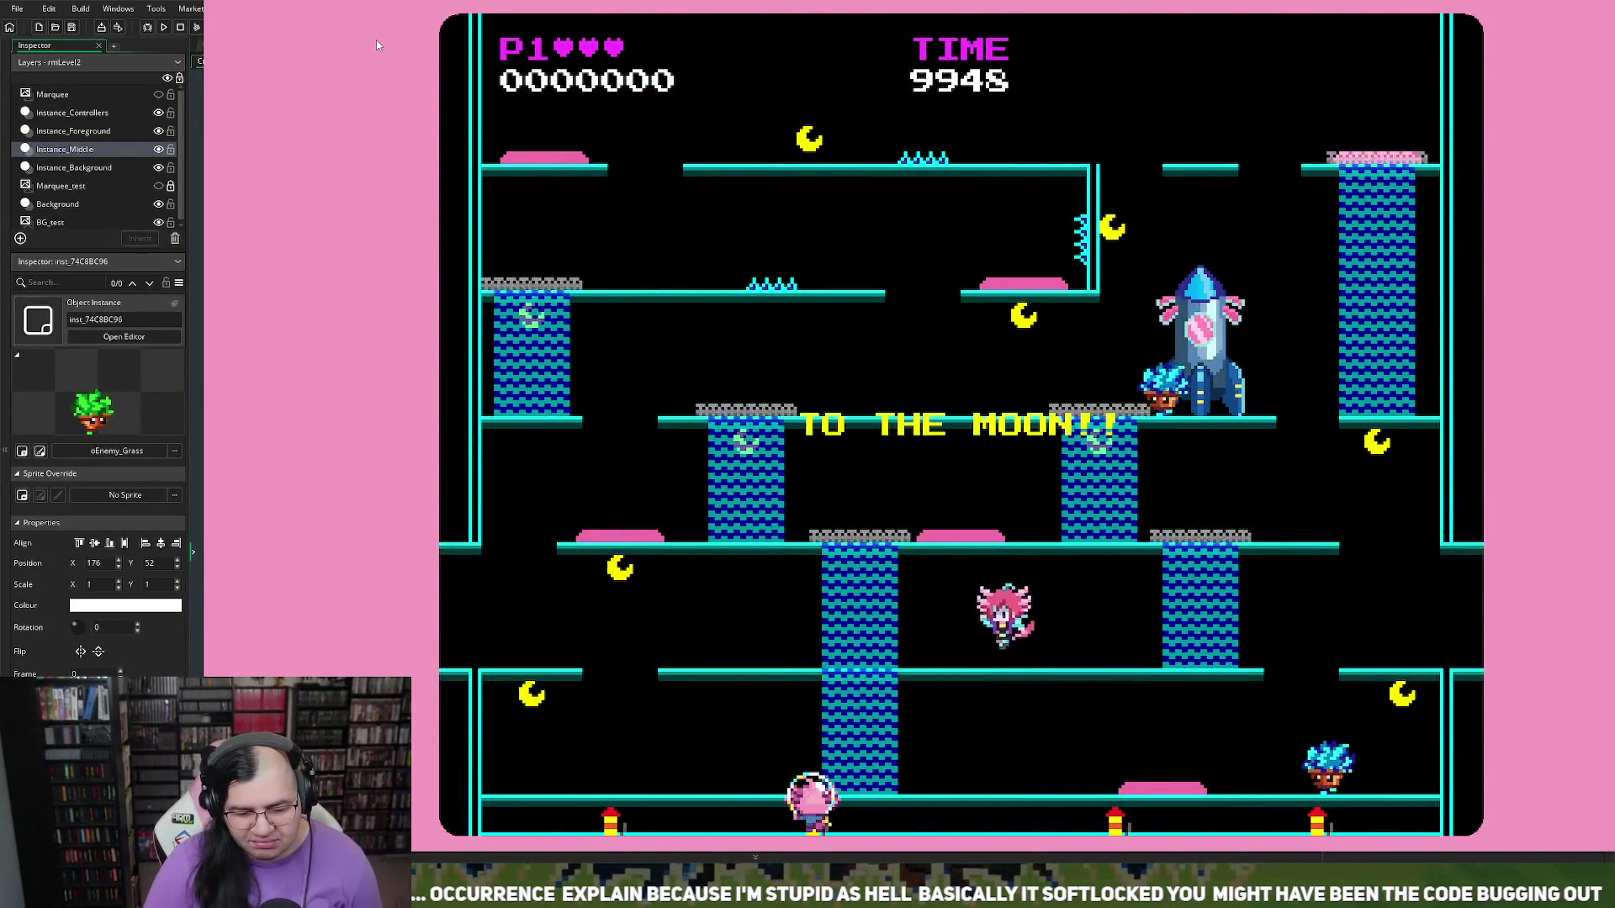
key(space)
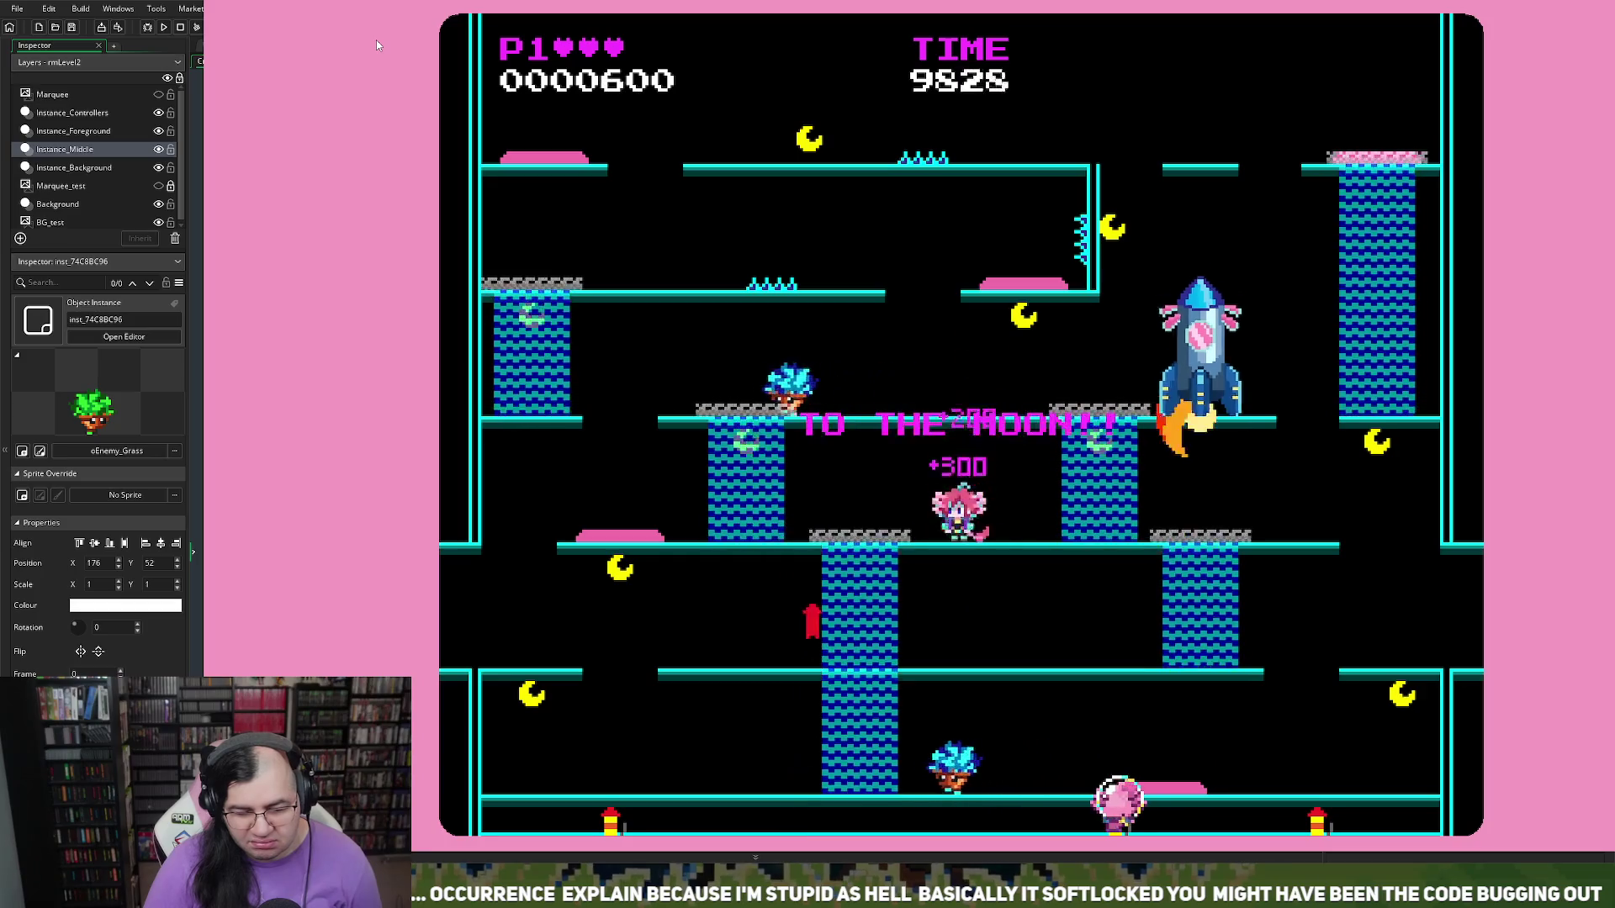
key(Left)
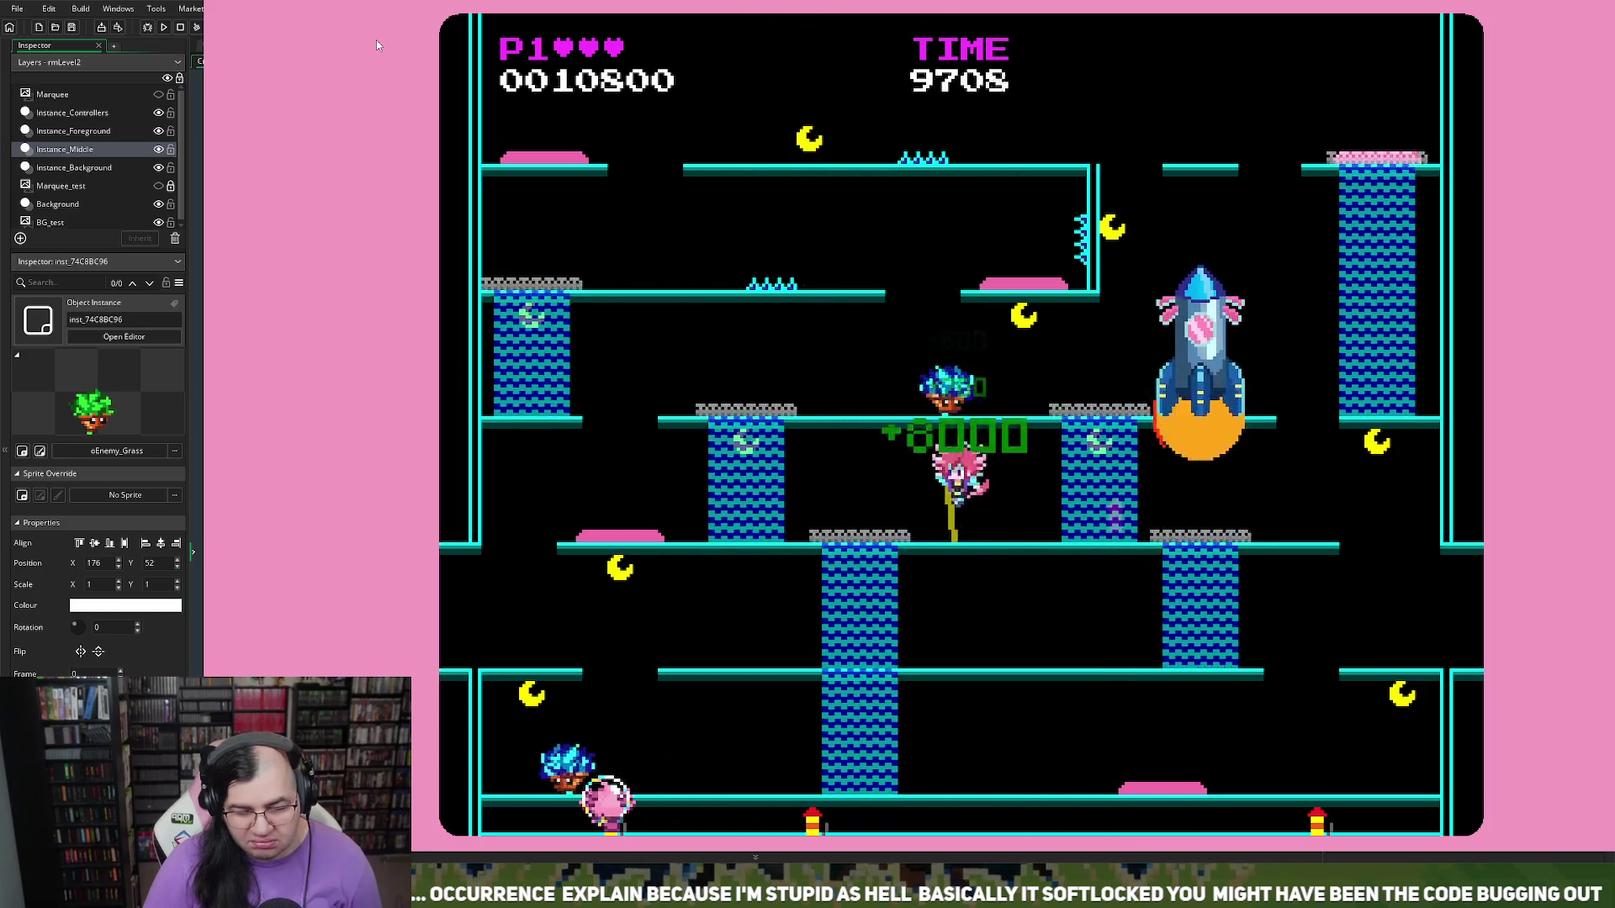
key(Right)
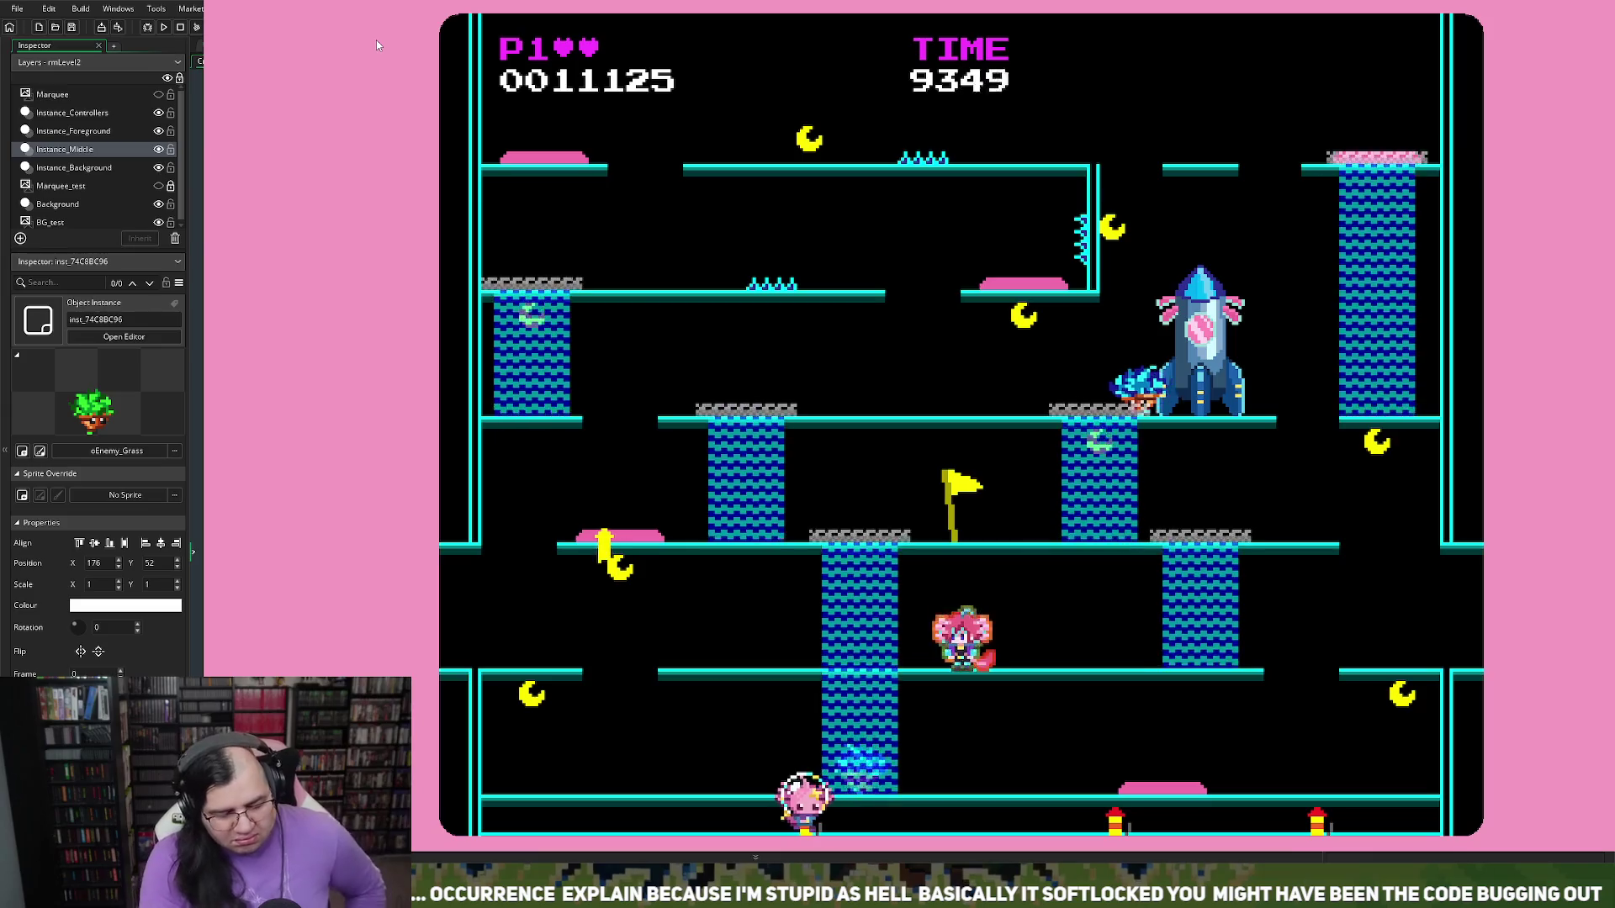
key(Escape)
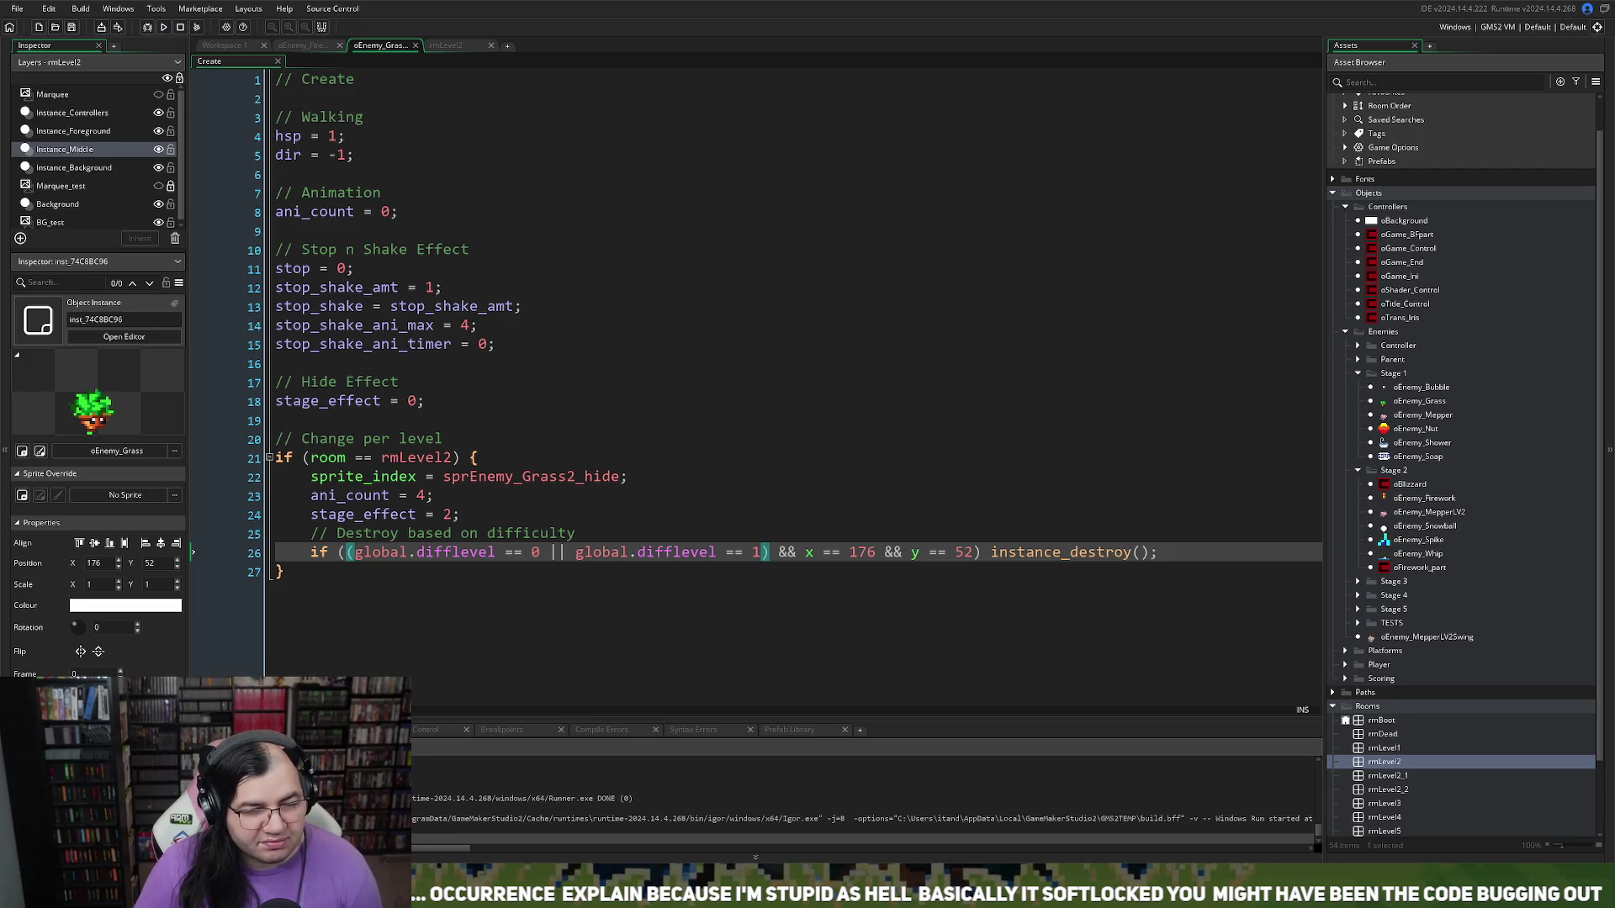
Step: Switch to Workspace 1 and show oGame_Control's Create, then Step, event code
click(303, 44)
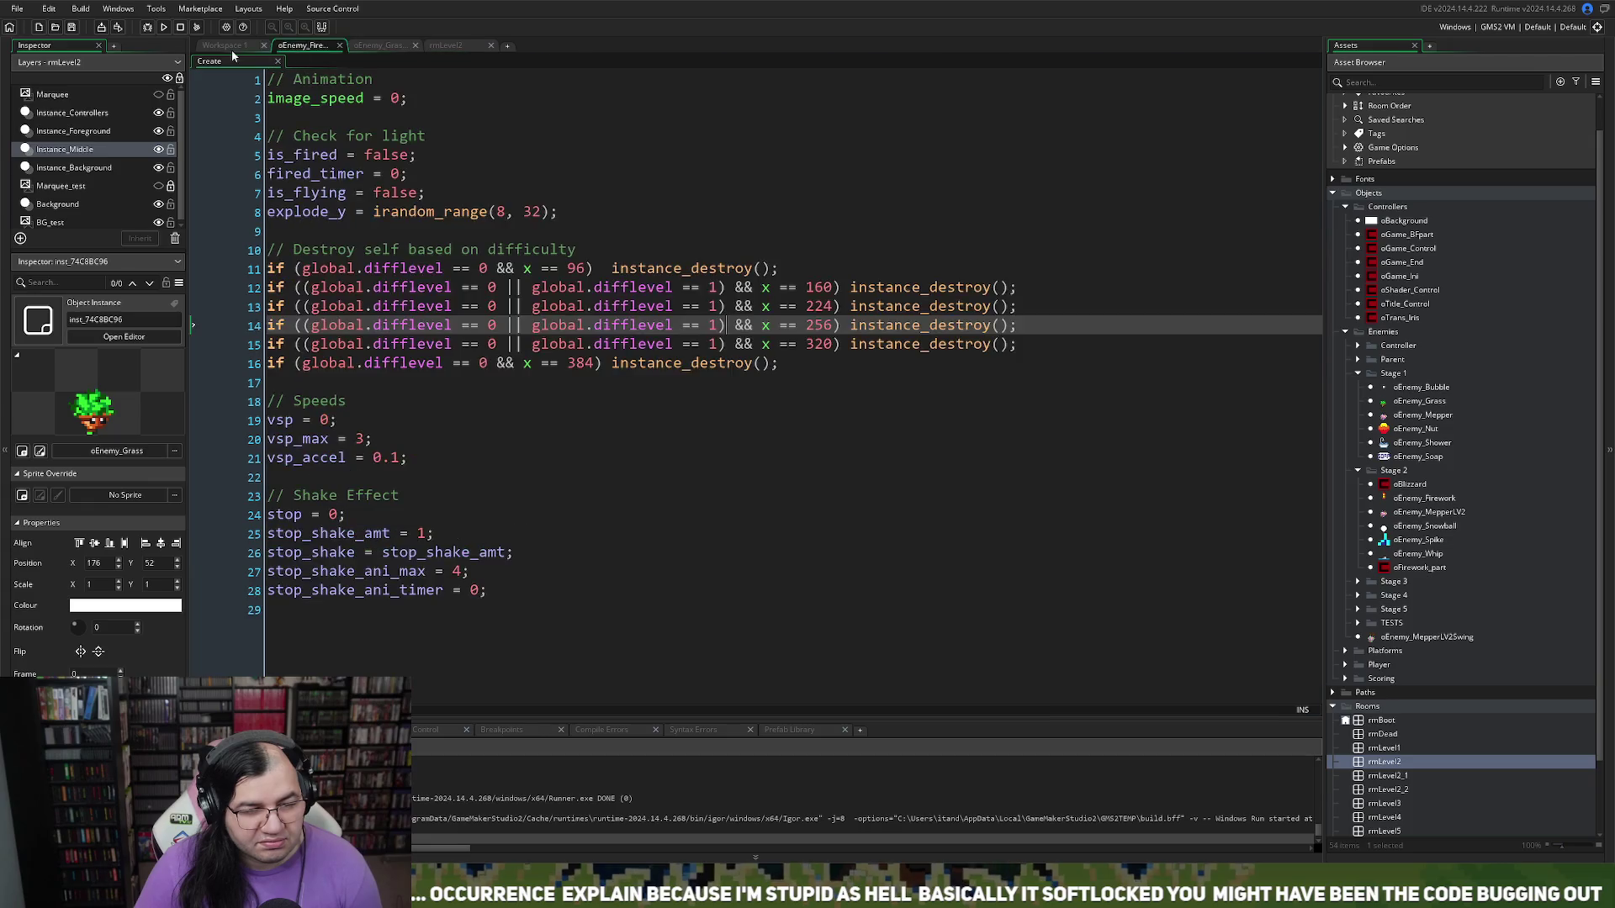
click(232, 48)
scroll(466, 185, up, 5)
scroll(656, 371, up, 4)
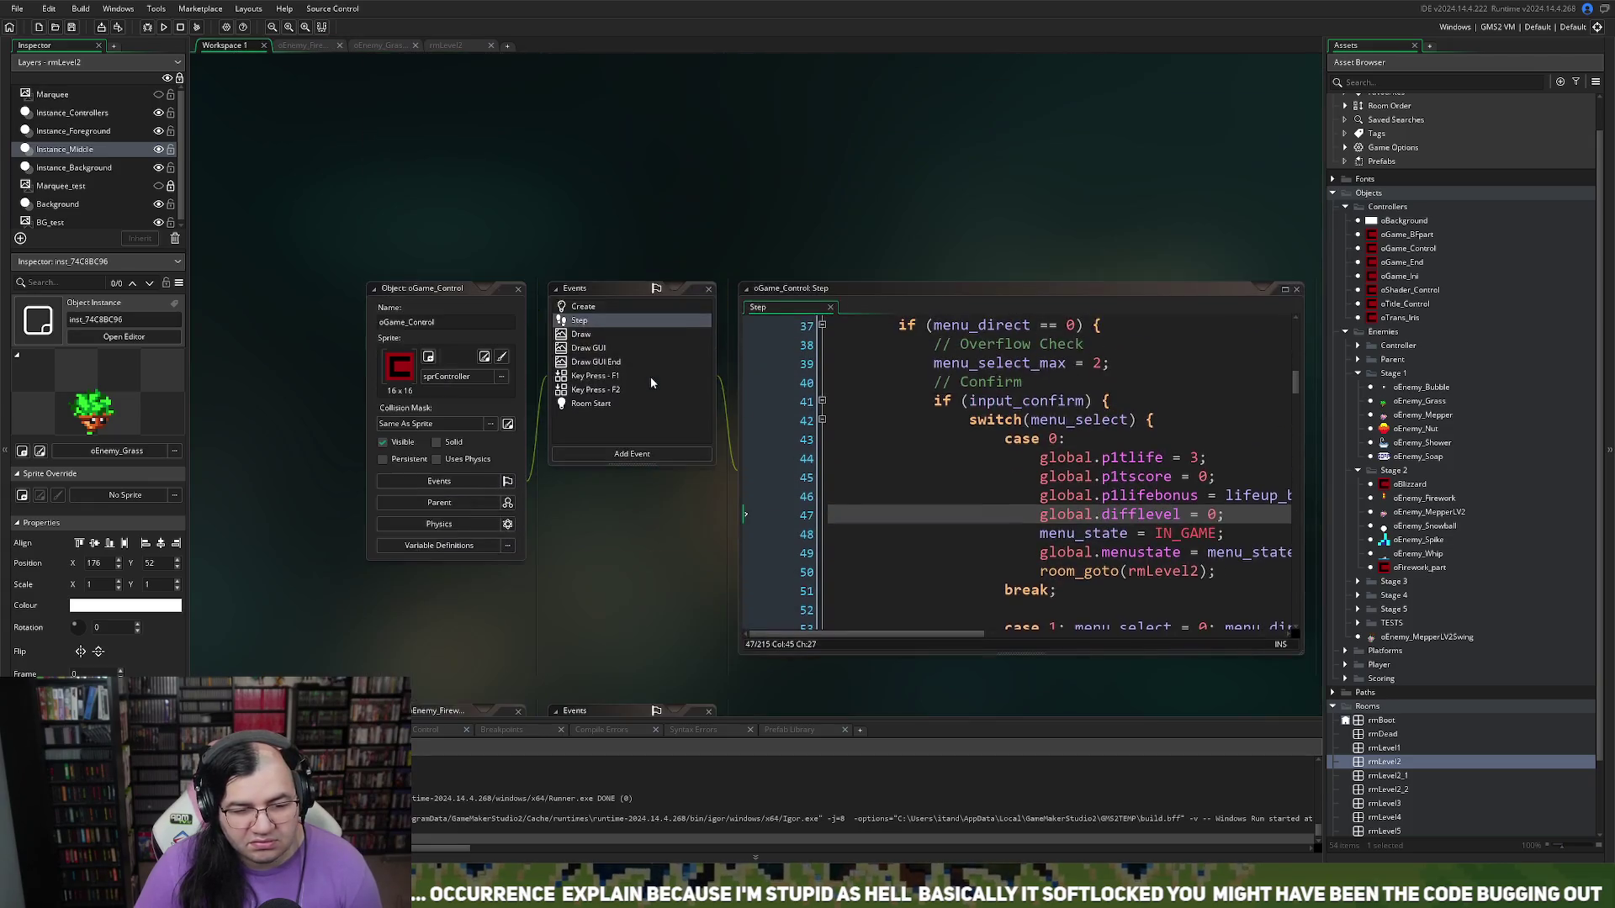
click(583, 307)
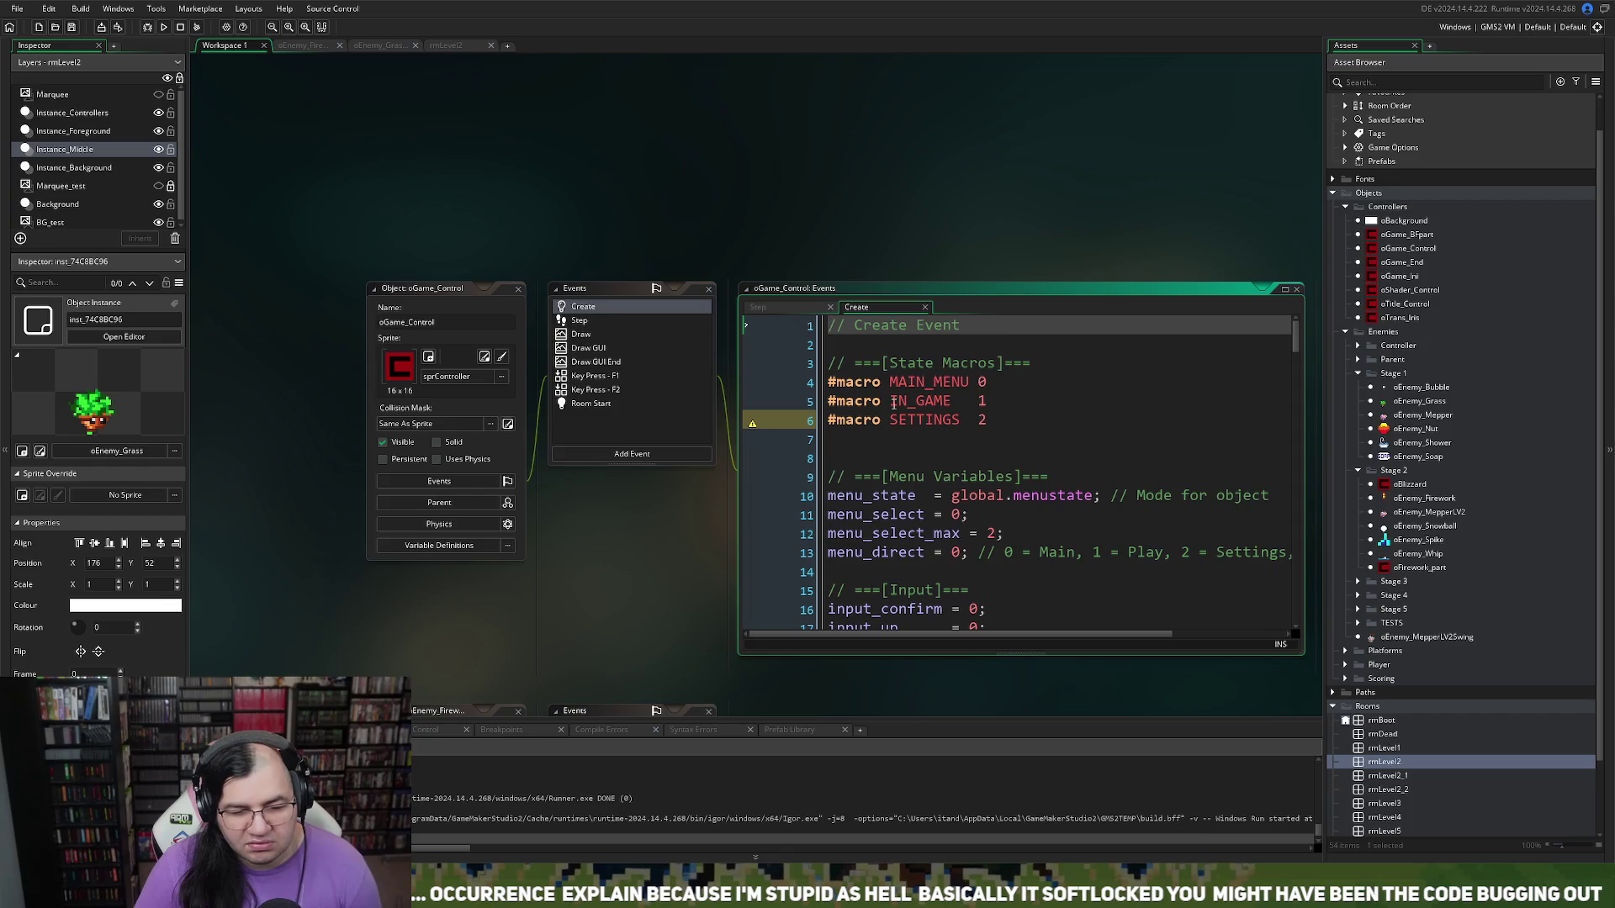
click(579, 320)
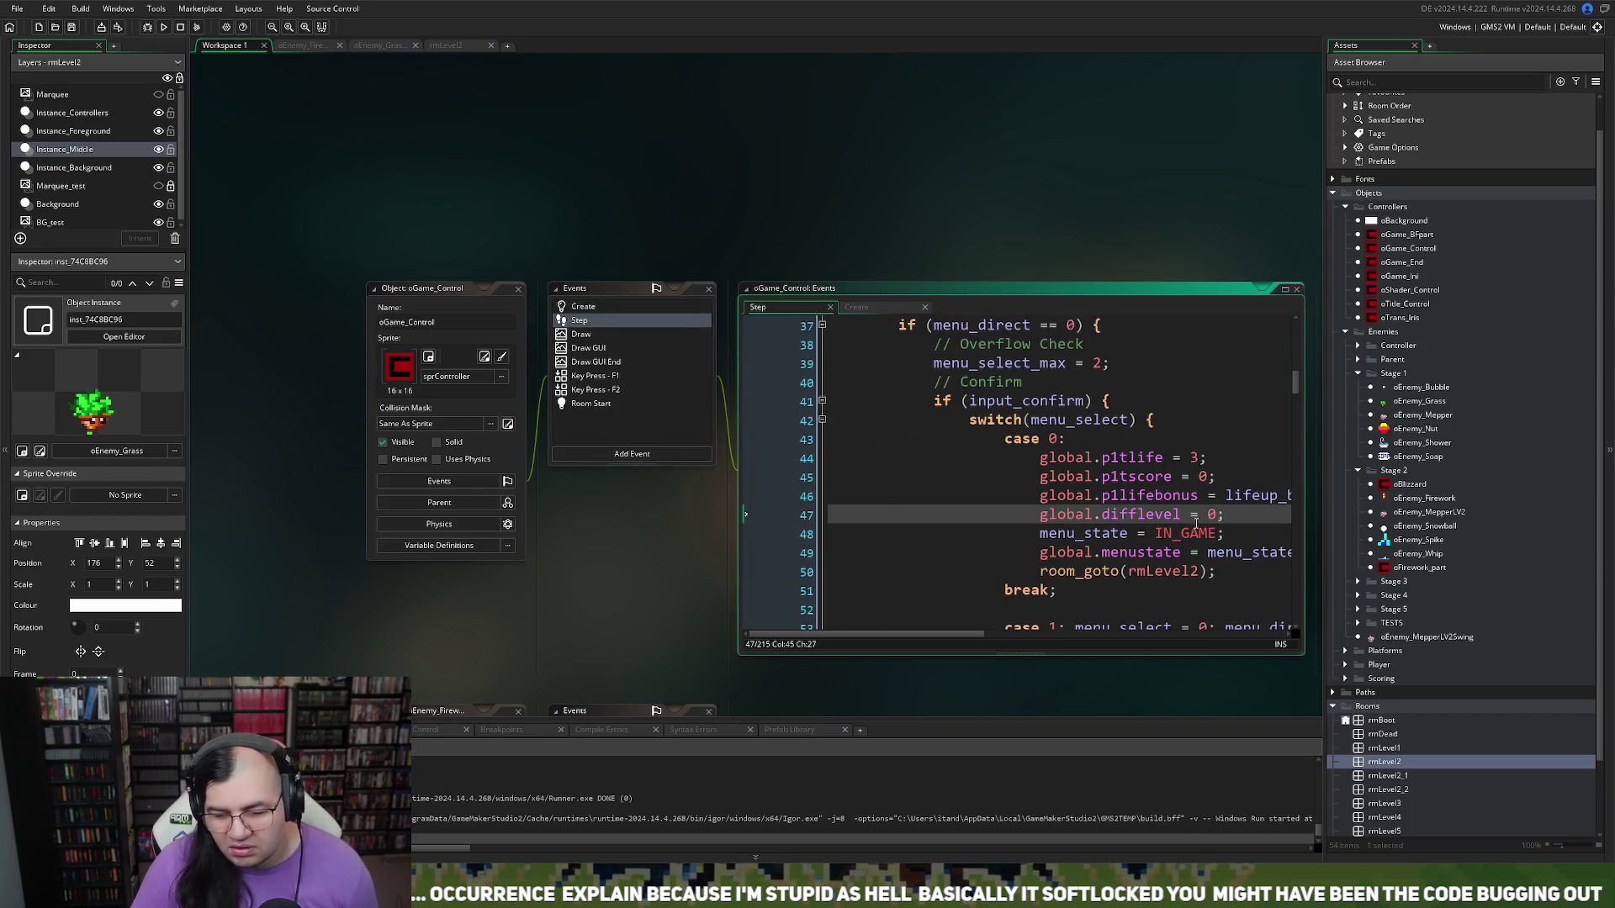
Step: Change line 47 to global.difflevel = 1, then playtest the game and close it
text(1)
key(F5)
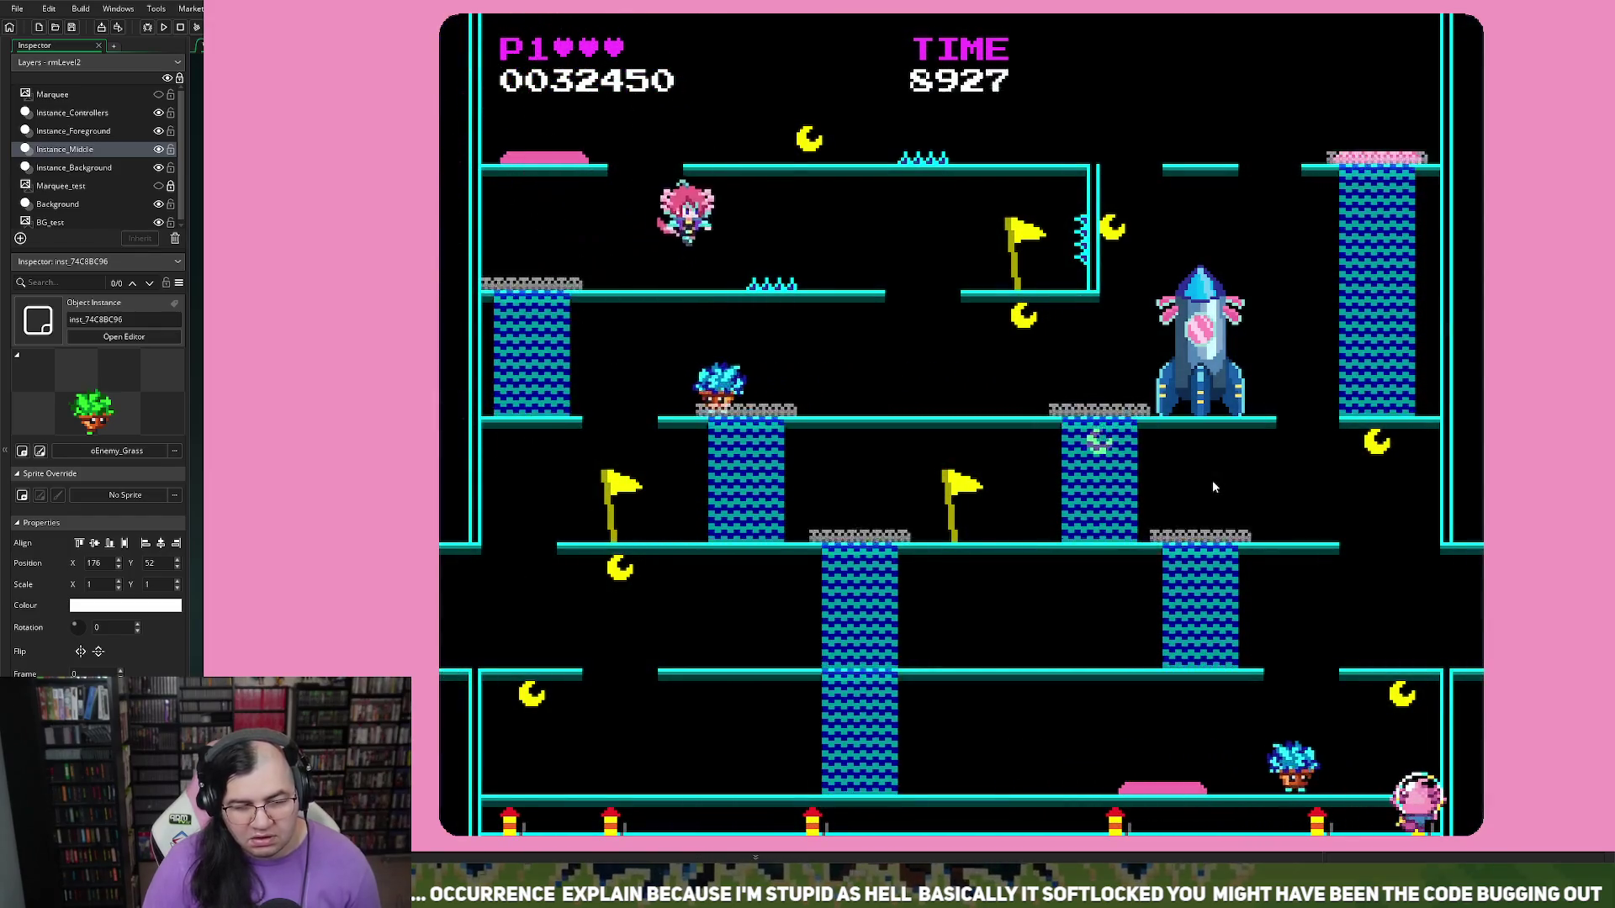
key(alt+F4)
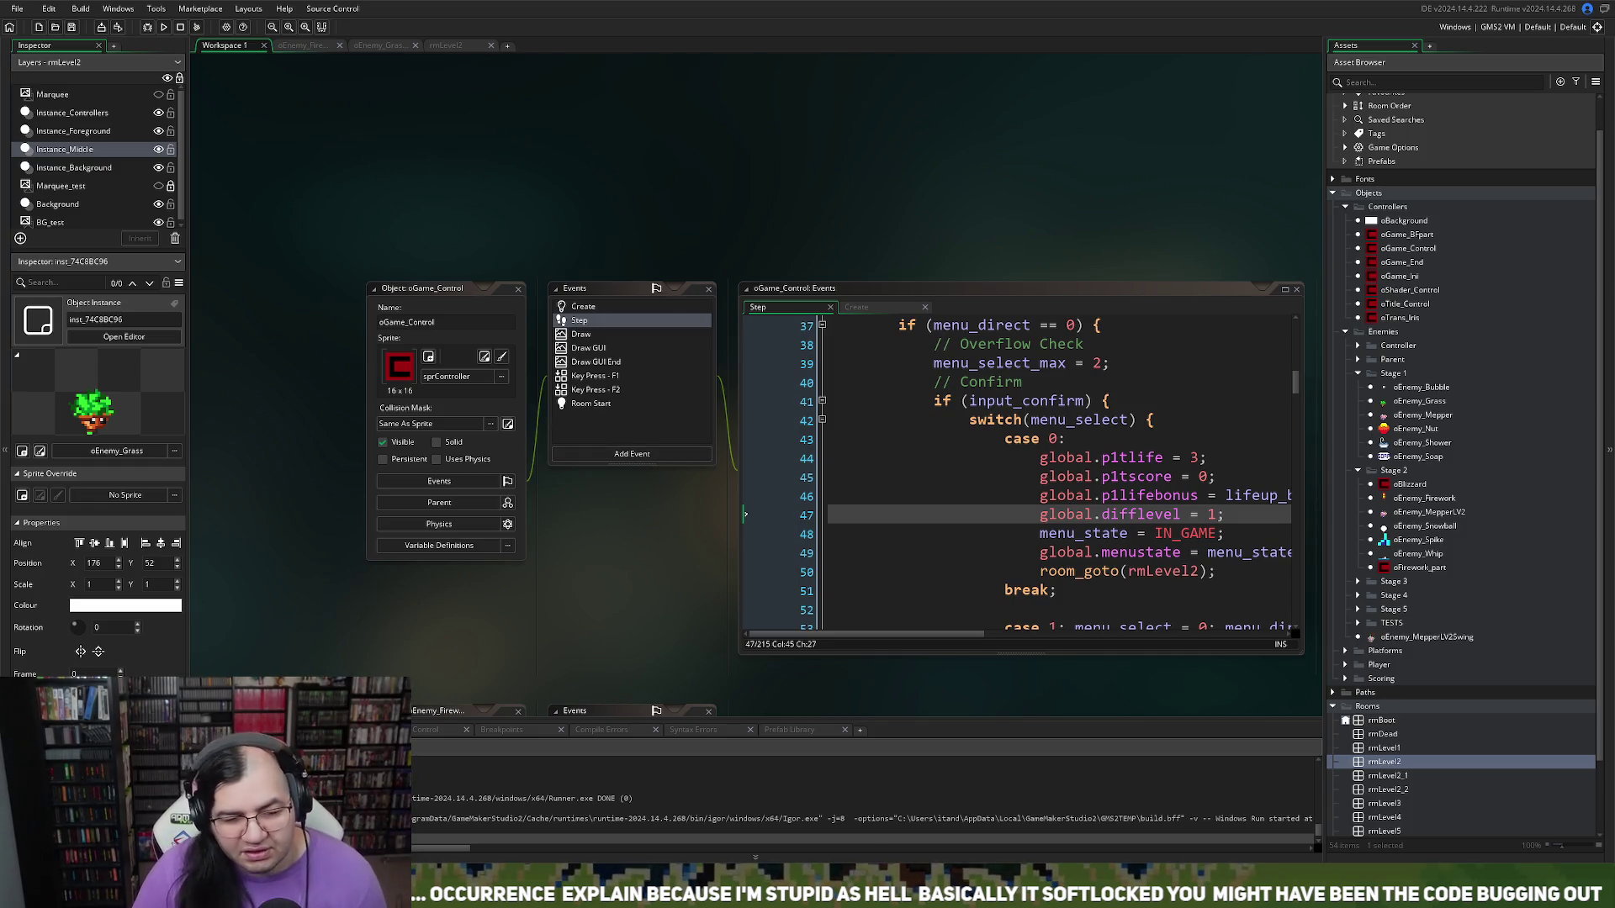
Step: In oEnemy_Firework Create, delete '|| global.difflevel == 1' from lines 13 and 14
click(310, 47)
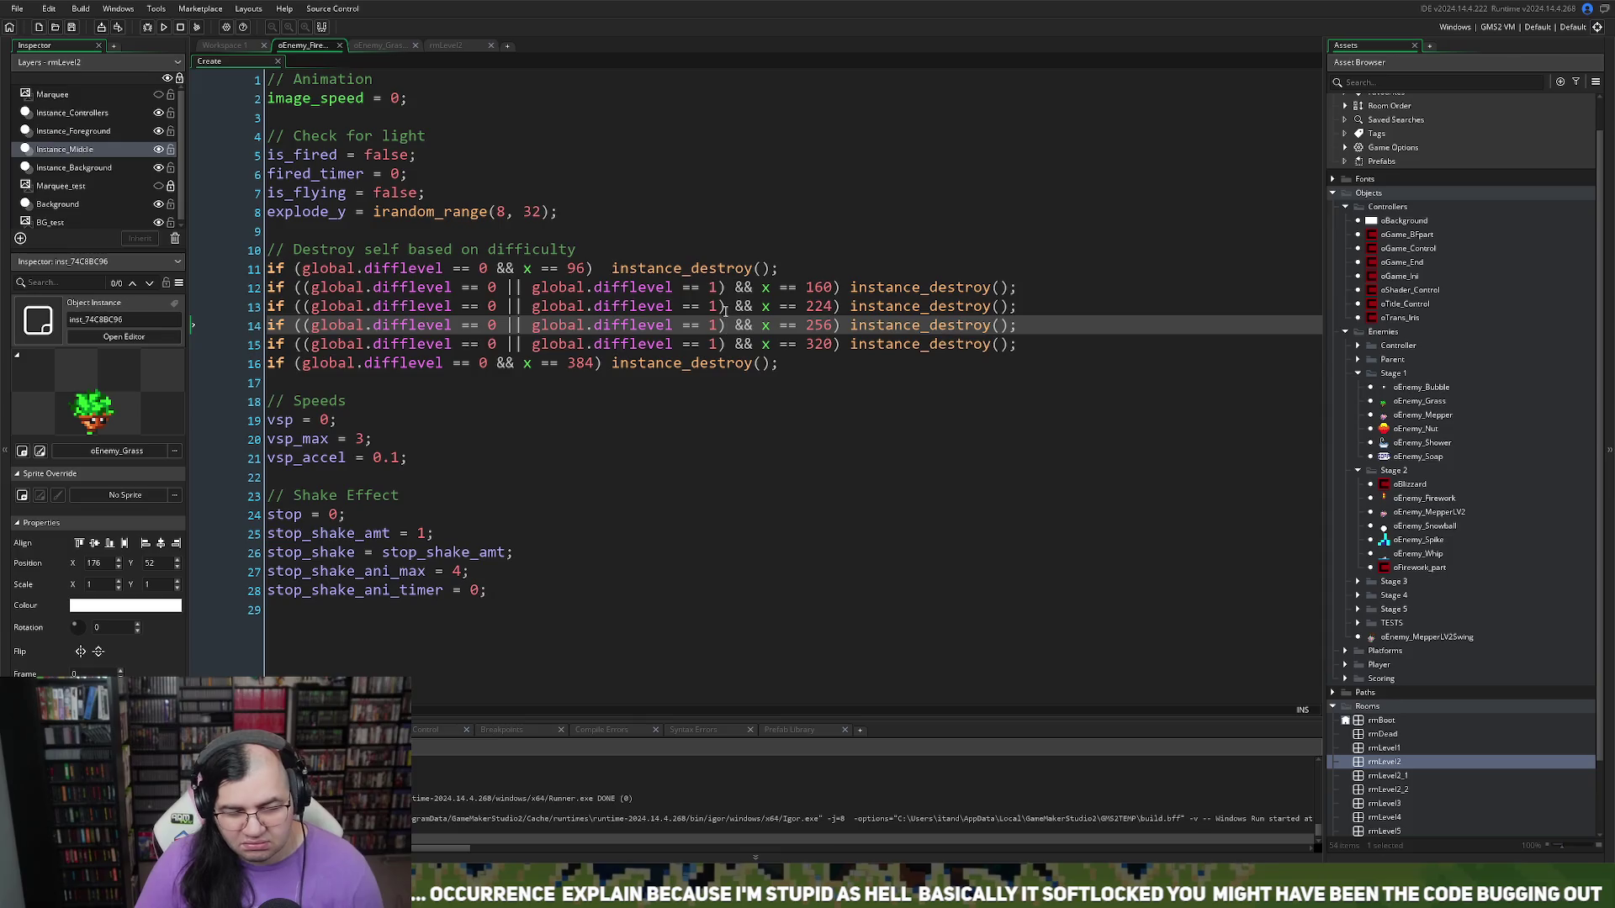
drag(723, 306, 496, 306)
key(BackSpace)
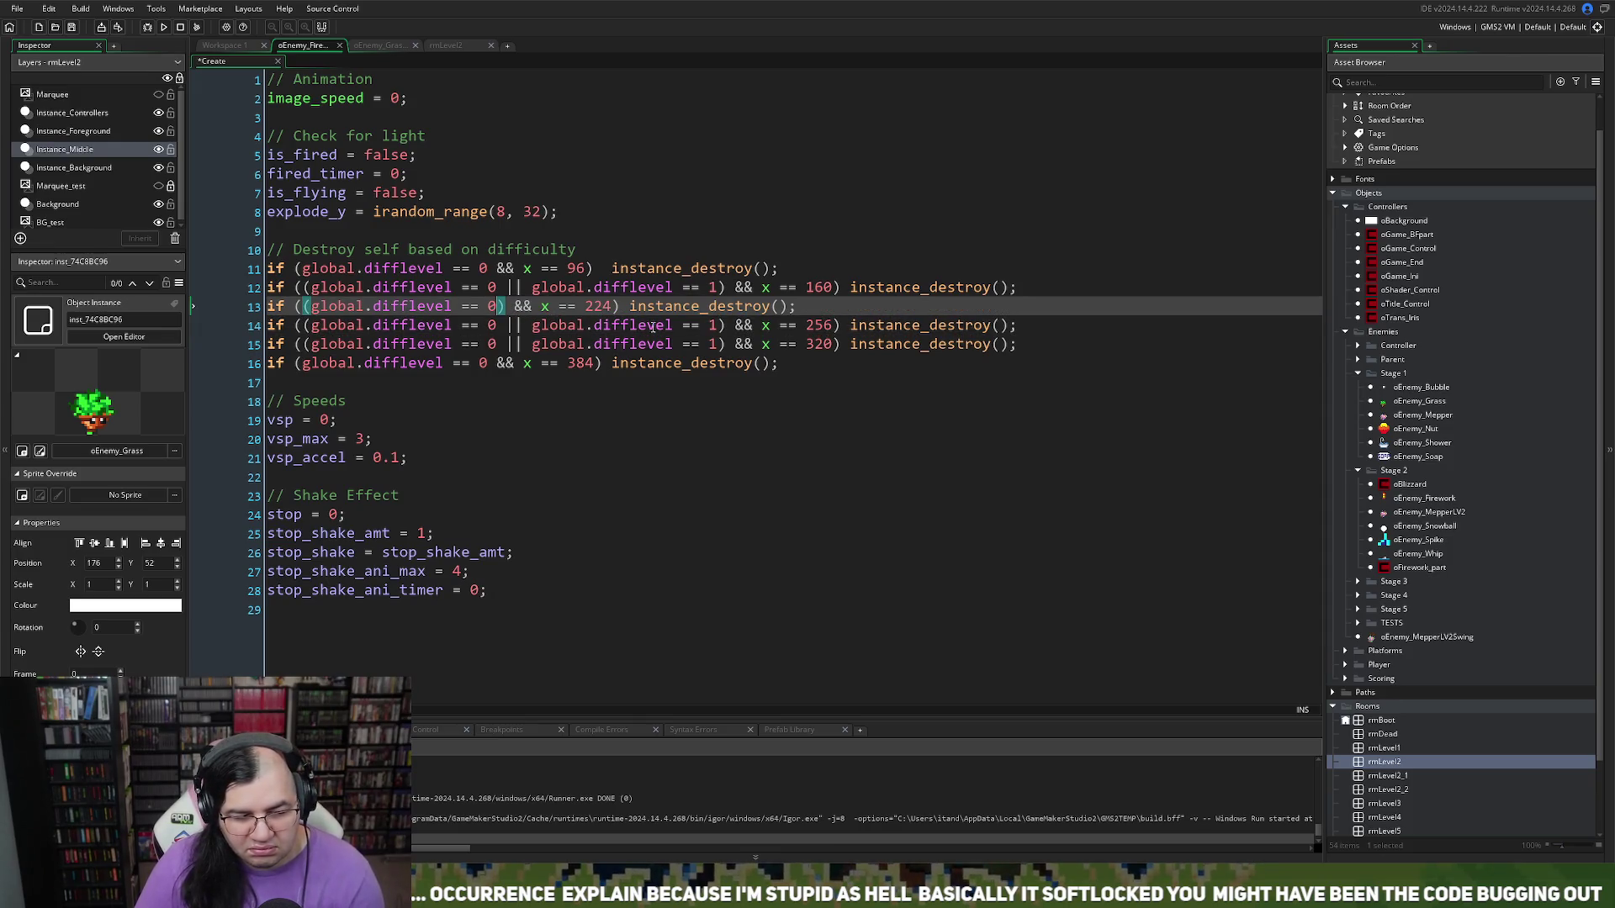
click(711, 326)
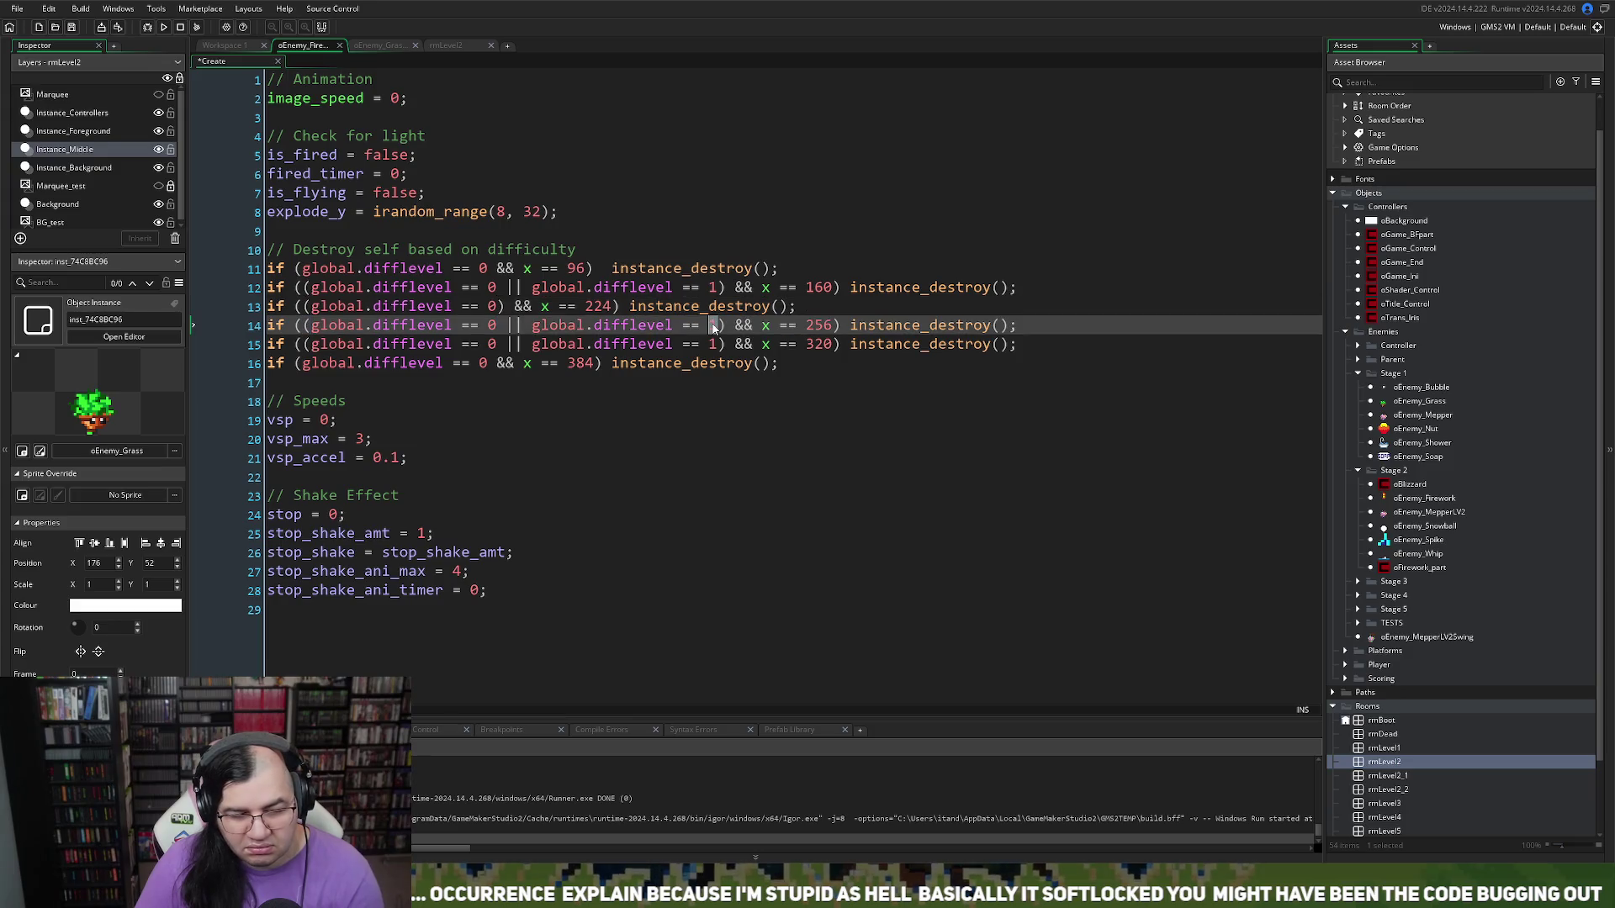
drag(723, 325, 498, 326)
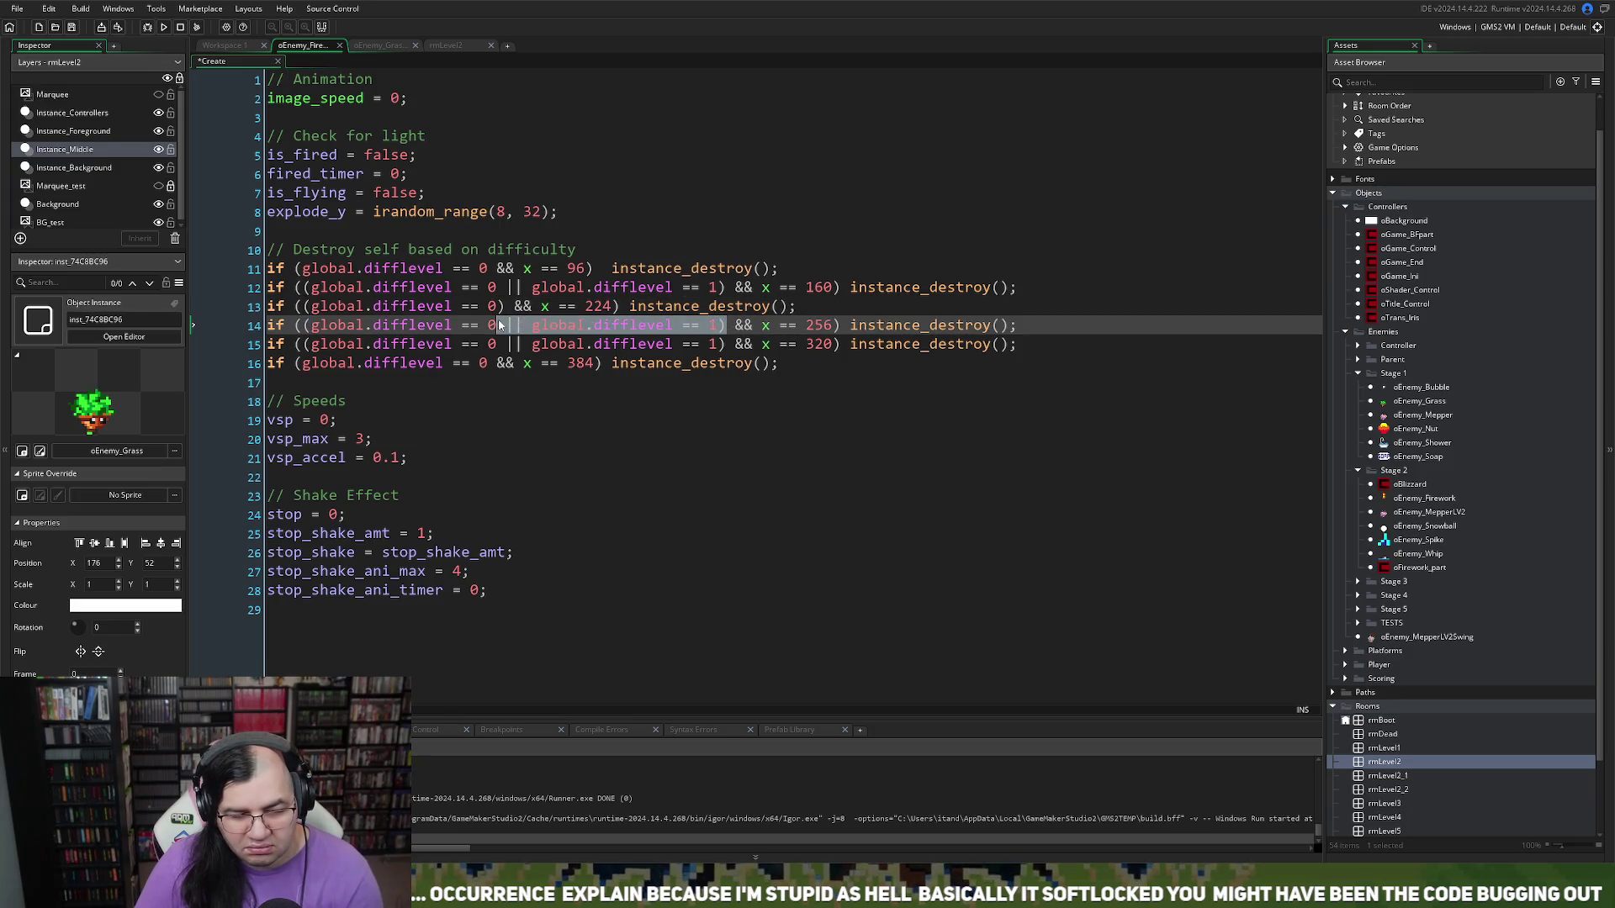
key(BackSpace)
Step: Remove the extra opening parentheses on lines 14 and 13, then save and run the game
click(306, 326)
key(BackSpace)
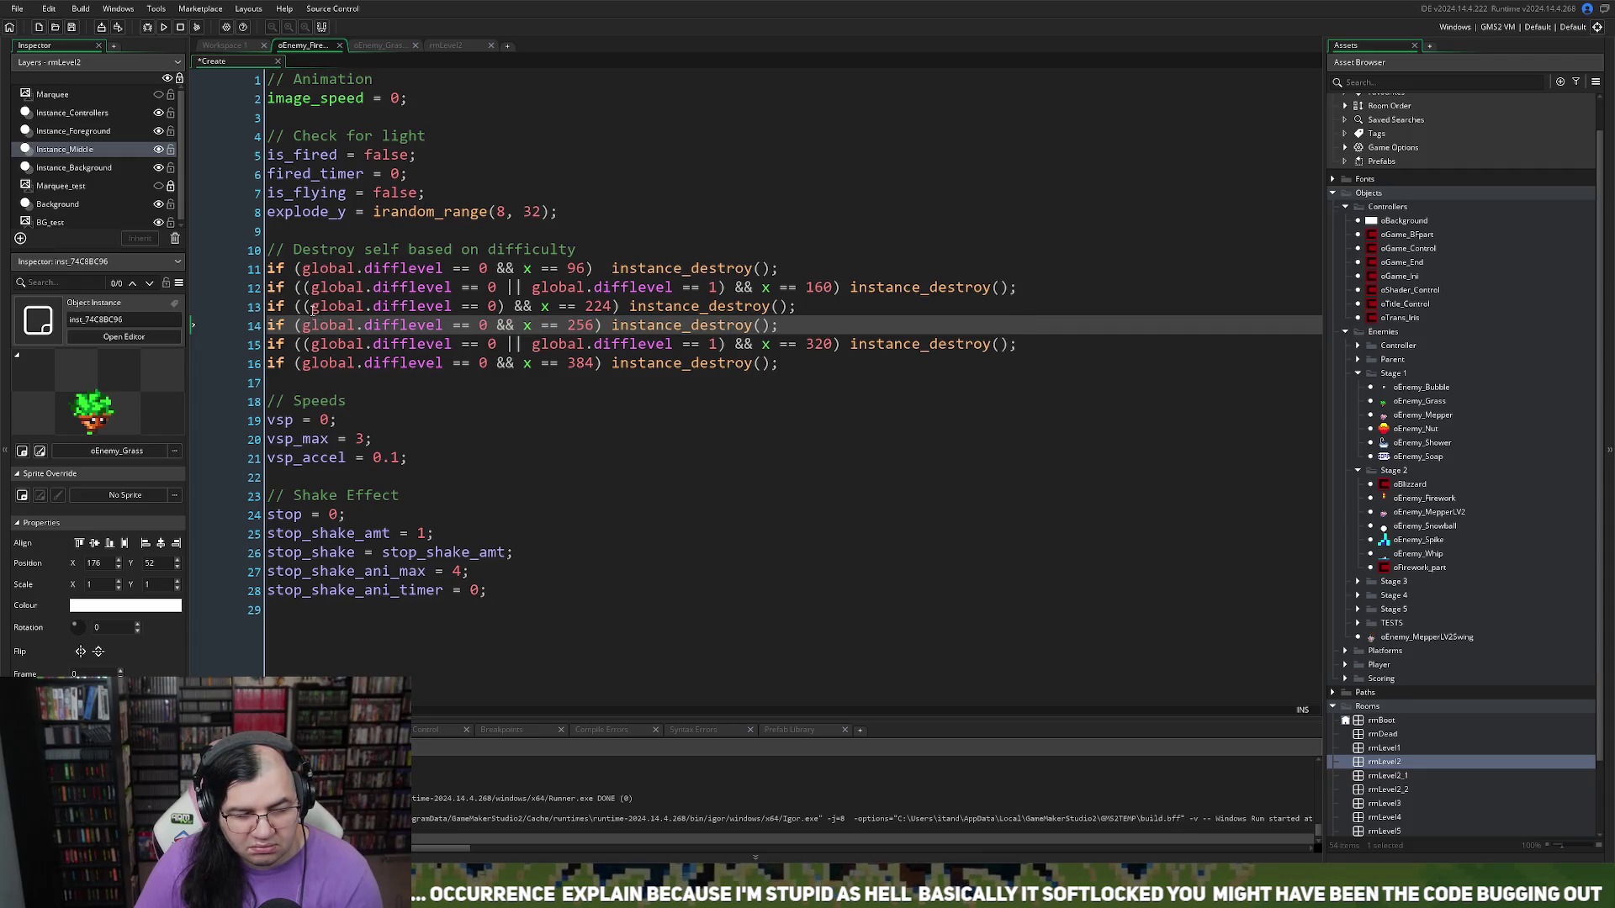
click(311, 306)
key(BackSpace)
key(BackSpace)
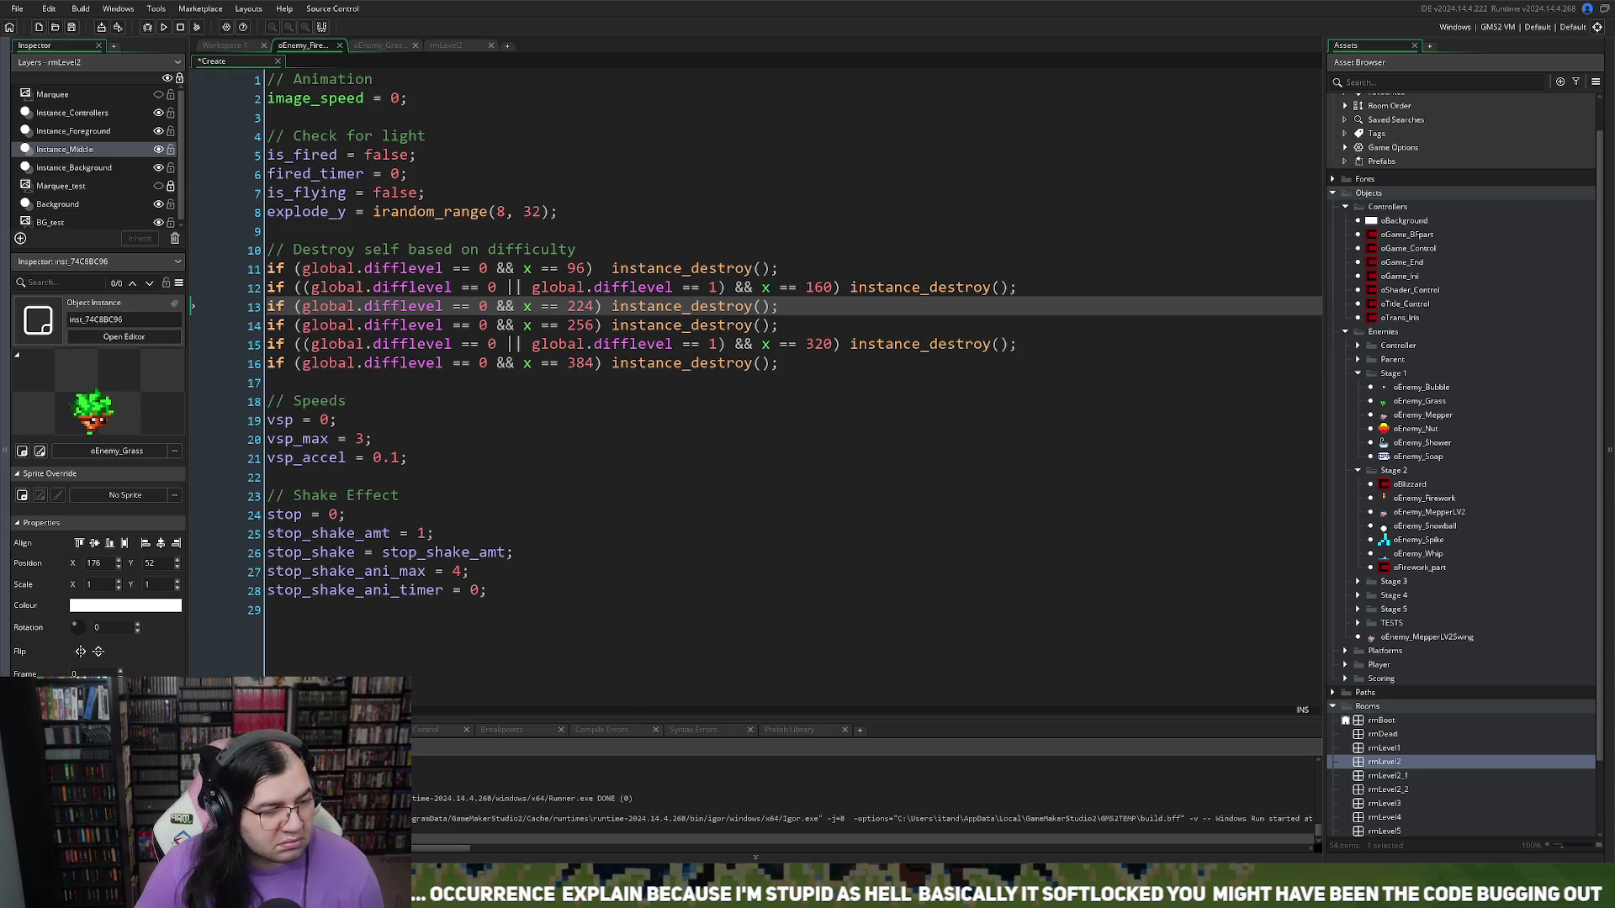
key(F5)
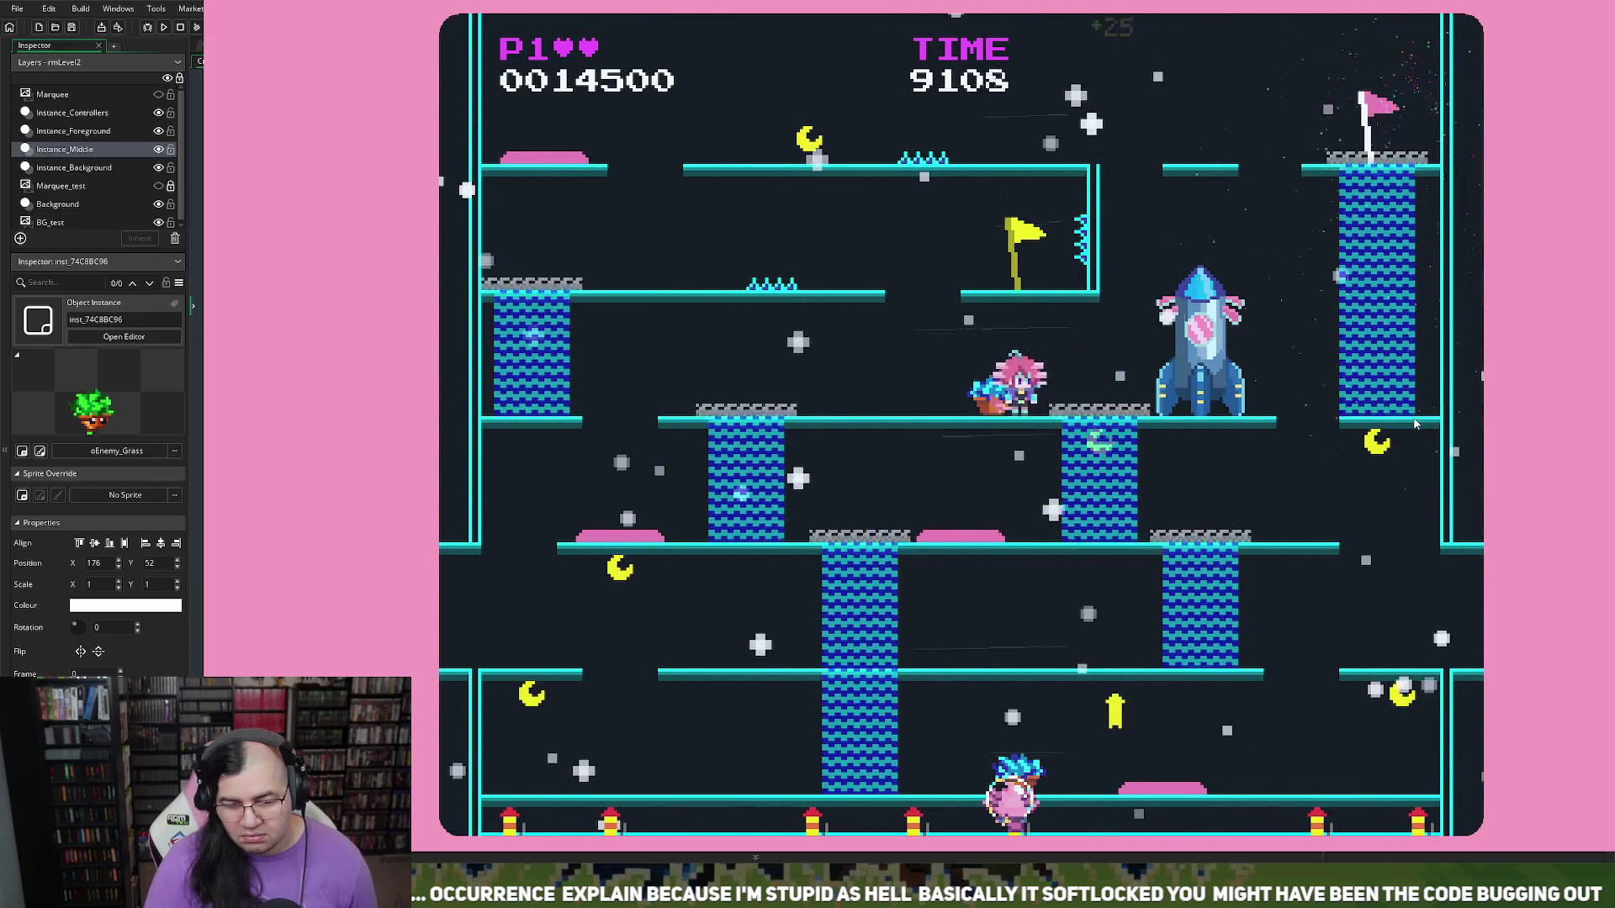
Step: Strip '|| global.difflevel == 1' and stray parentheses from lines 15 and 12, then rebuild and run
key(Escape)
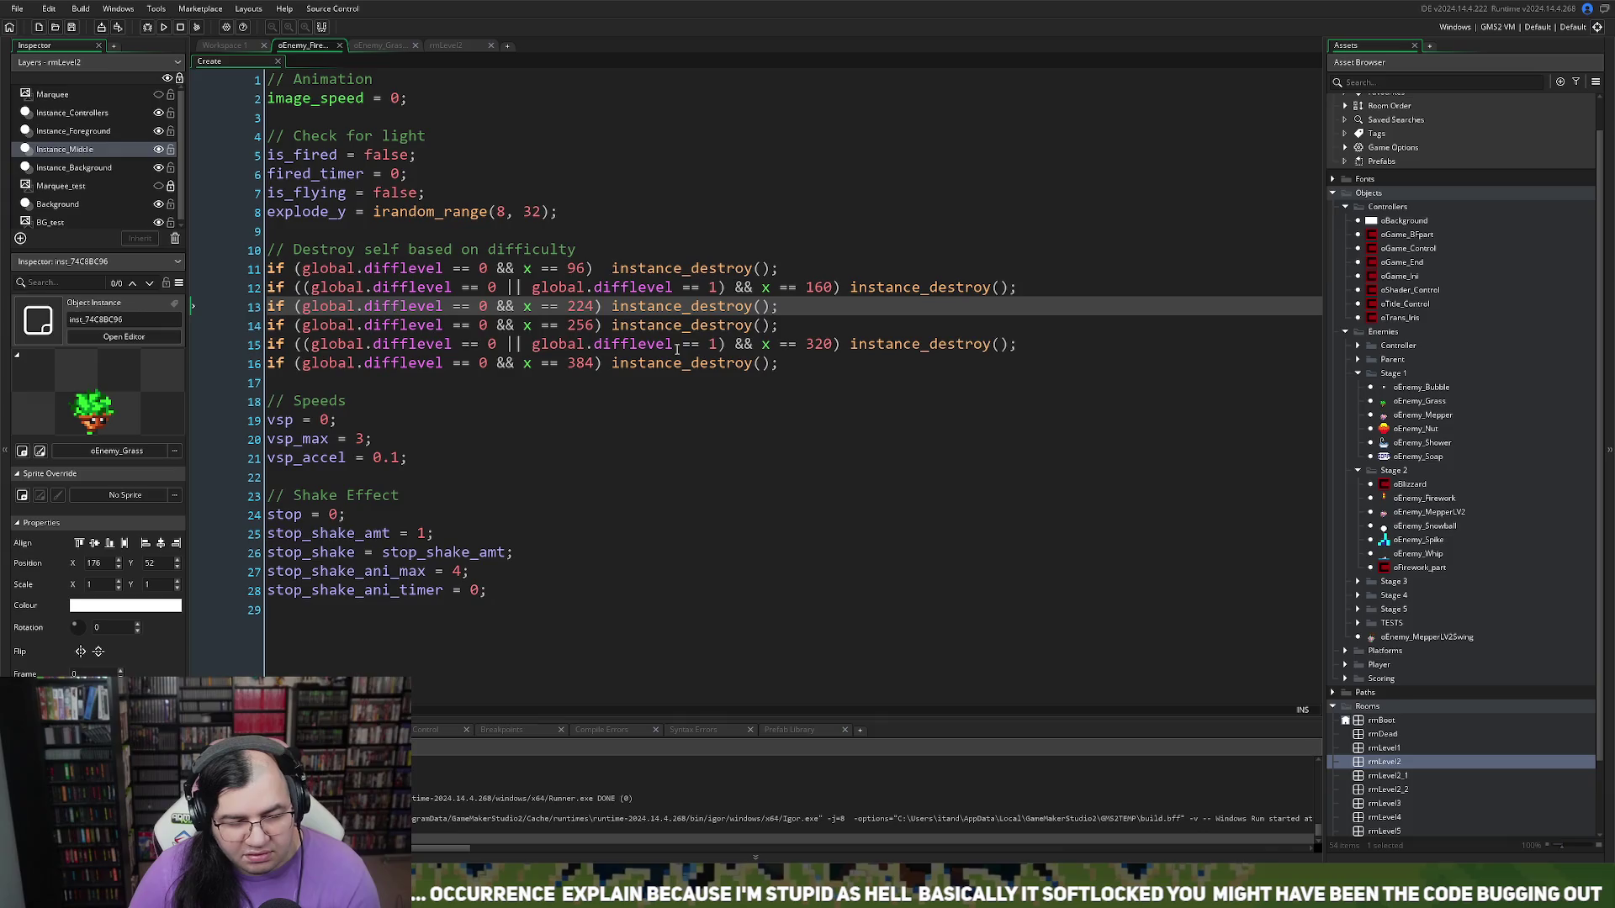
drag(723, 345, 498, 345)
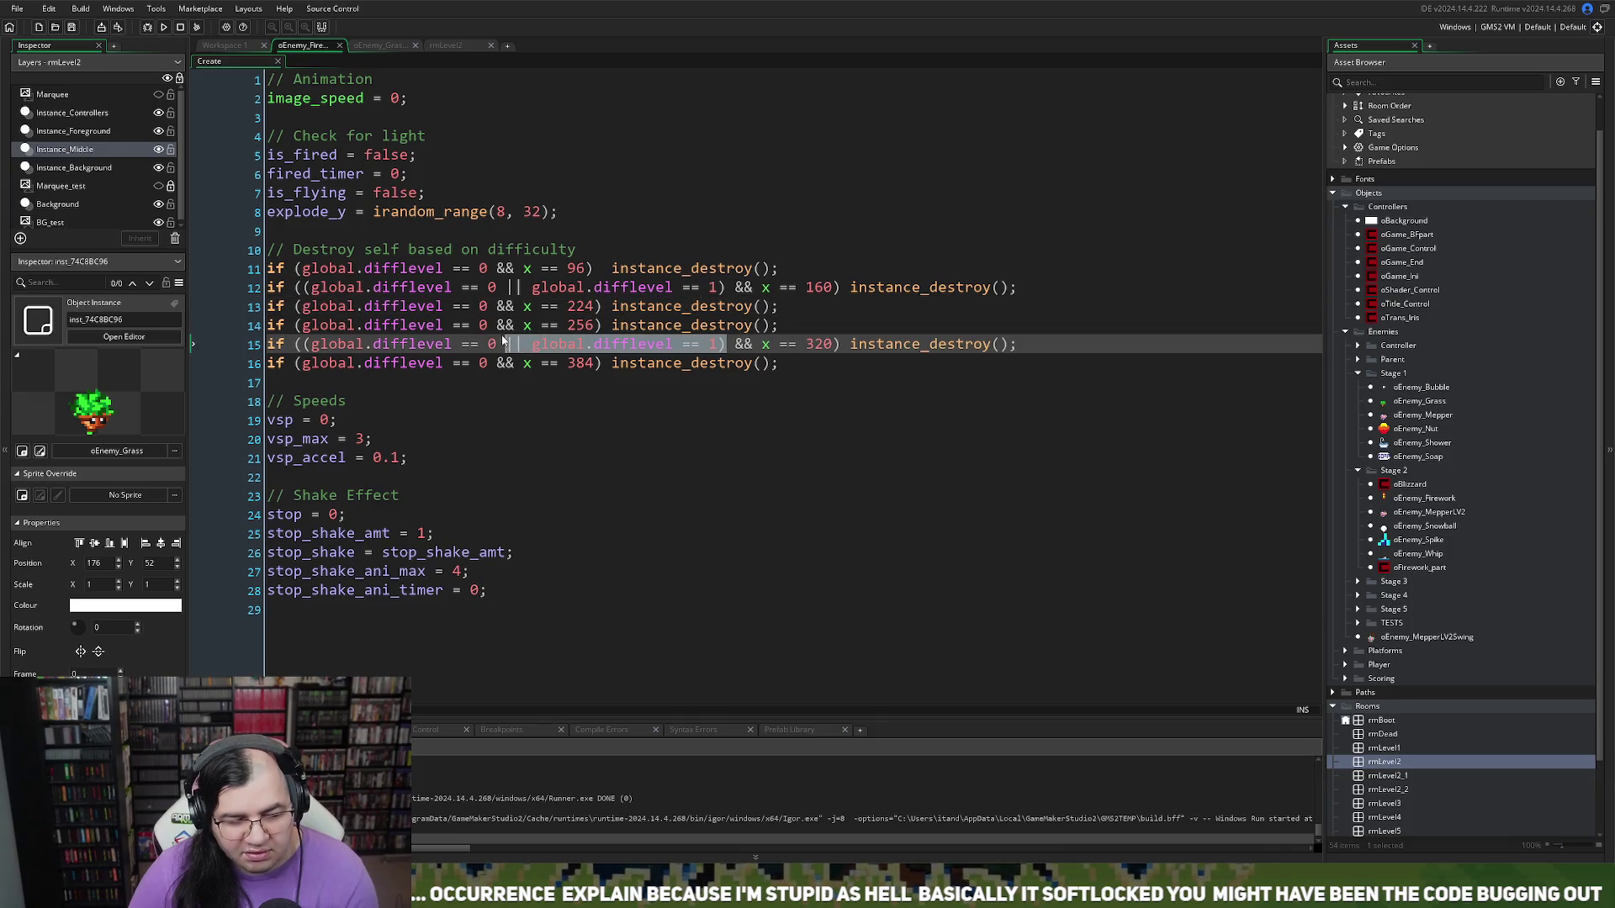
key(BackSpace)
key(BackSpace)
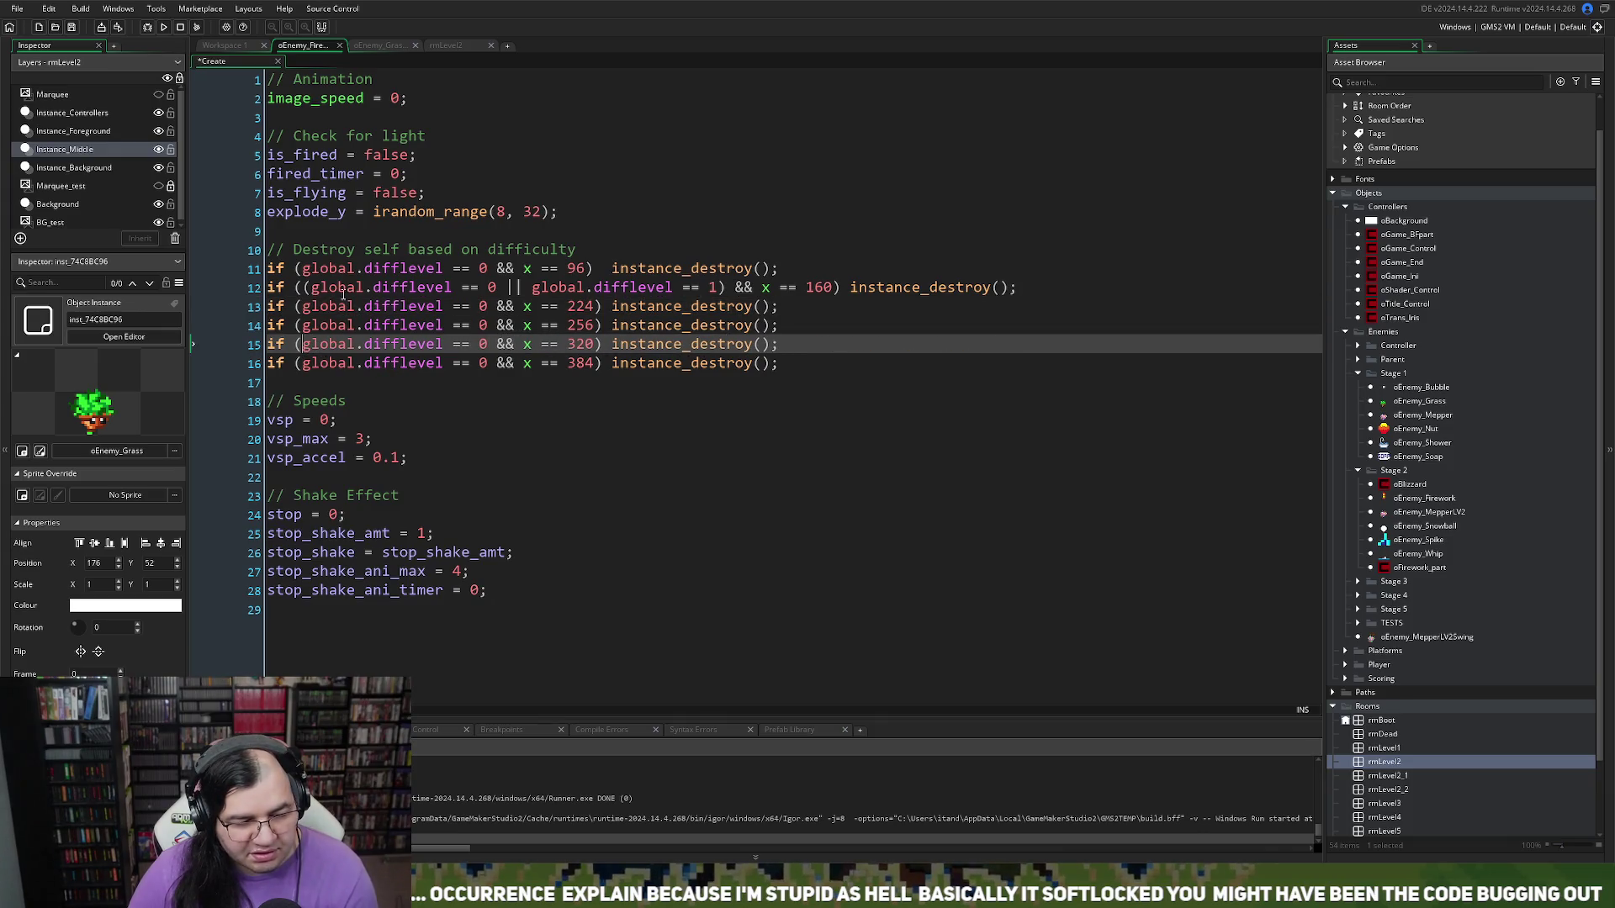
click(309, 287)
key(BackSpace)
drag(711, 288, 500, 288)
key(BackSpace)
key(Delete)
key(Delete)
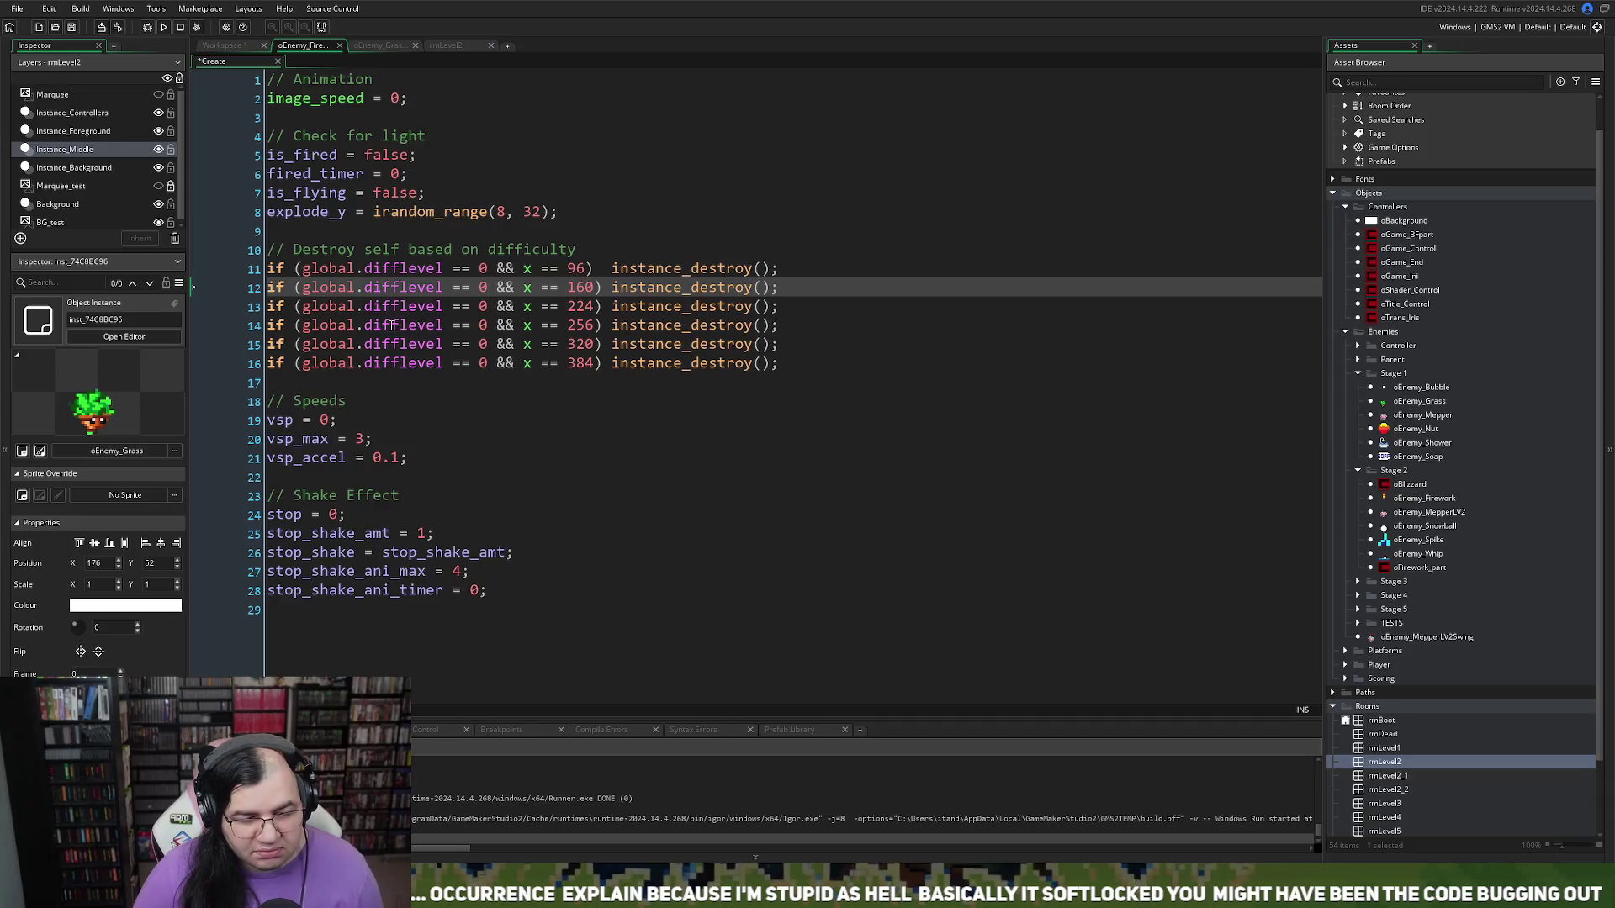
click(163, 27)
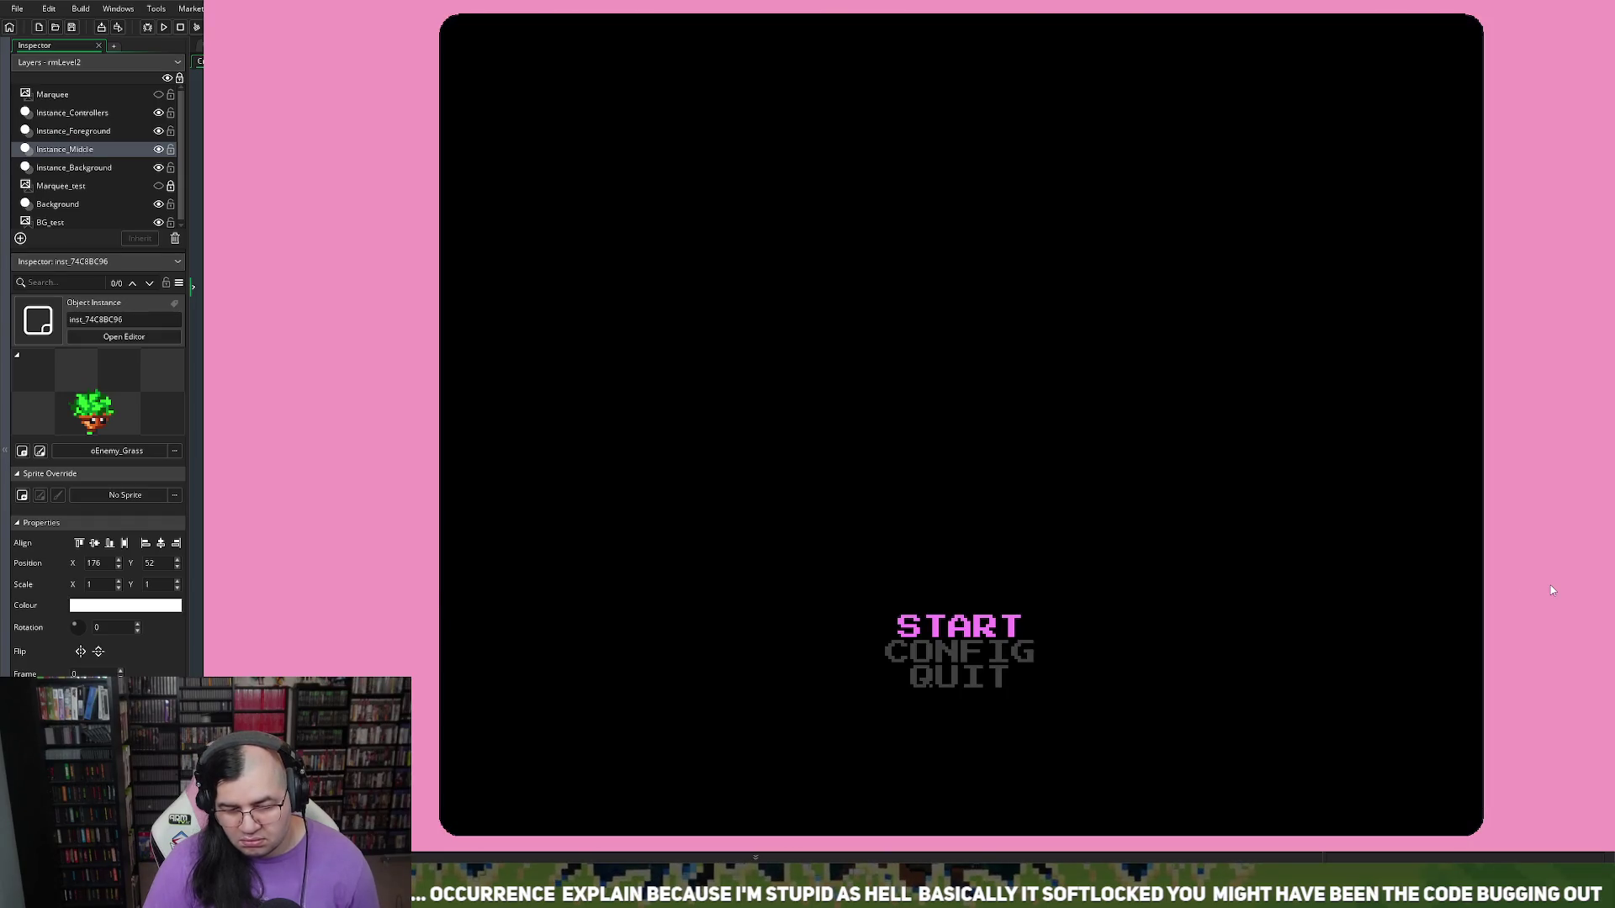
Step: Start a new game from the title menu, entering Uranus Glacial Geysers with three lives
key(Return)
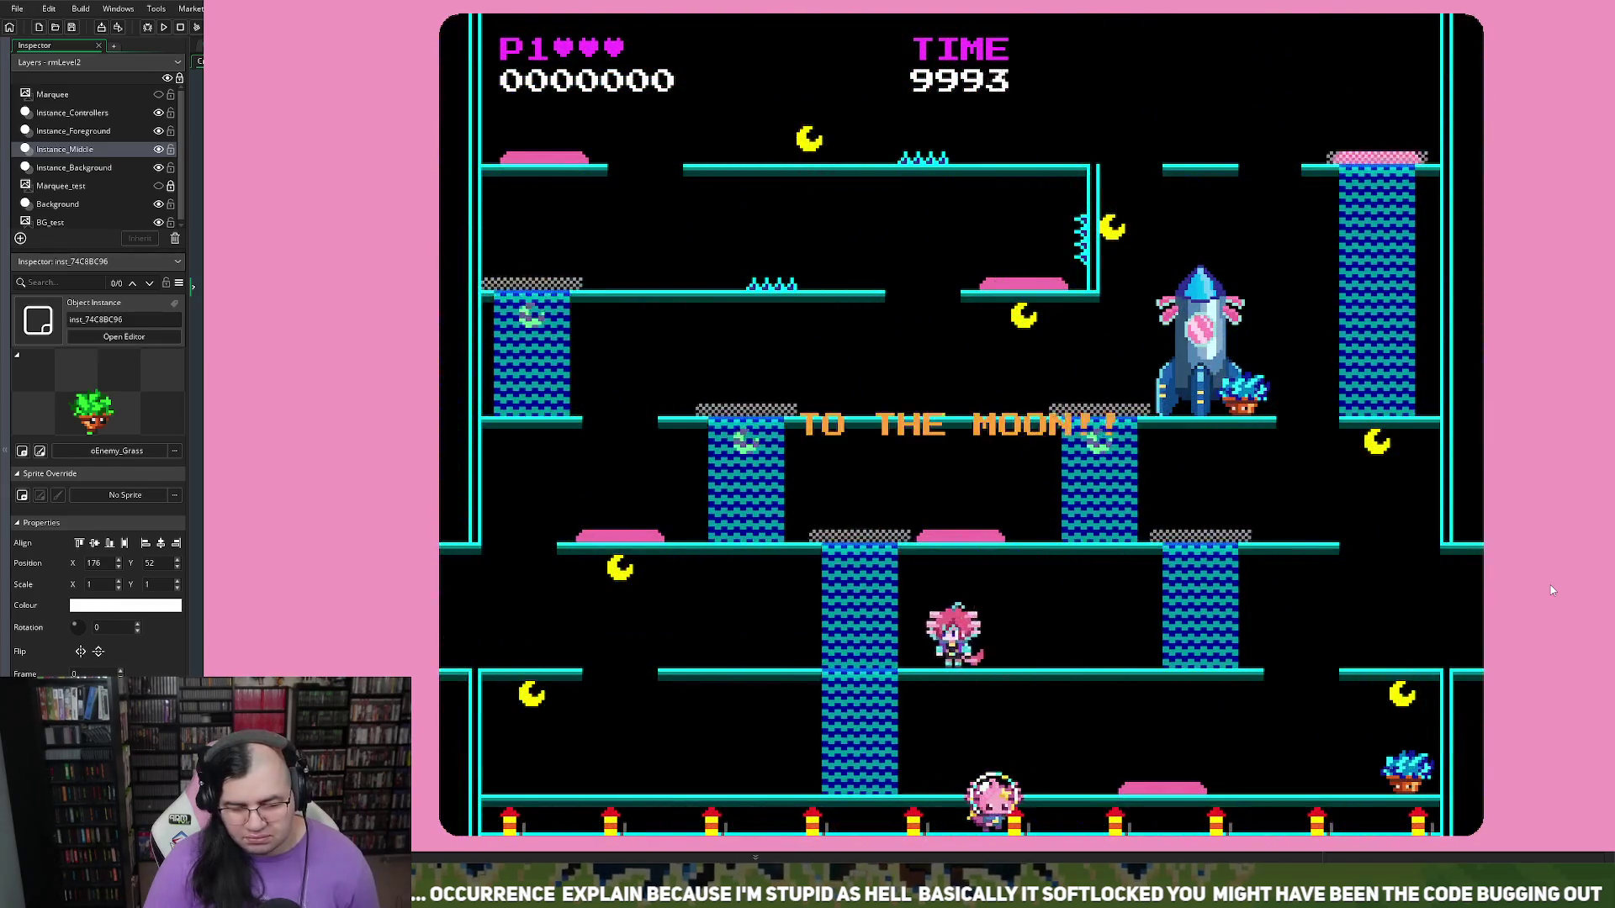
Step: Play the level until the TOP MEPPERS table shows 63250 in fifth place, then close the game
key(space)
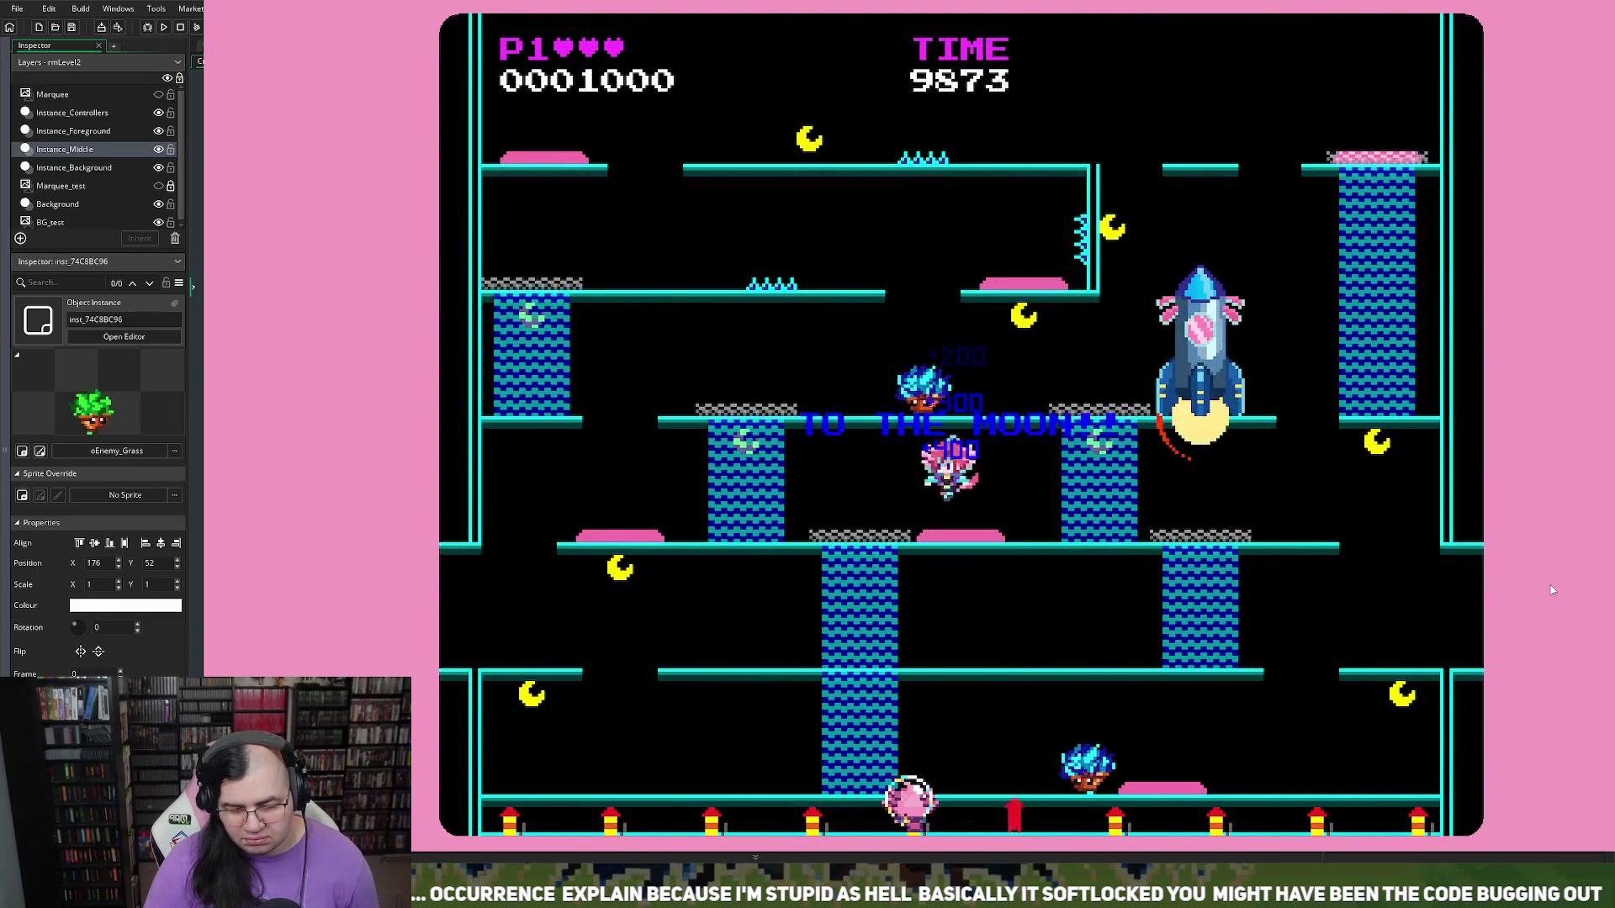
key(Left)
key(Left)
key(space)
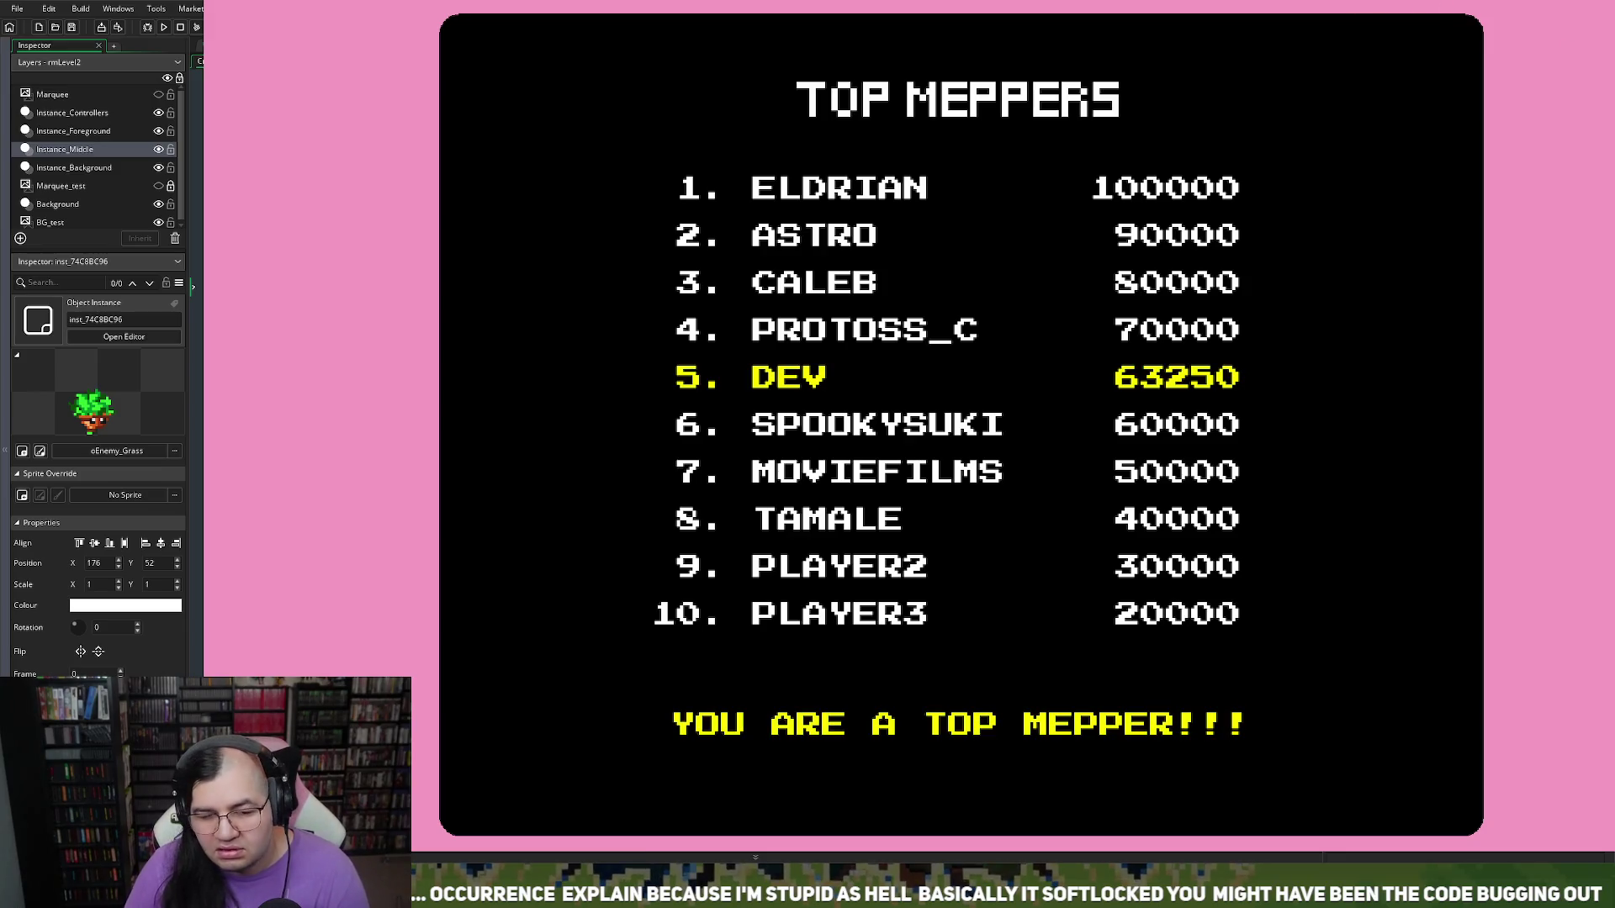
key(Escape)
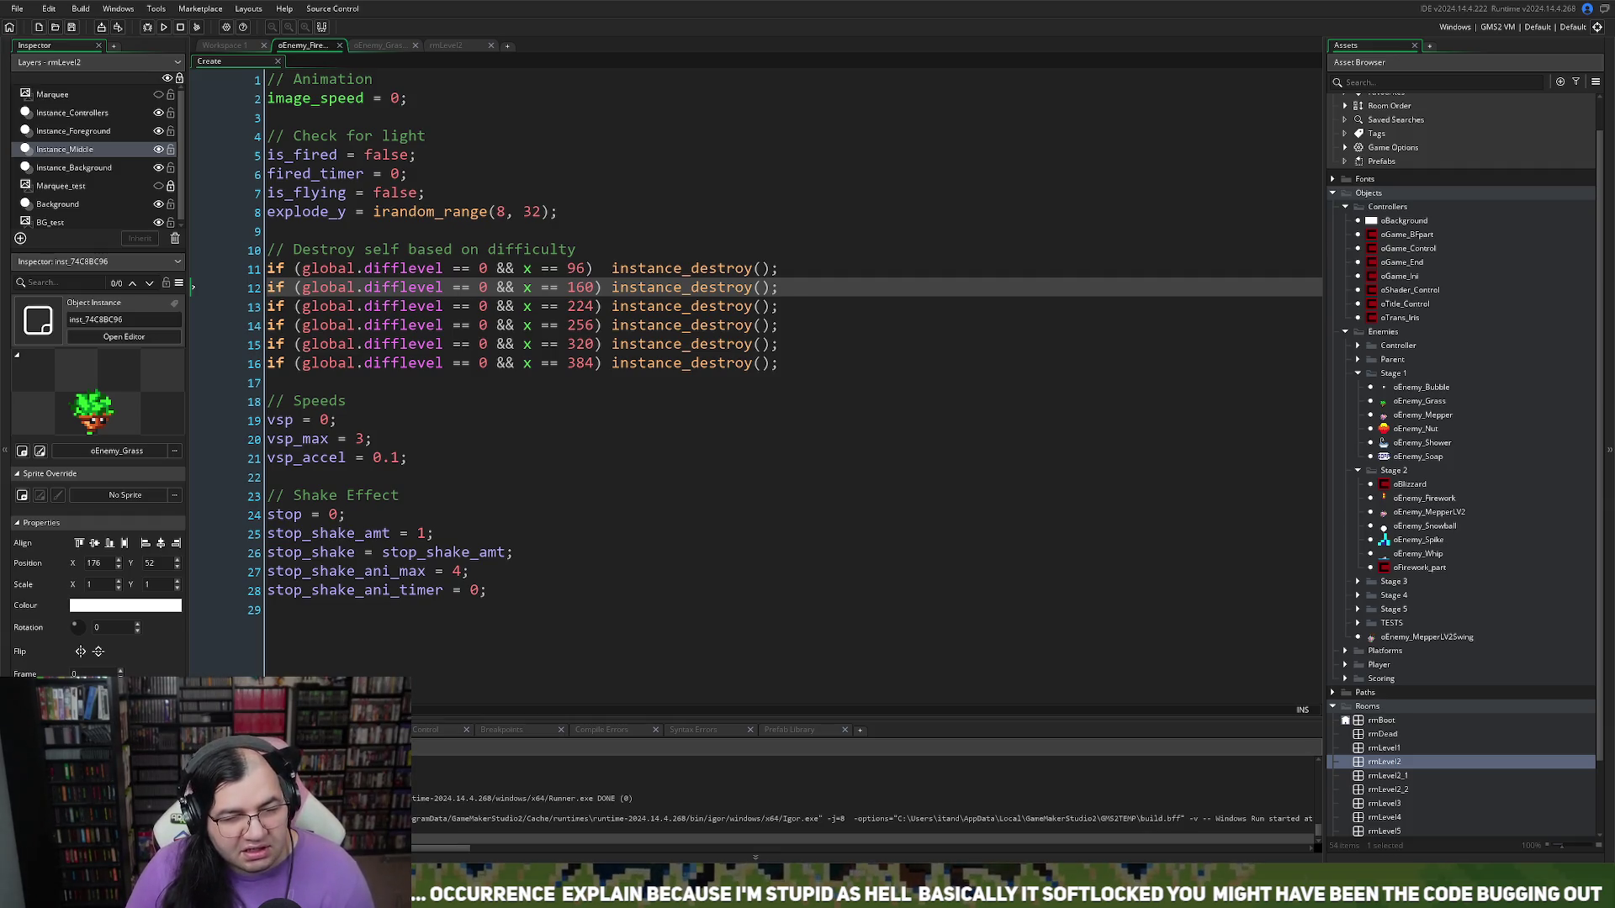
Step: Read oEnemy_Grass's Create difficulty check across the object and room tabs, then return to Workspace 1
click(380, 45)
click(452, 48)
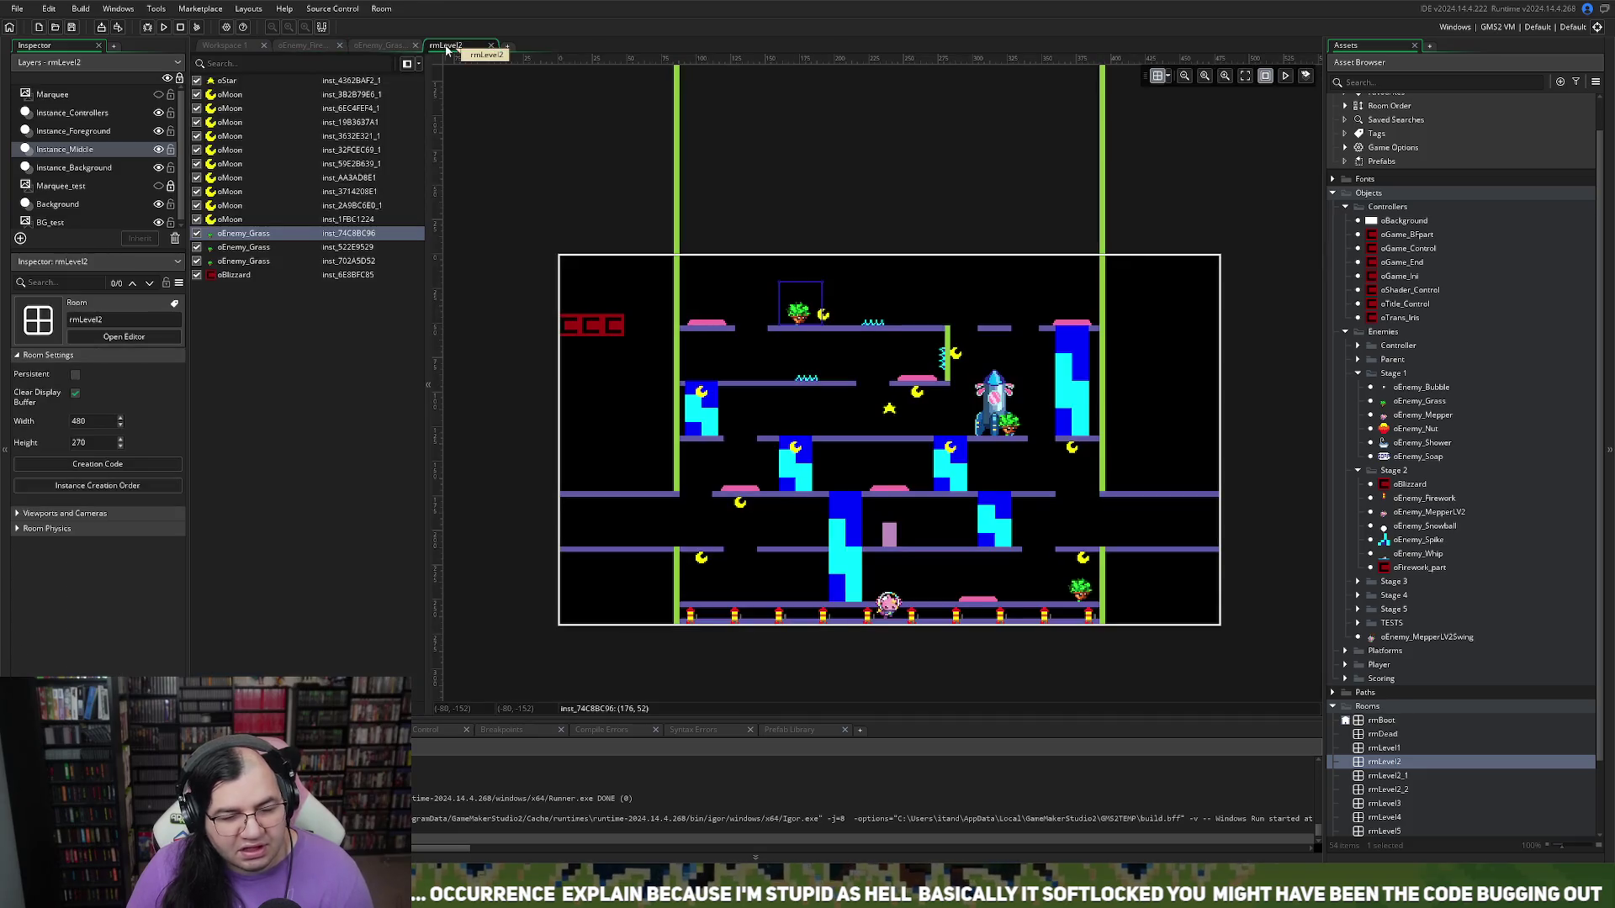
click(380, 45)
click(302, 45)
click(378, 45)
click(442, 47)
click(374, 46)
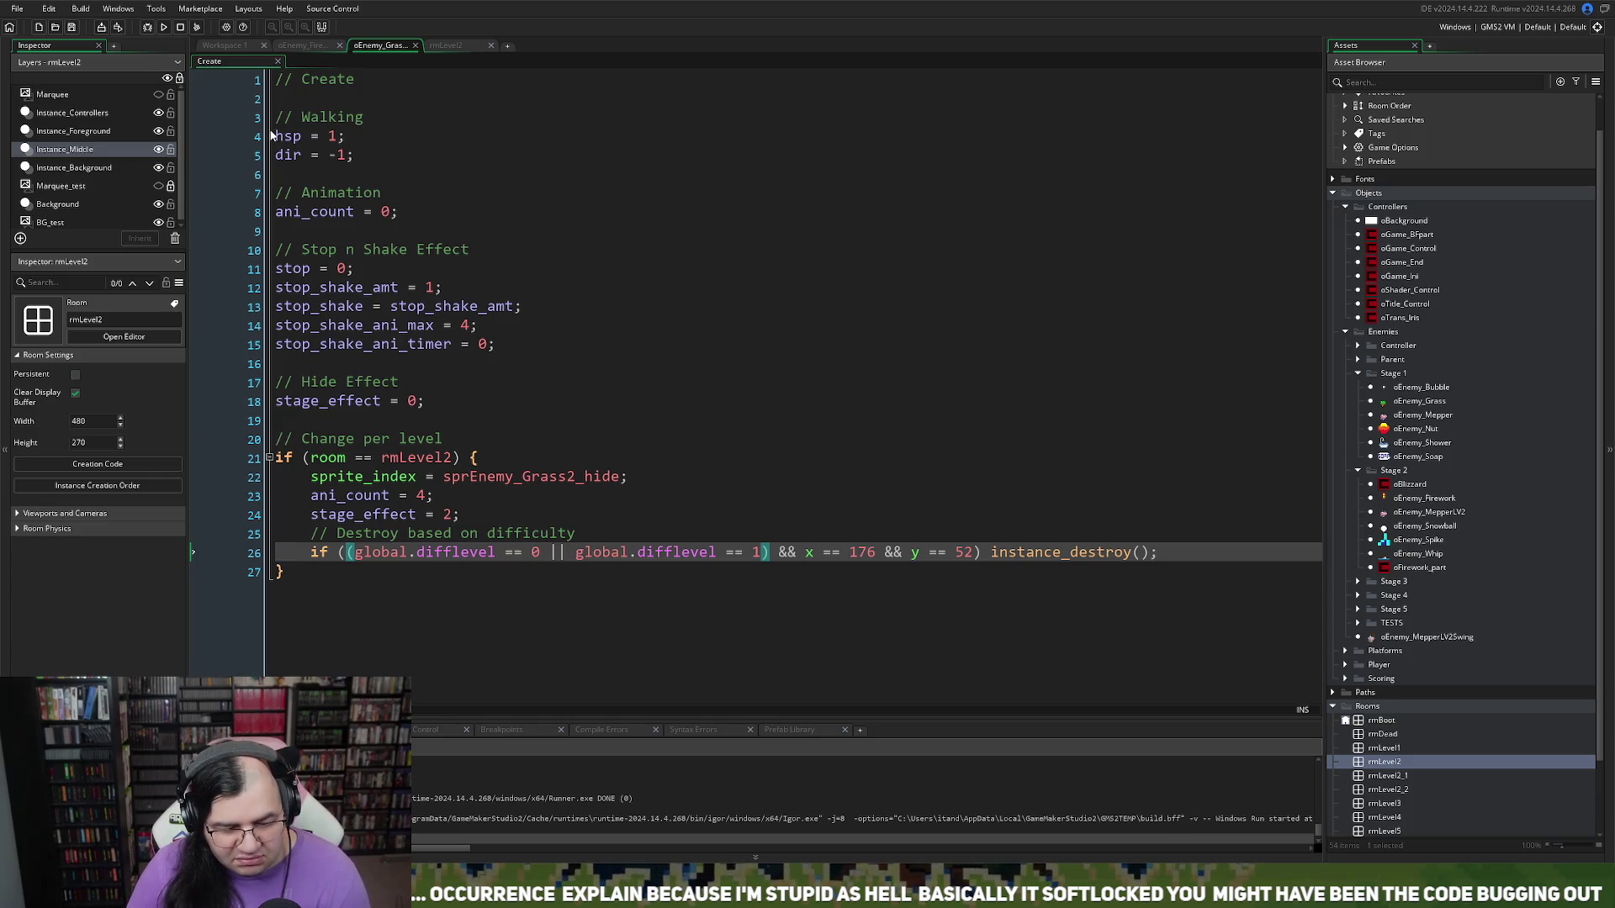
click(226, 46)
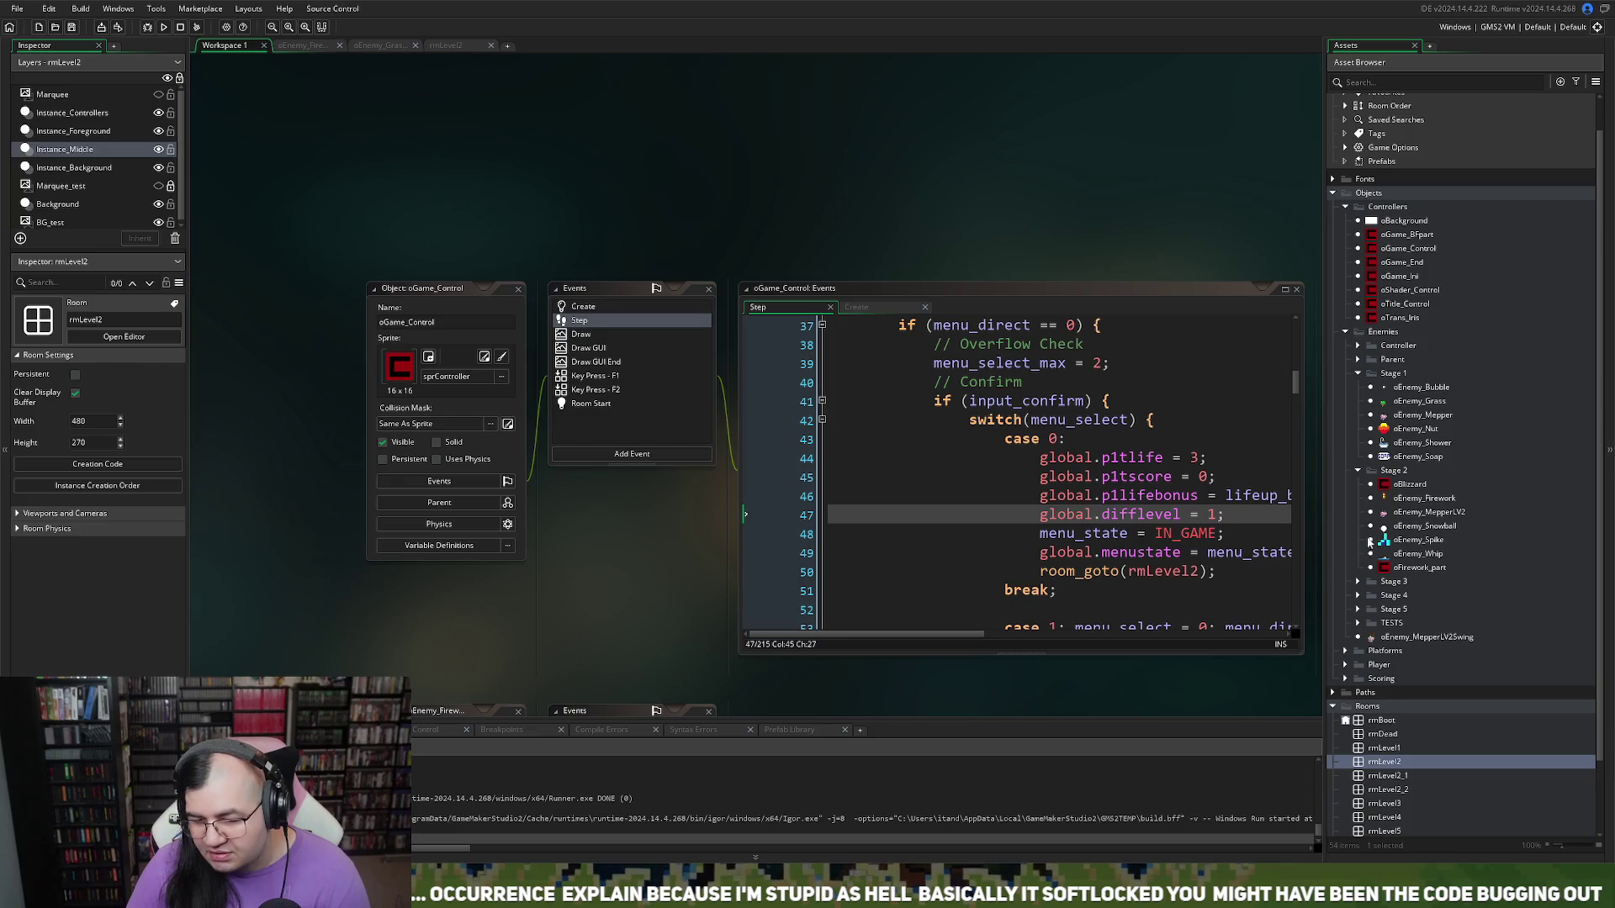
Step: Expand the Scoring and Rocket folders and inspect oRocket's Create and Step code, then close it
scroll(1369, 547, down, 2)
scroll(1364, 545, up, 2)
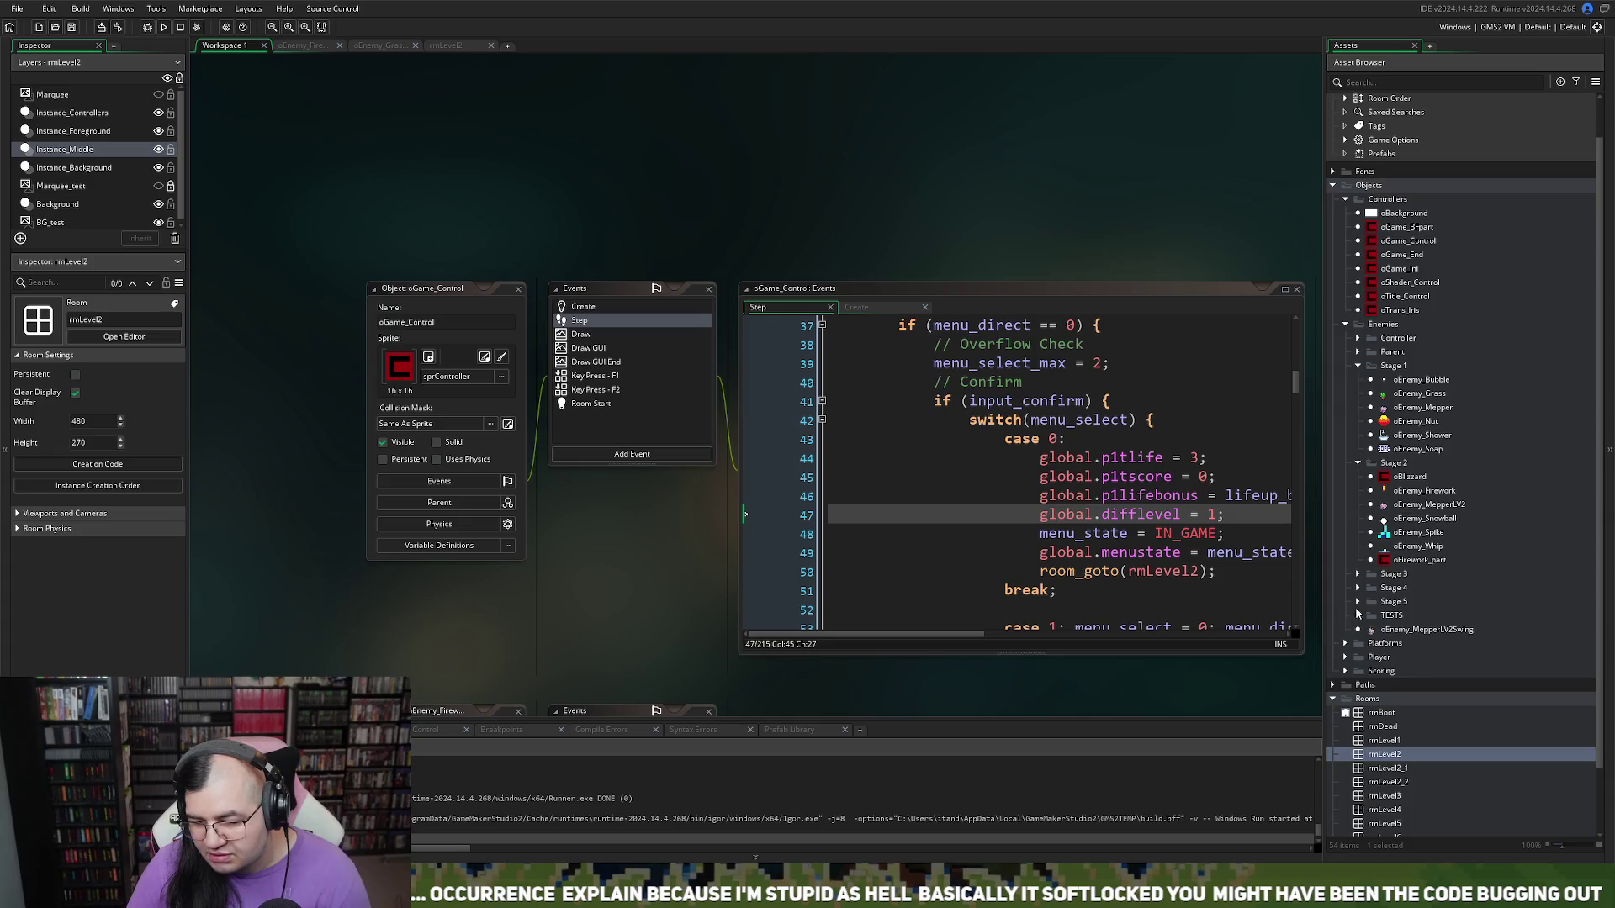
click(1345, 670)
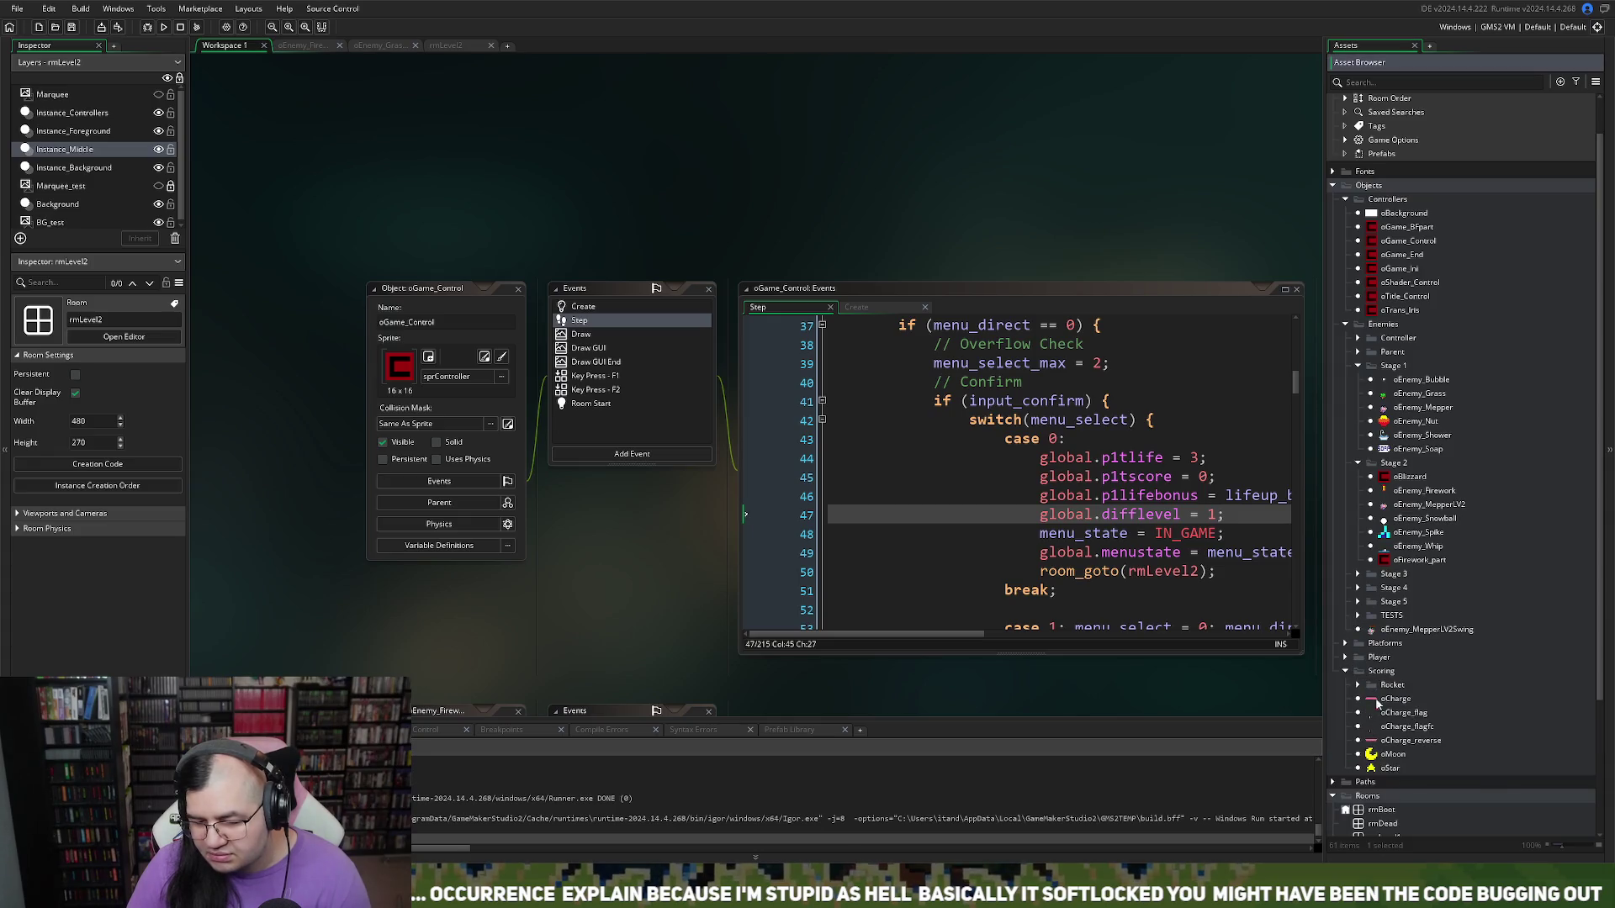
click(1359, 685)
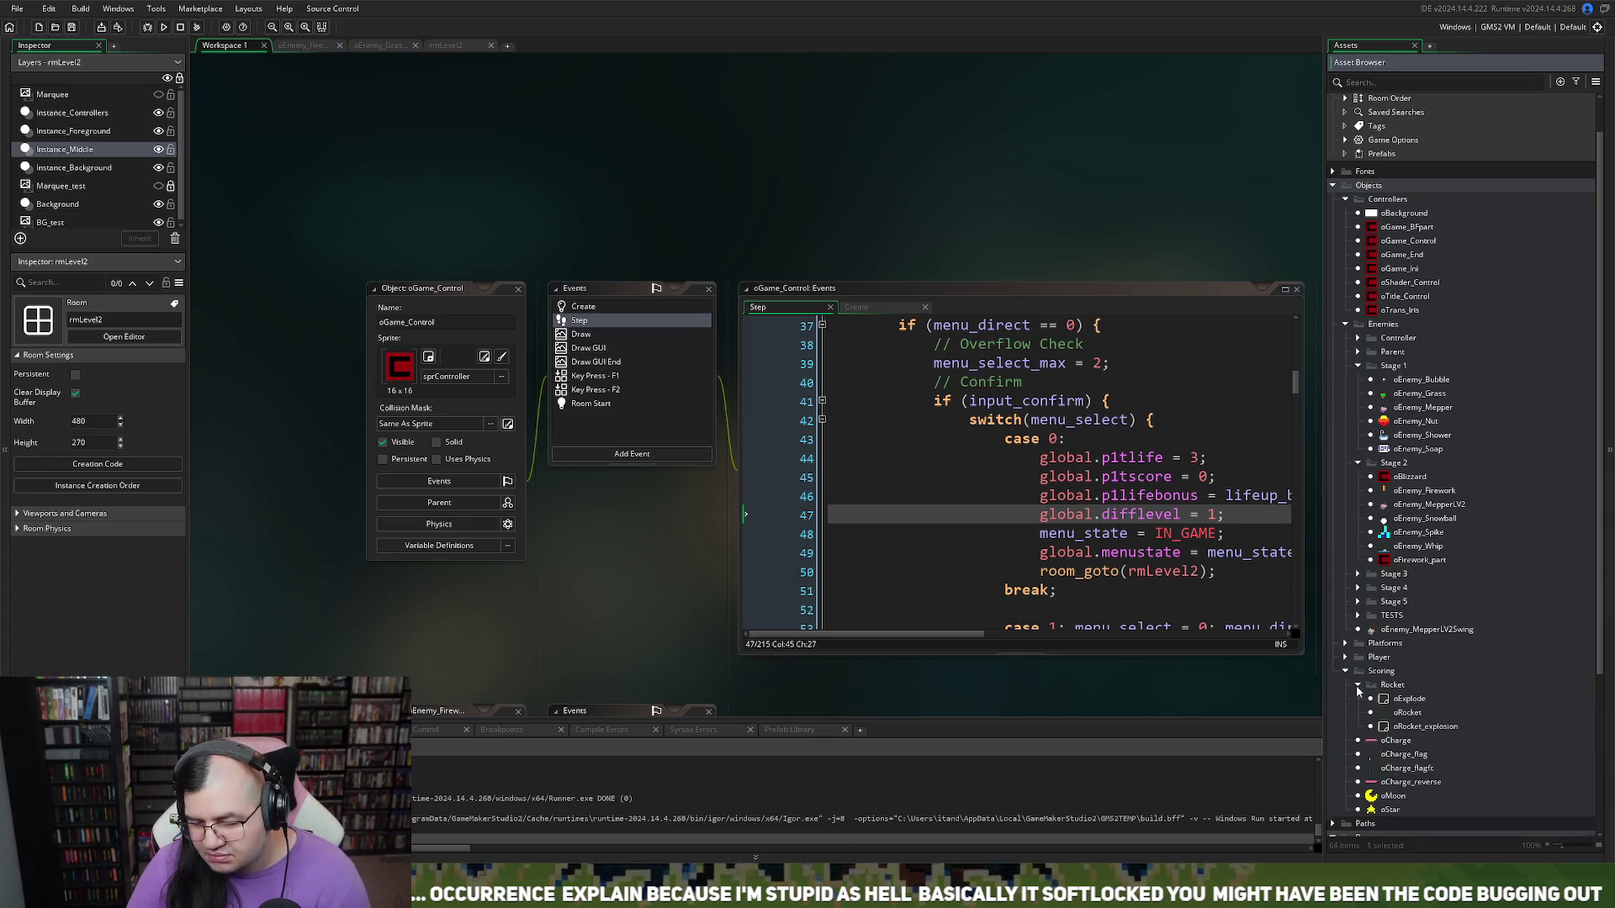
double_click(1396, 715)
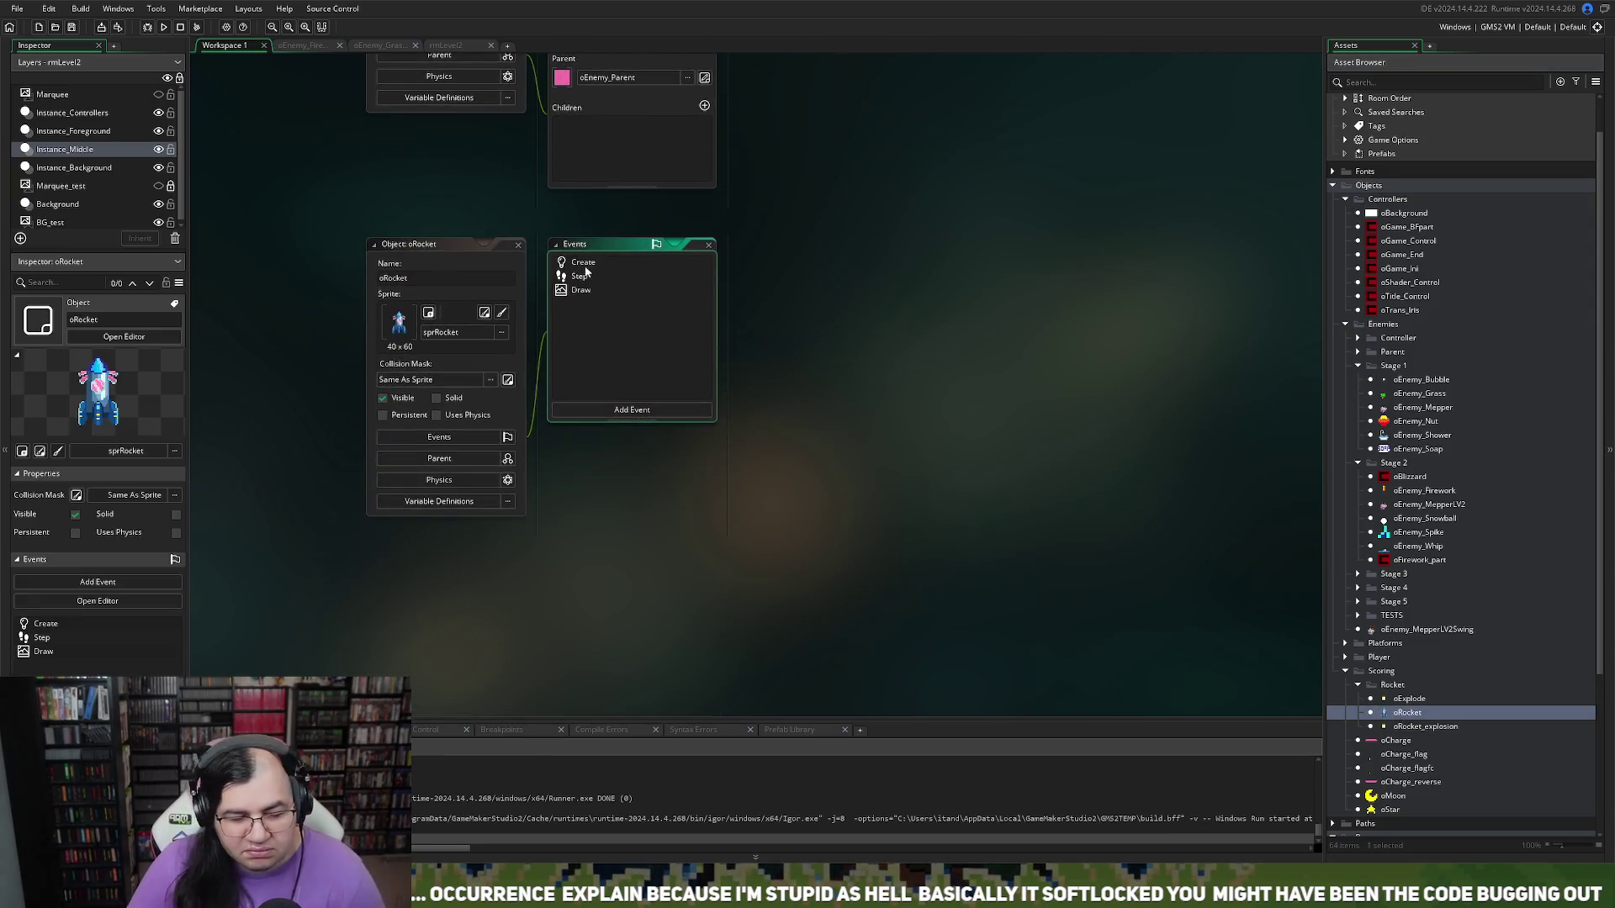
click(582, 265)
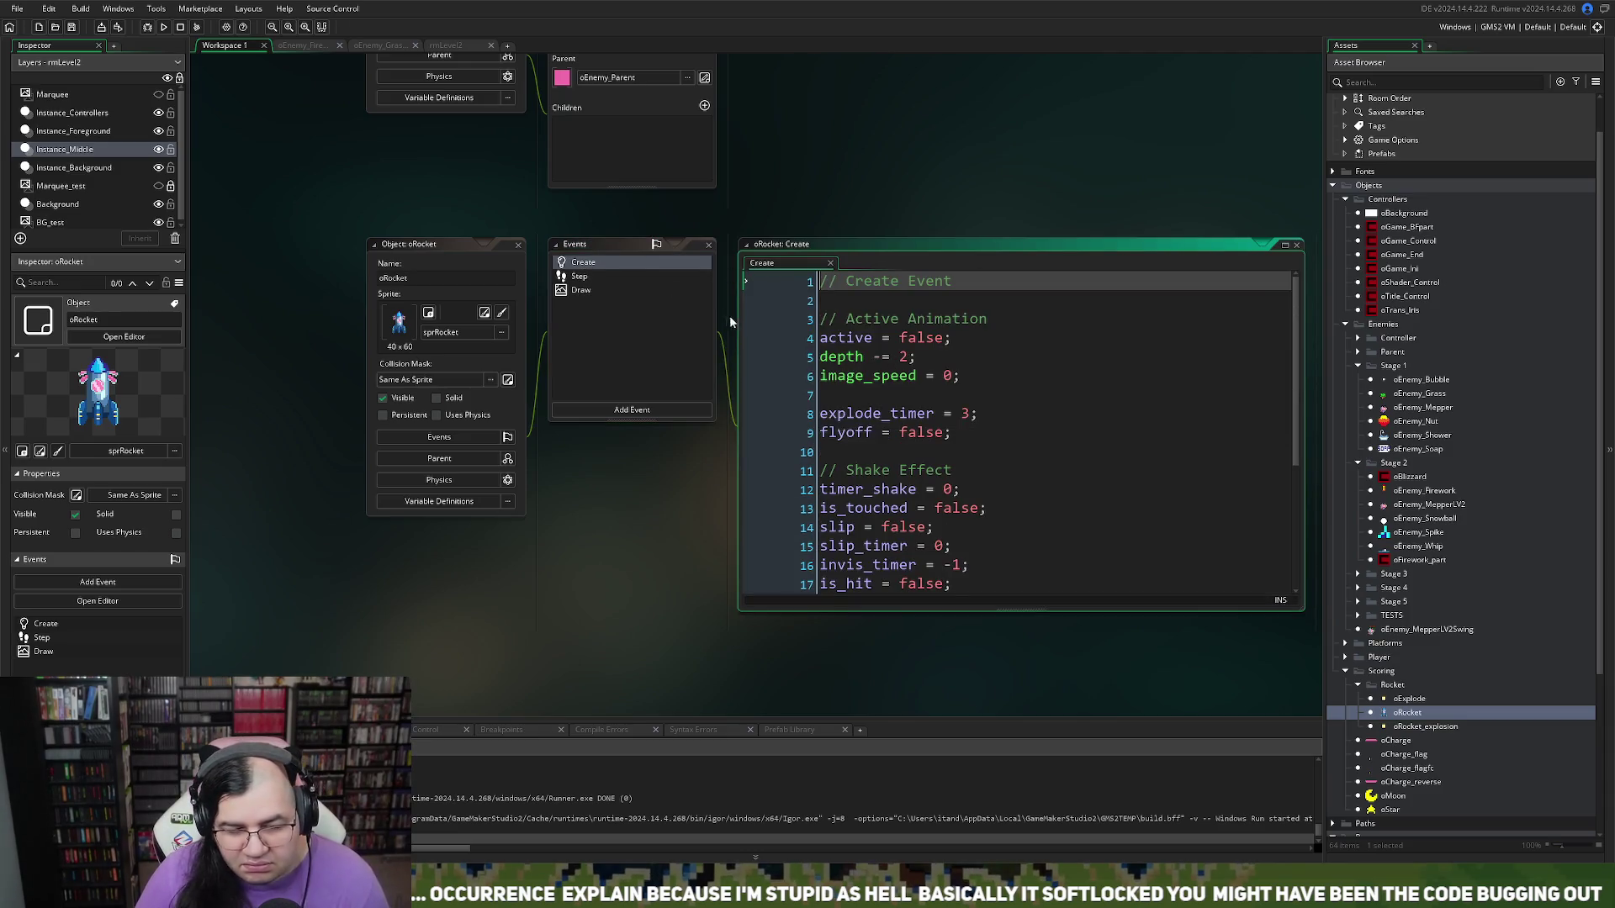
click(586, 280)
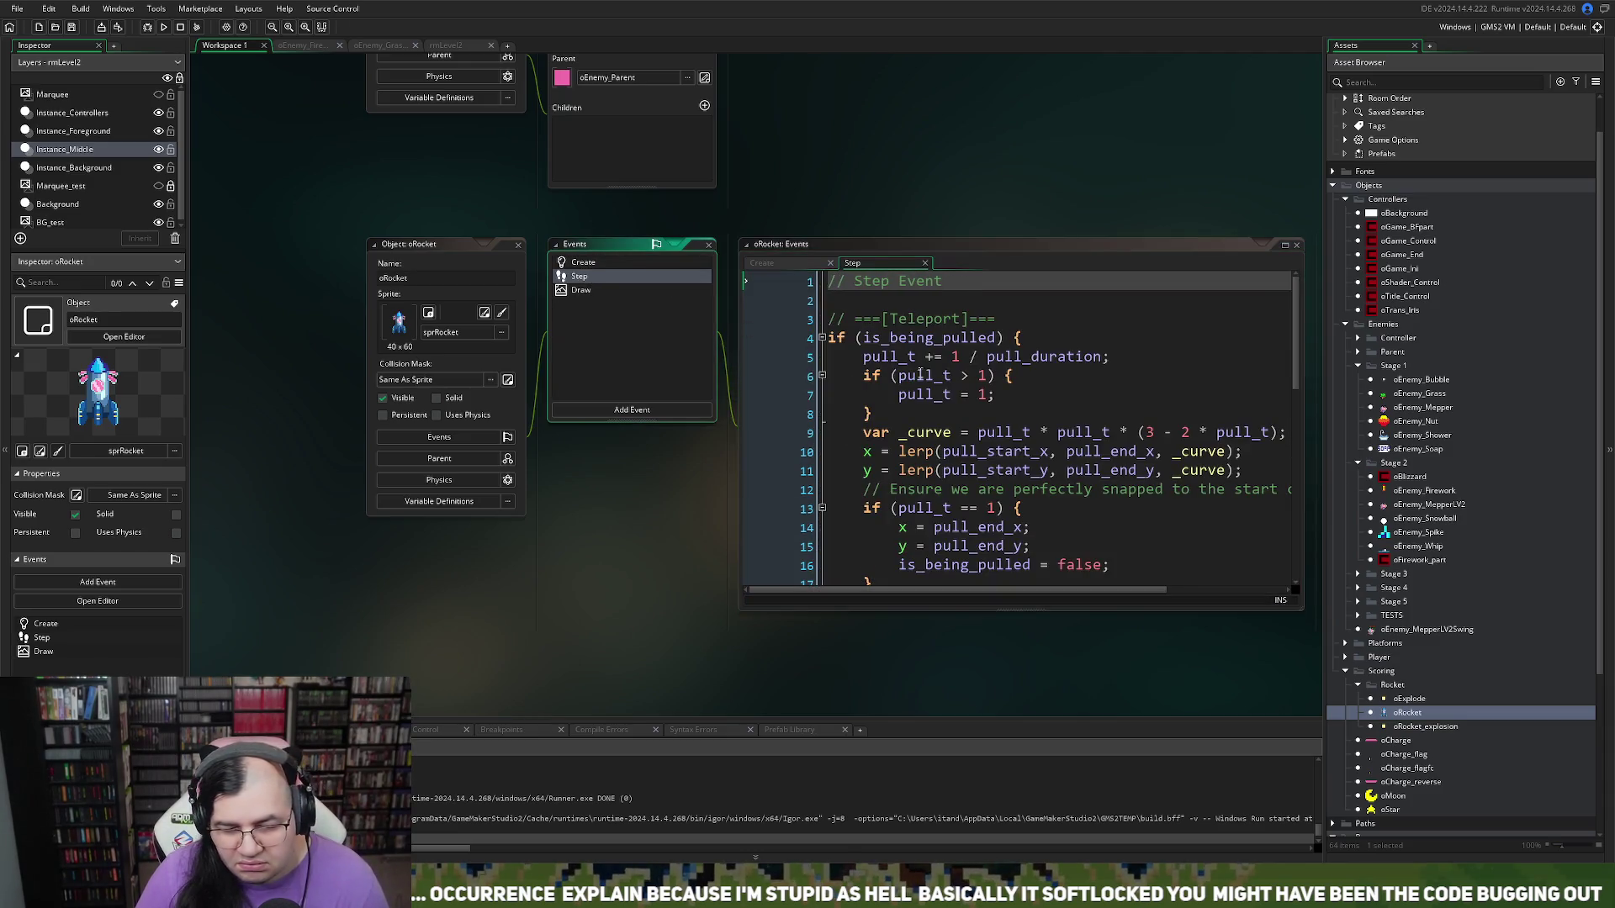
scroll(920, 373, down, 9)
right_click(905, 397)
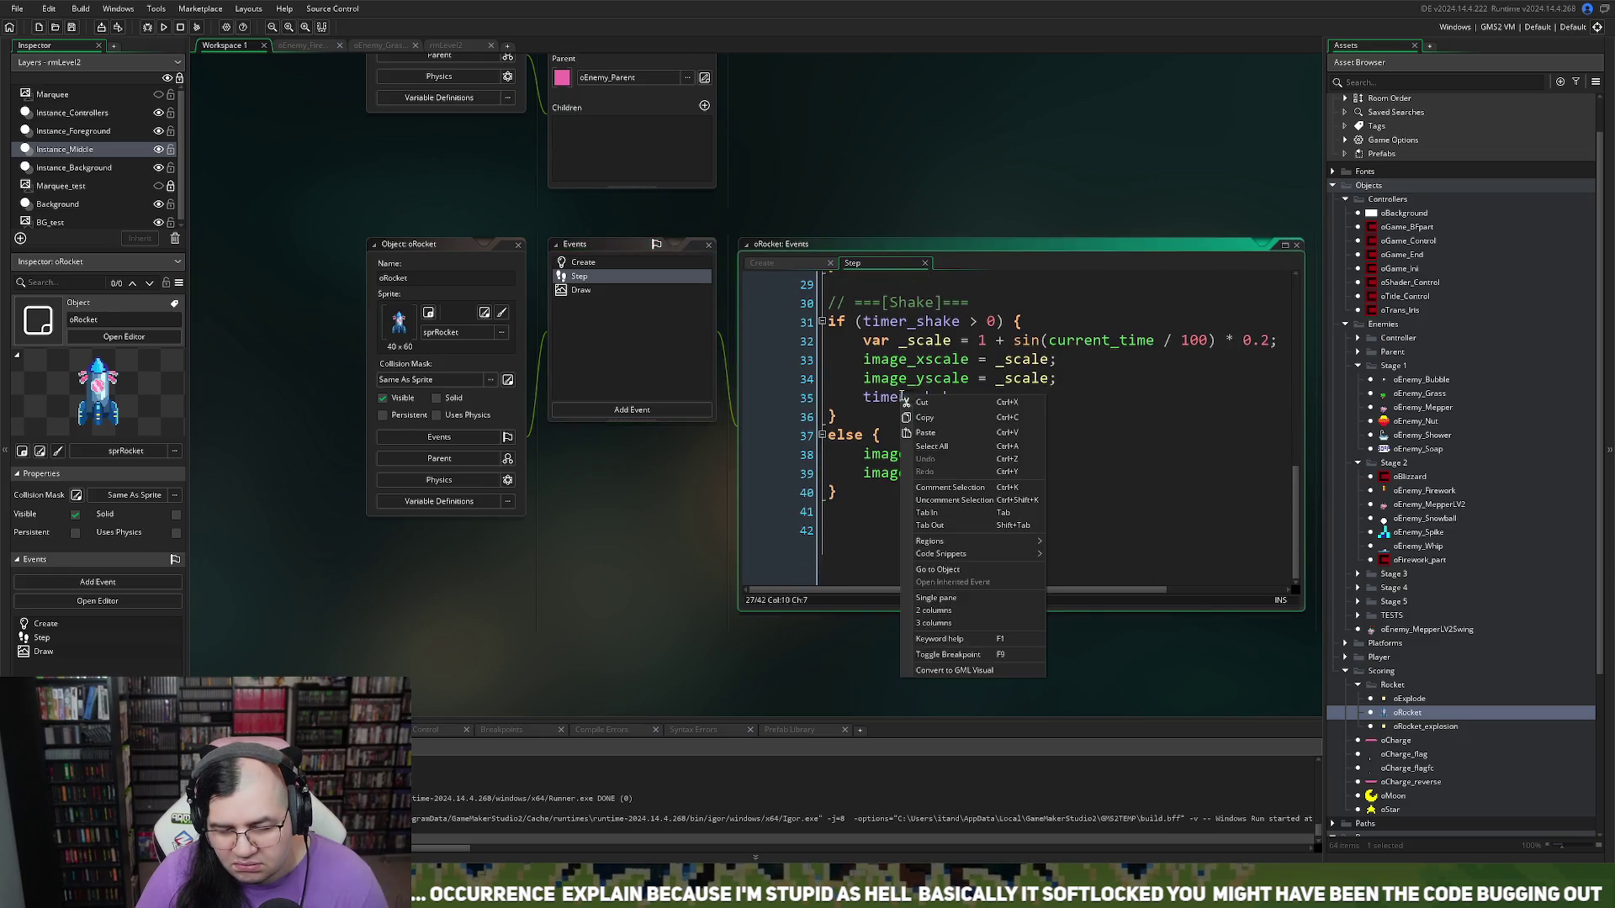
click(580, 290)
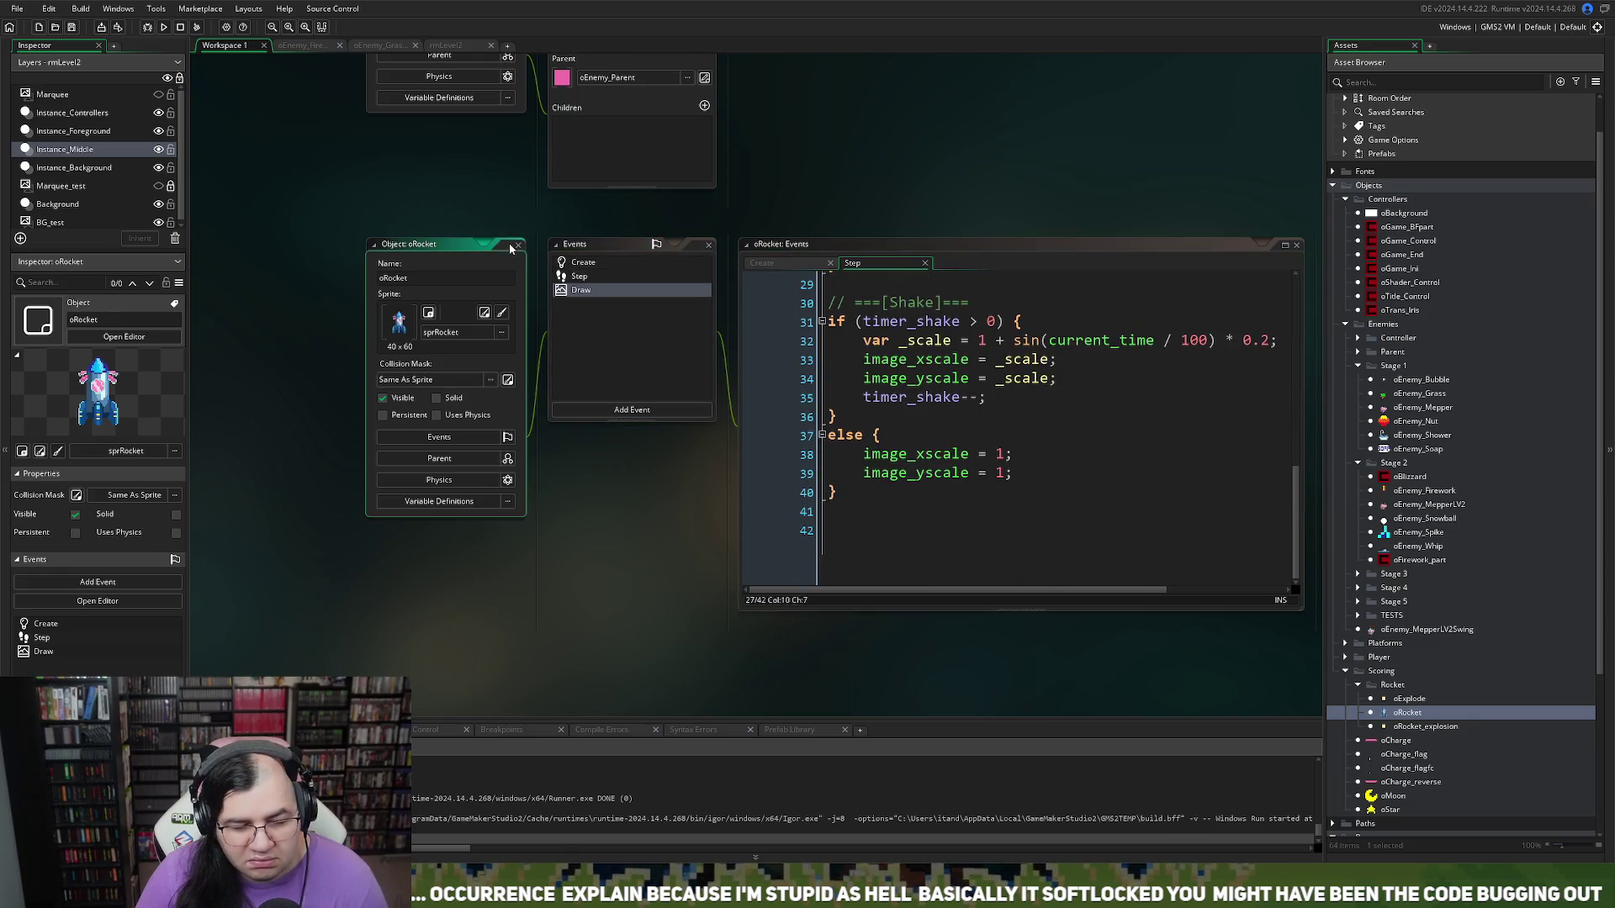
click(517, 245)
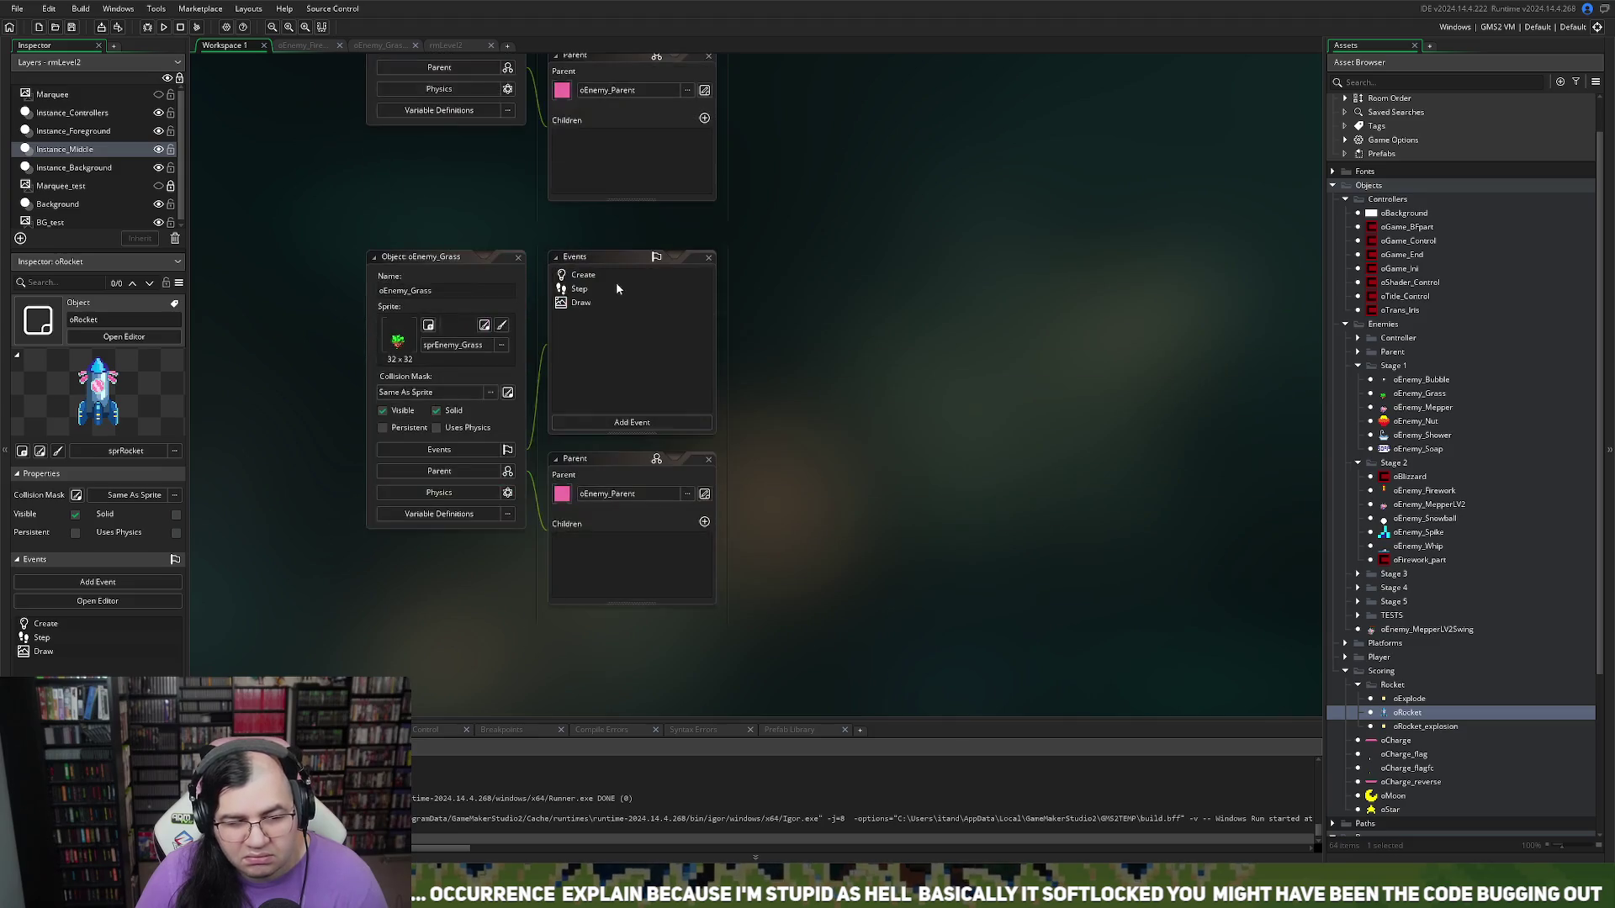
Step: Open oPlayer1's collision-with-oRocket event code and expand it to fill the editor
scroll(1362, 566, down, 3)
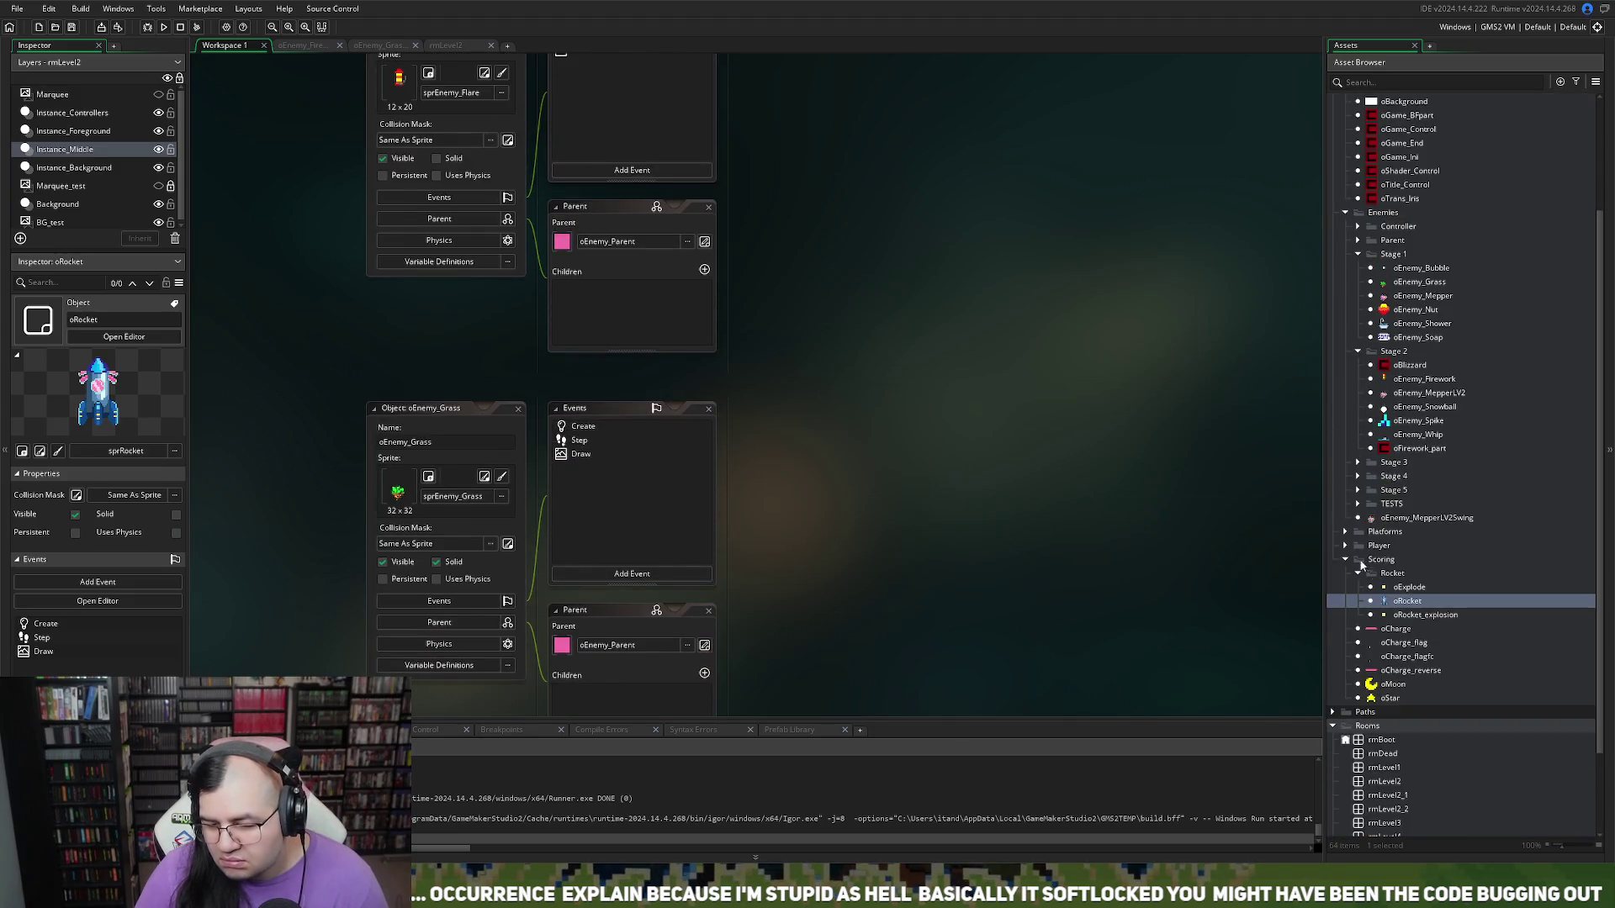
click(1345, 545)
double_click(1396, 559)
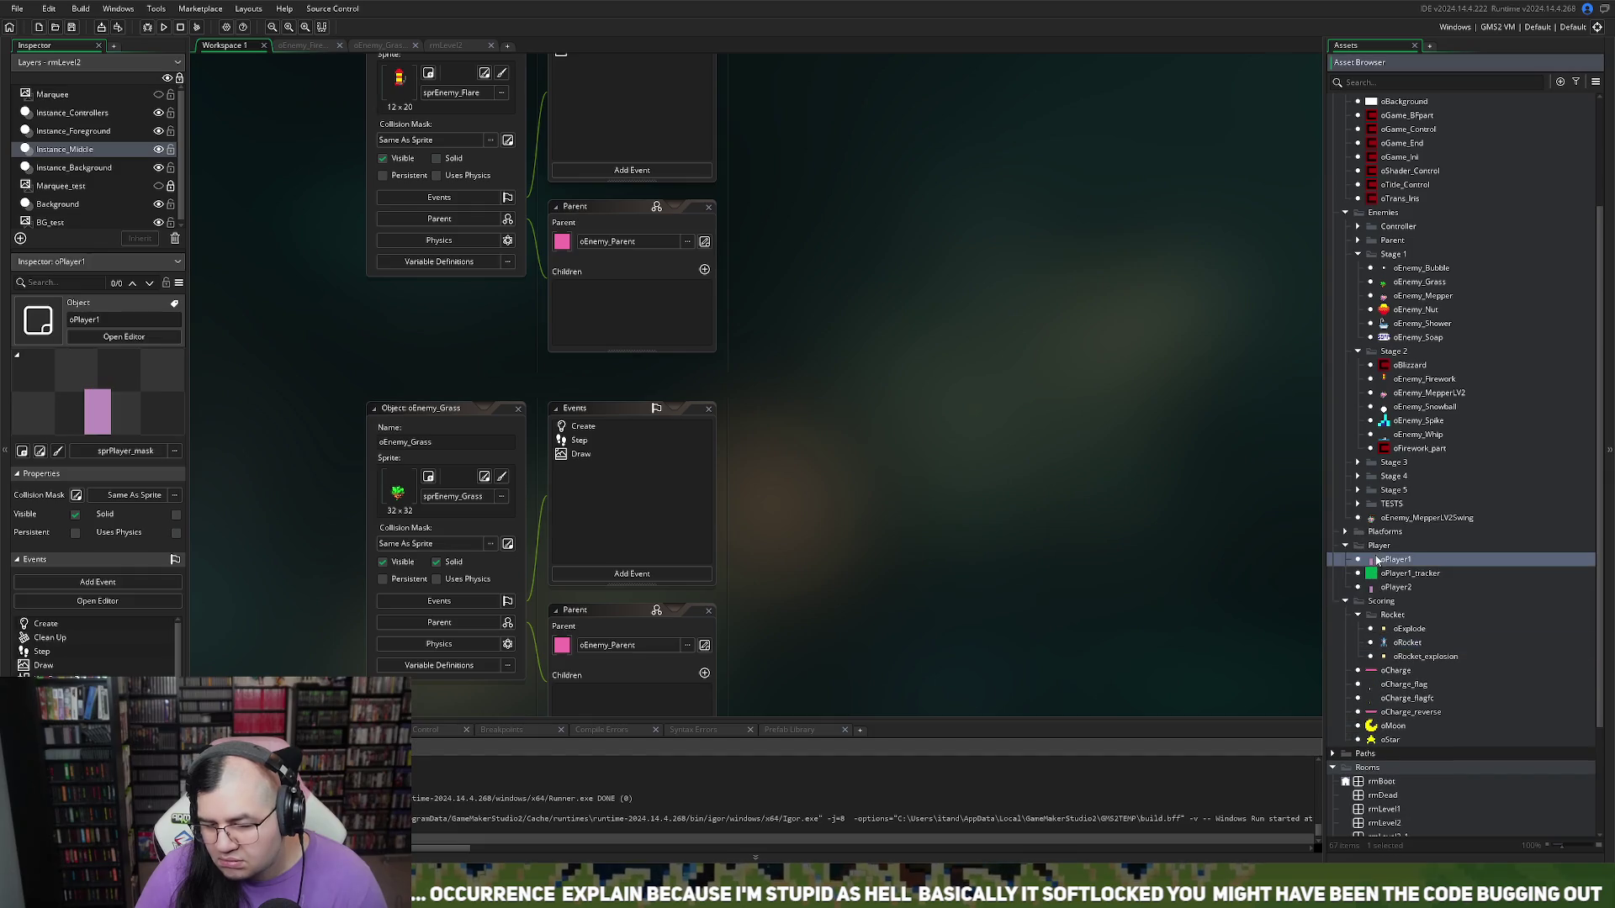
scroll(631, 370, down, 1)
double_click(601, 365)
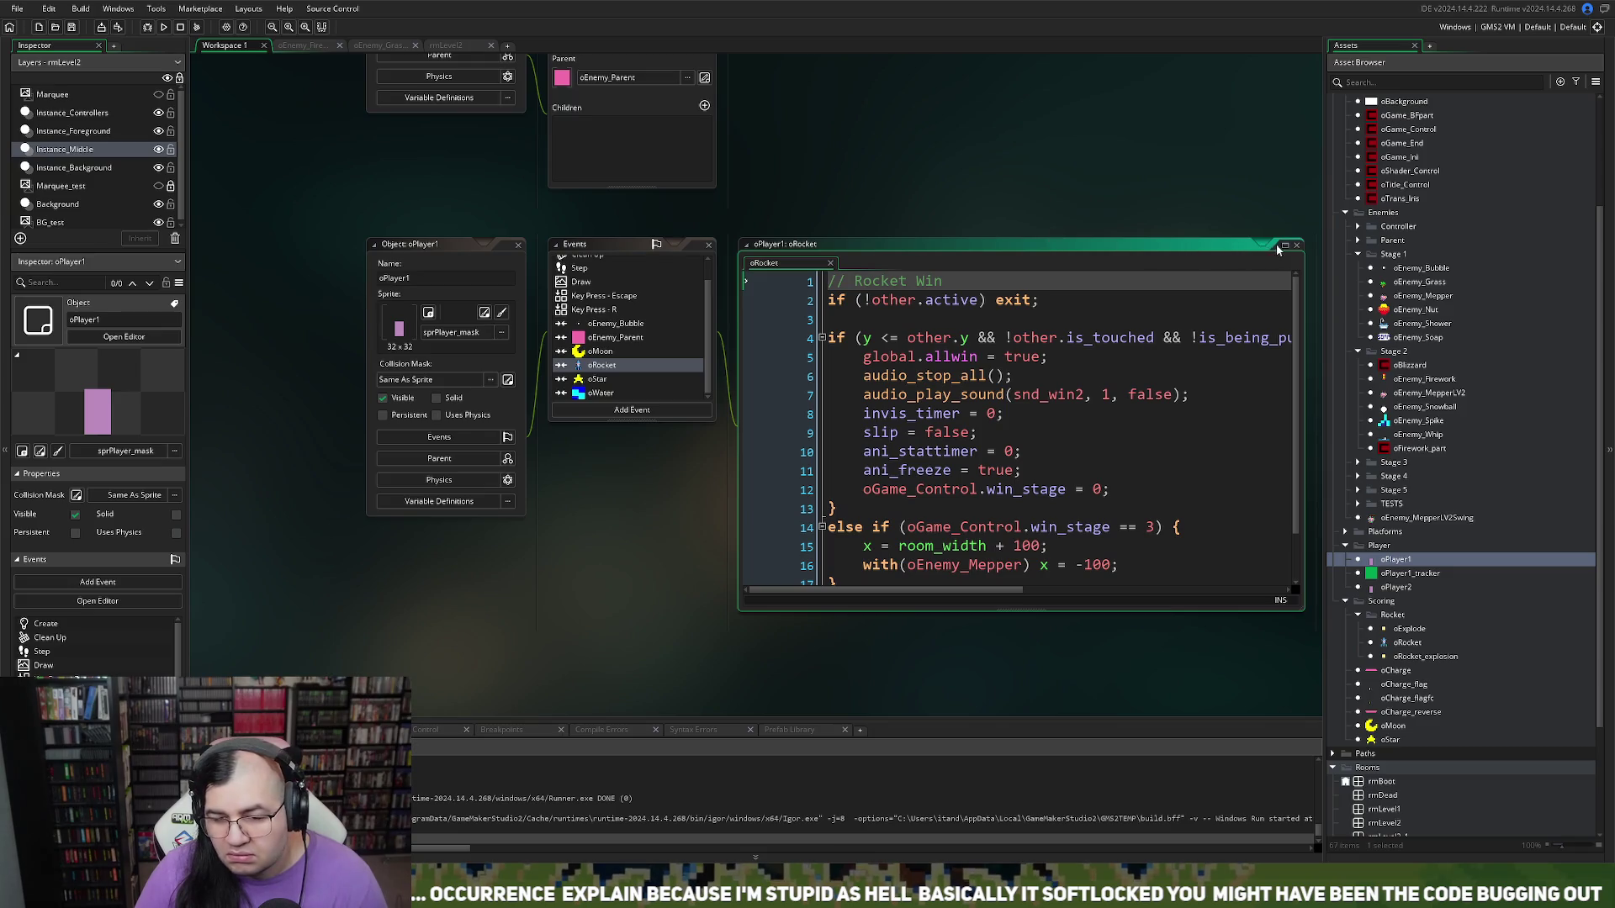
click(1284, 245)
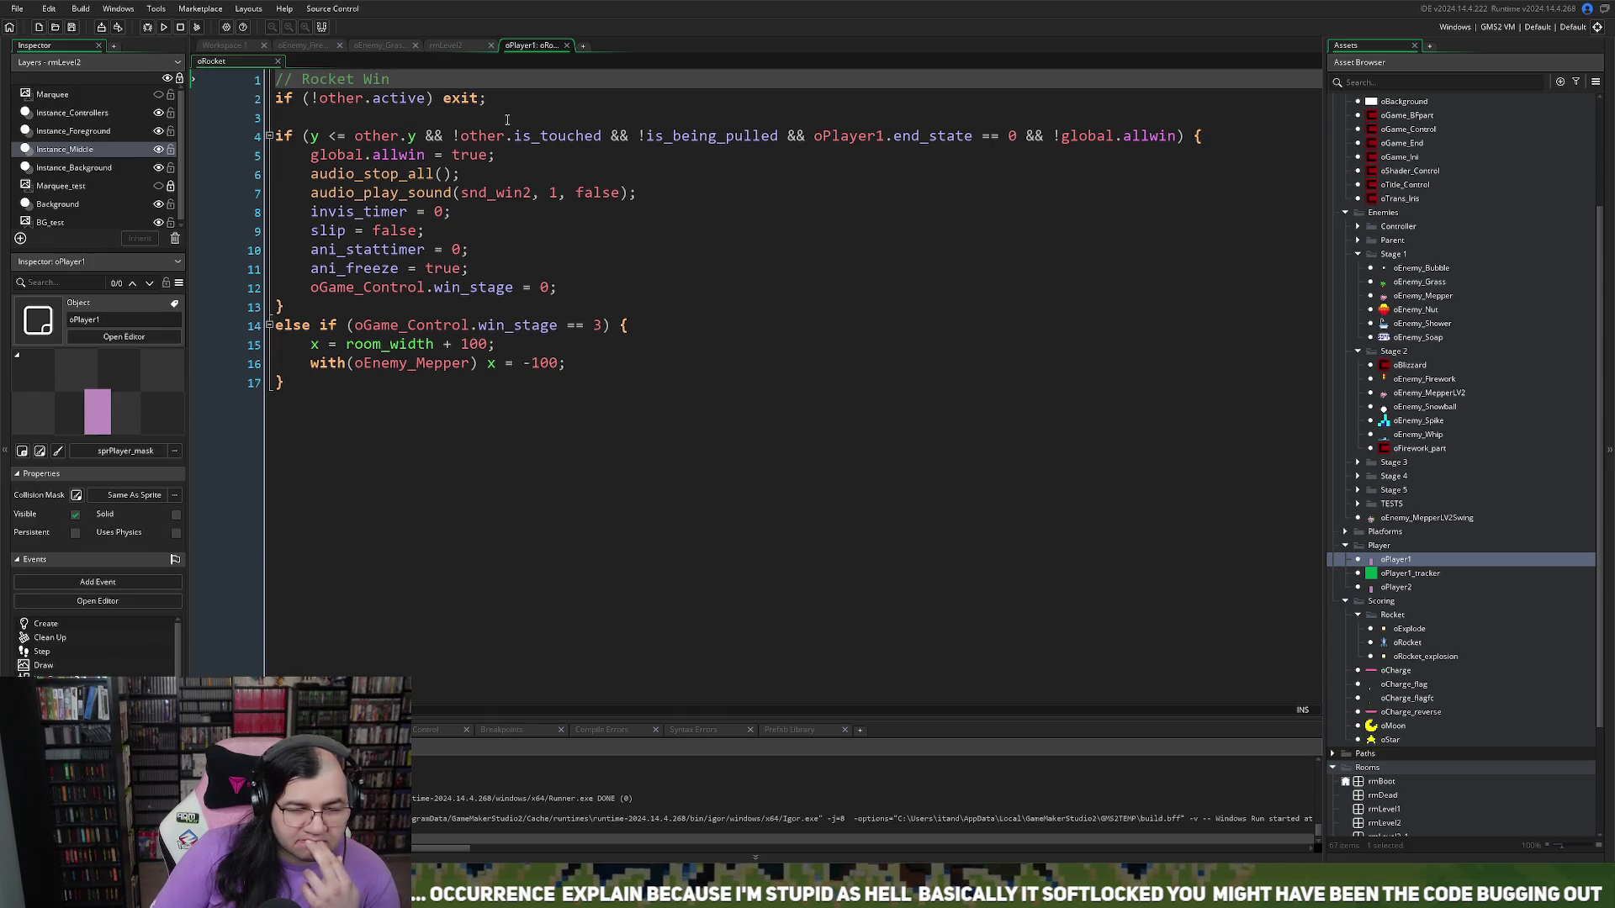
Step: Inspect the Rocket Win collision code around lines 2 and 9, then select oRocket in the Asset Browser
right_click(510, 125)
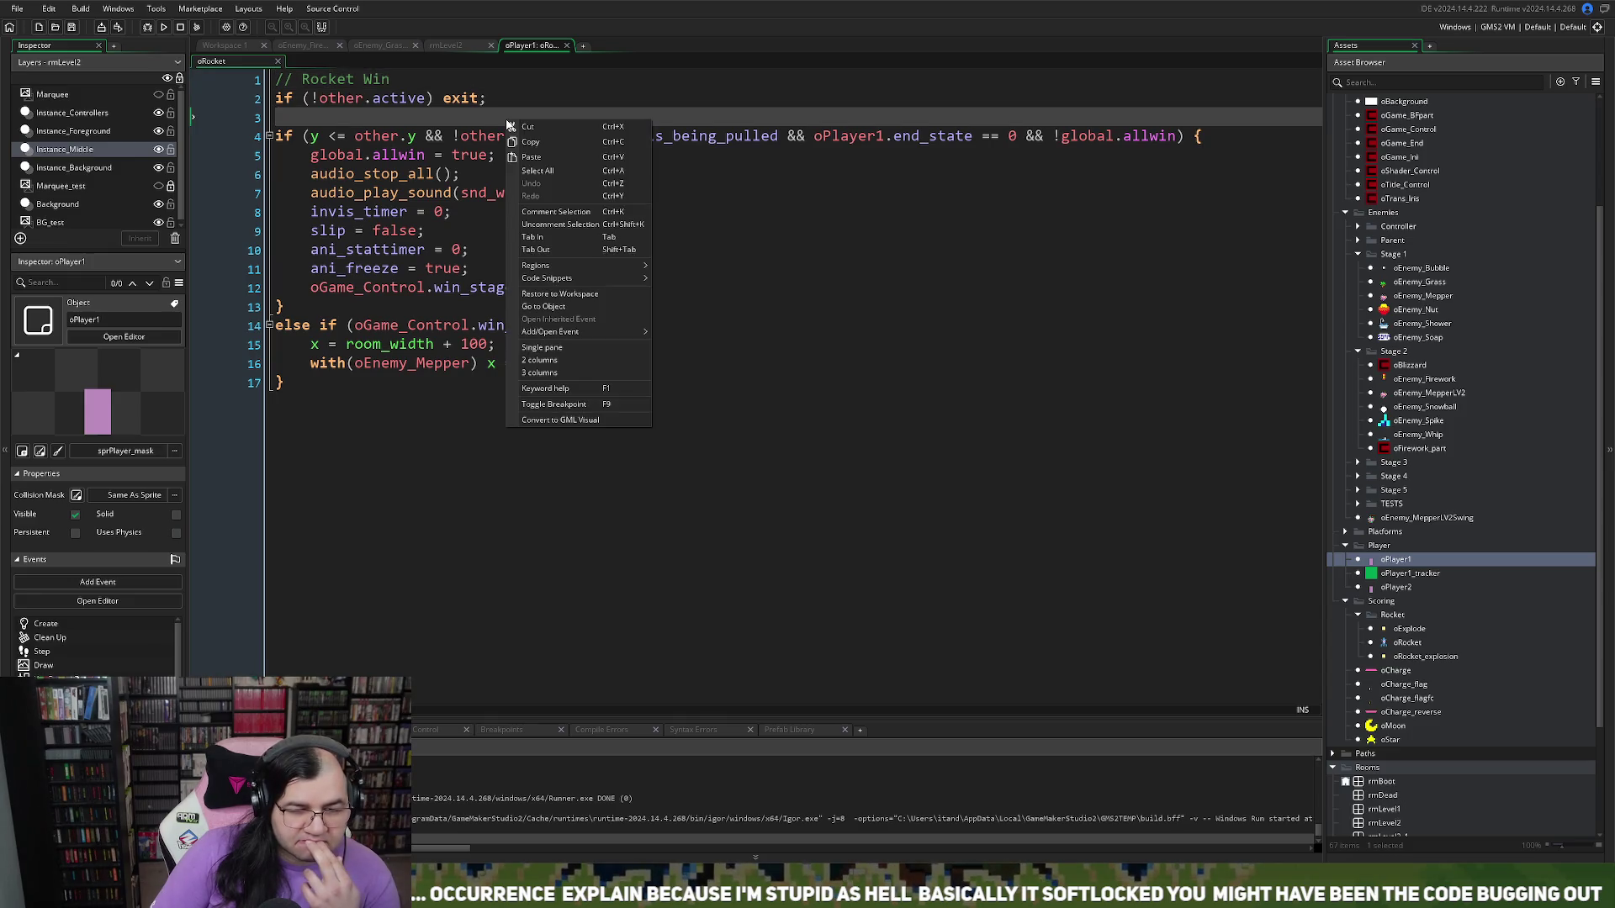
click(789, 288)
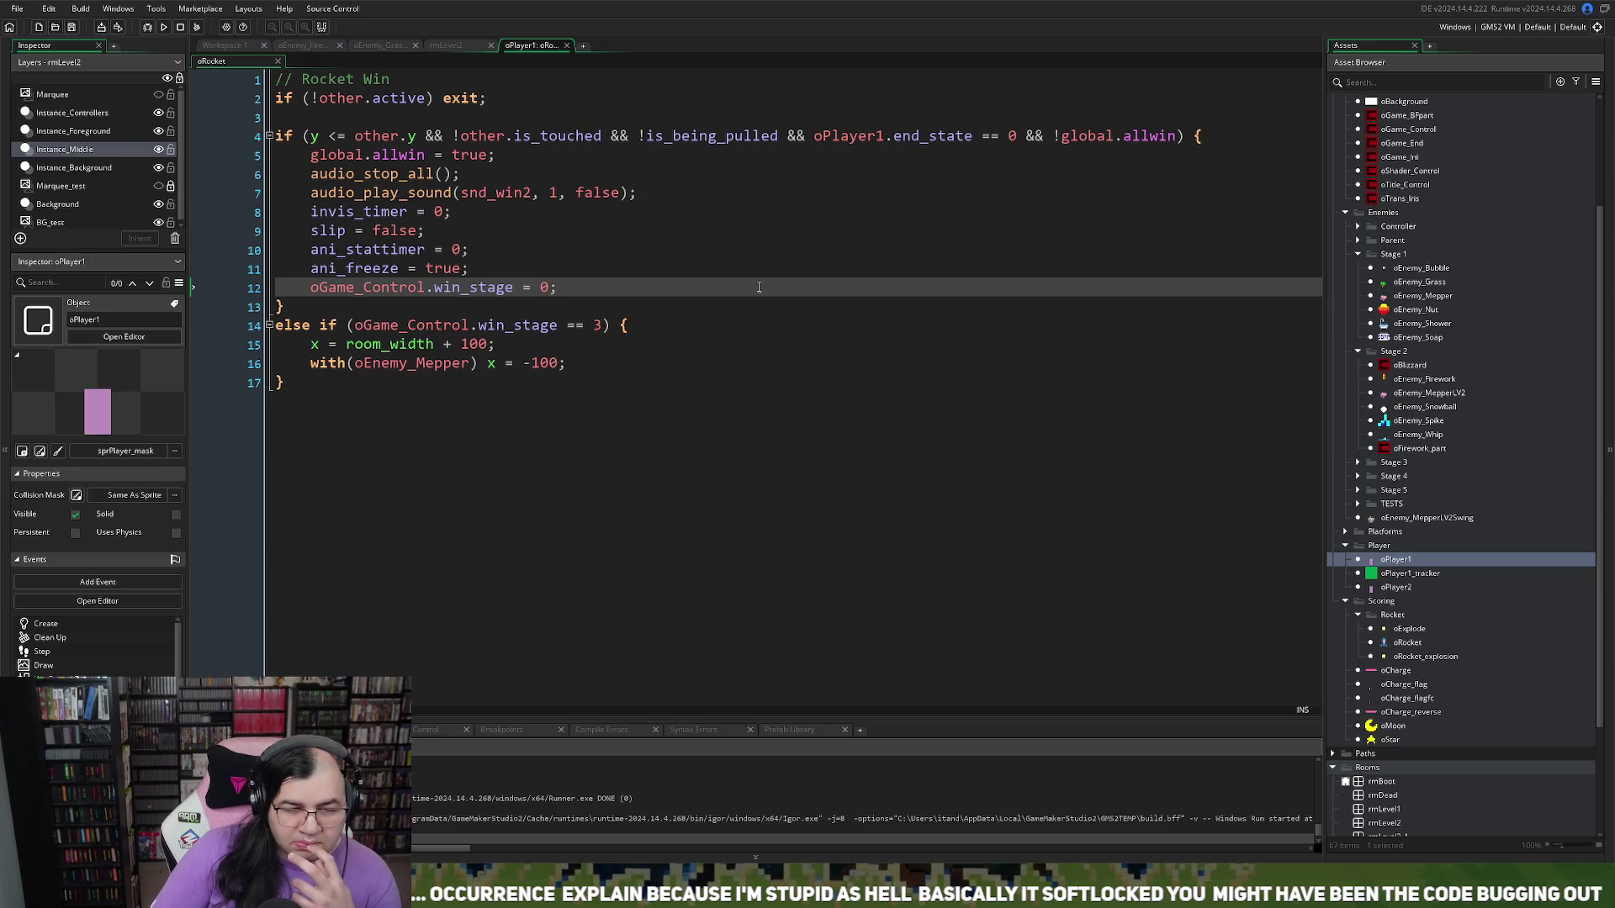
right_click(759, 287)
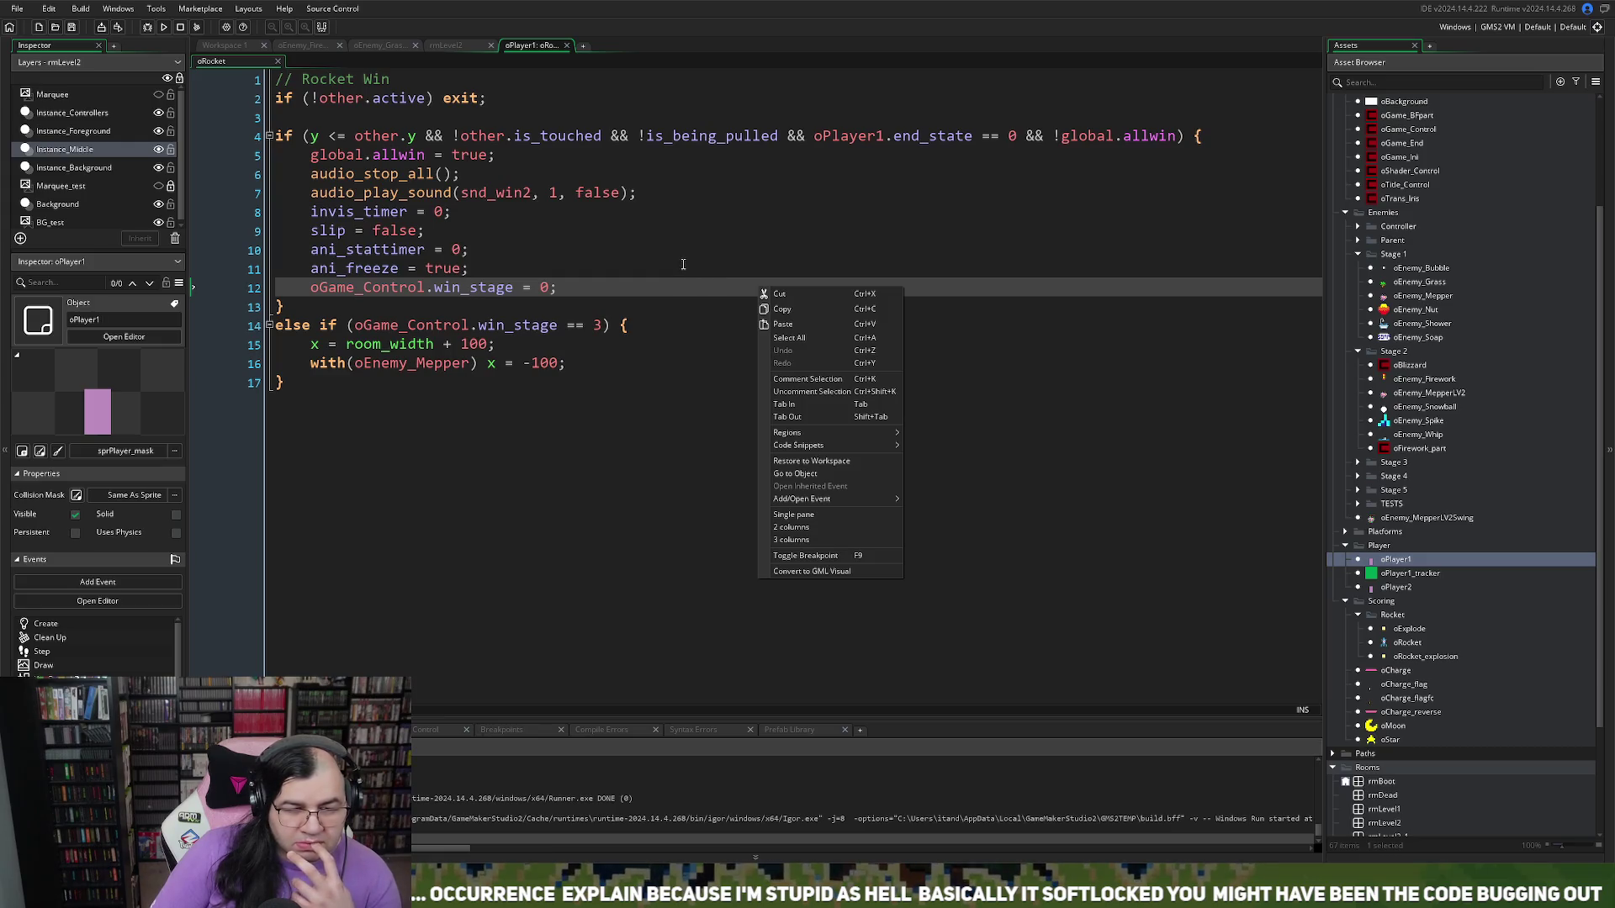
right_click(588, 222)
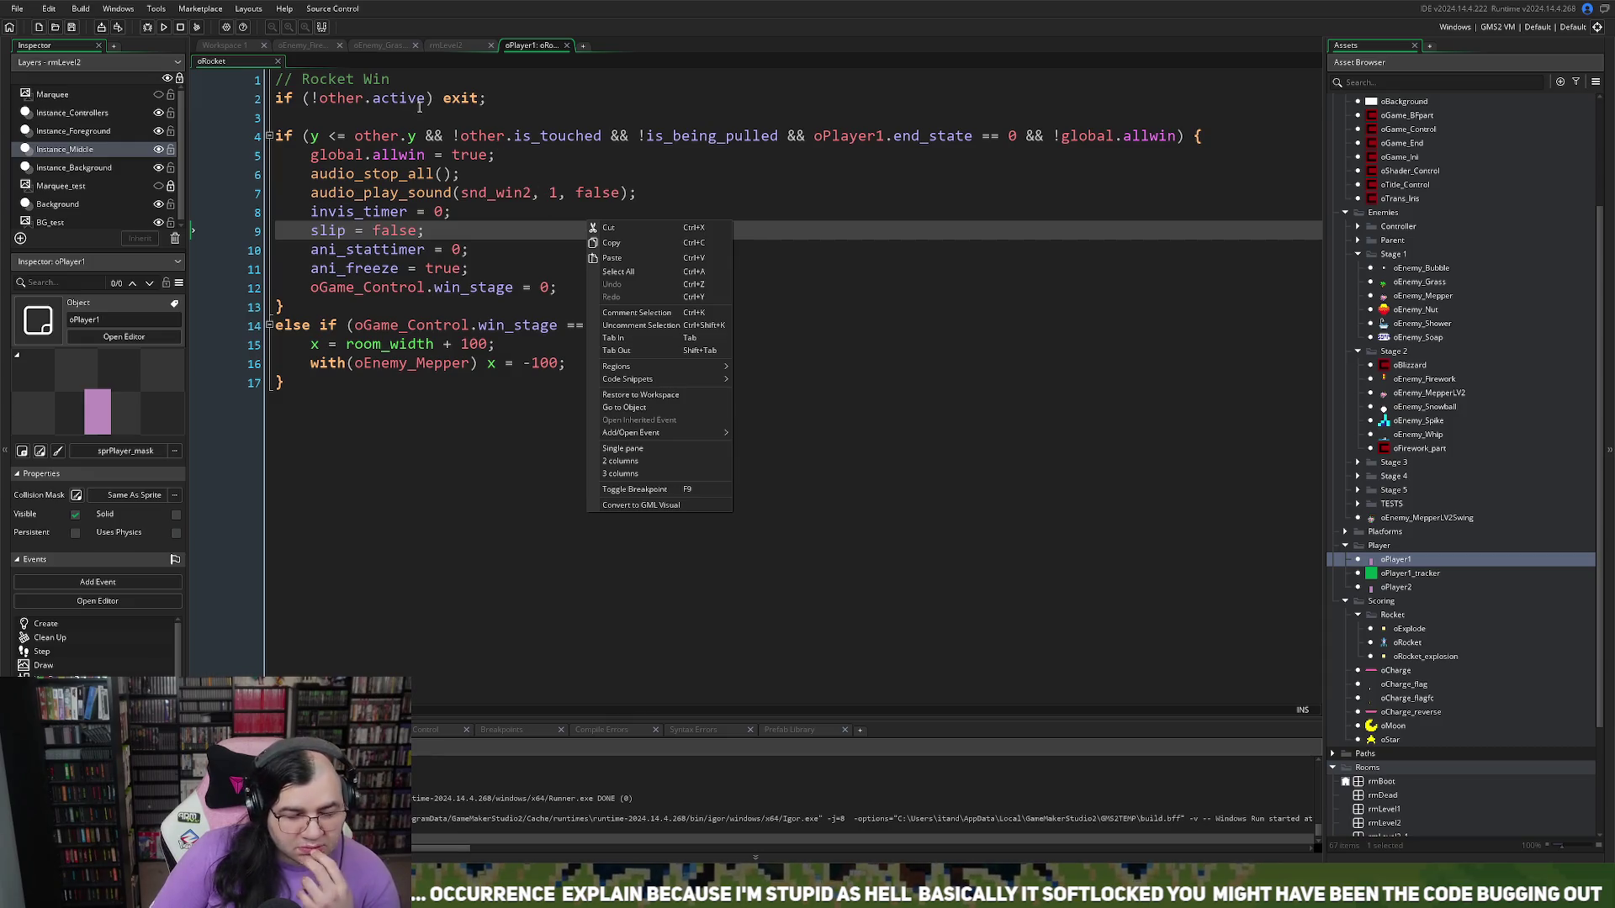
right_click(417, 107)
click(356, 387)
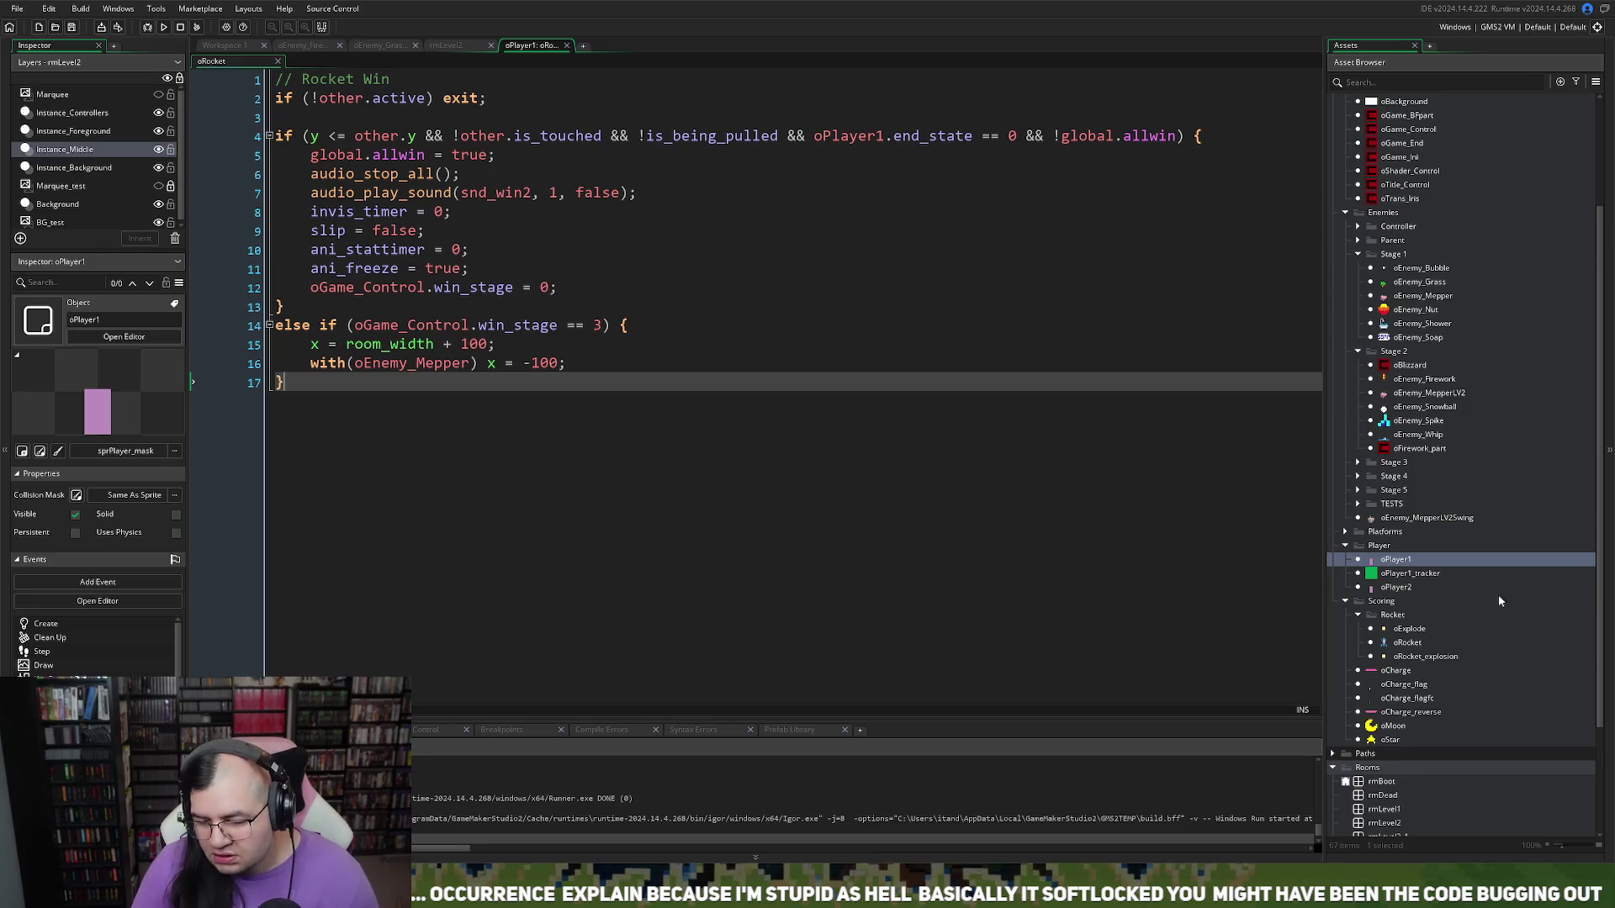
click(1398, 643)
Step: Review oRocket's Create, Step and Draw event code, then launch a playtest of the game
double_click(1399, 643)
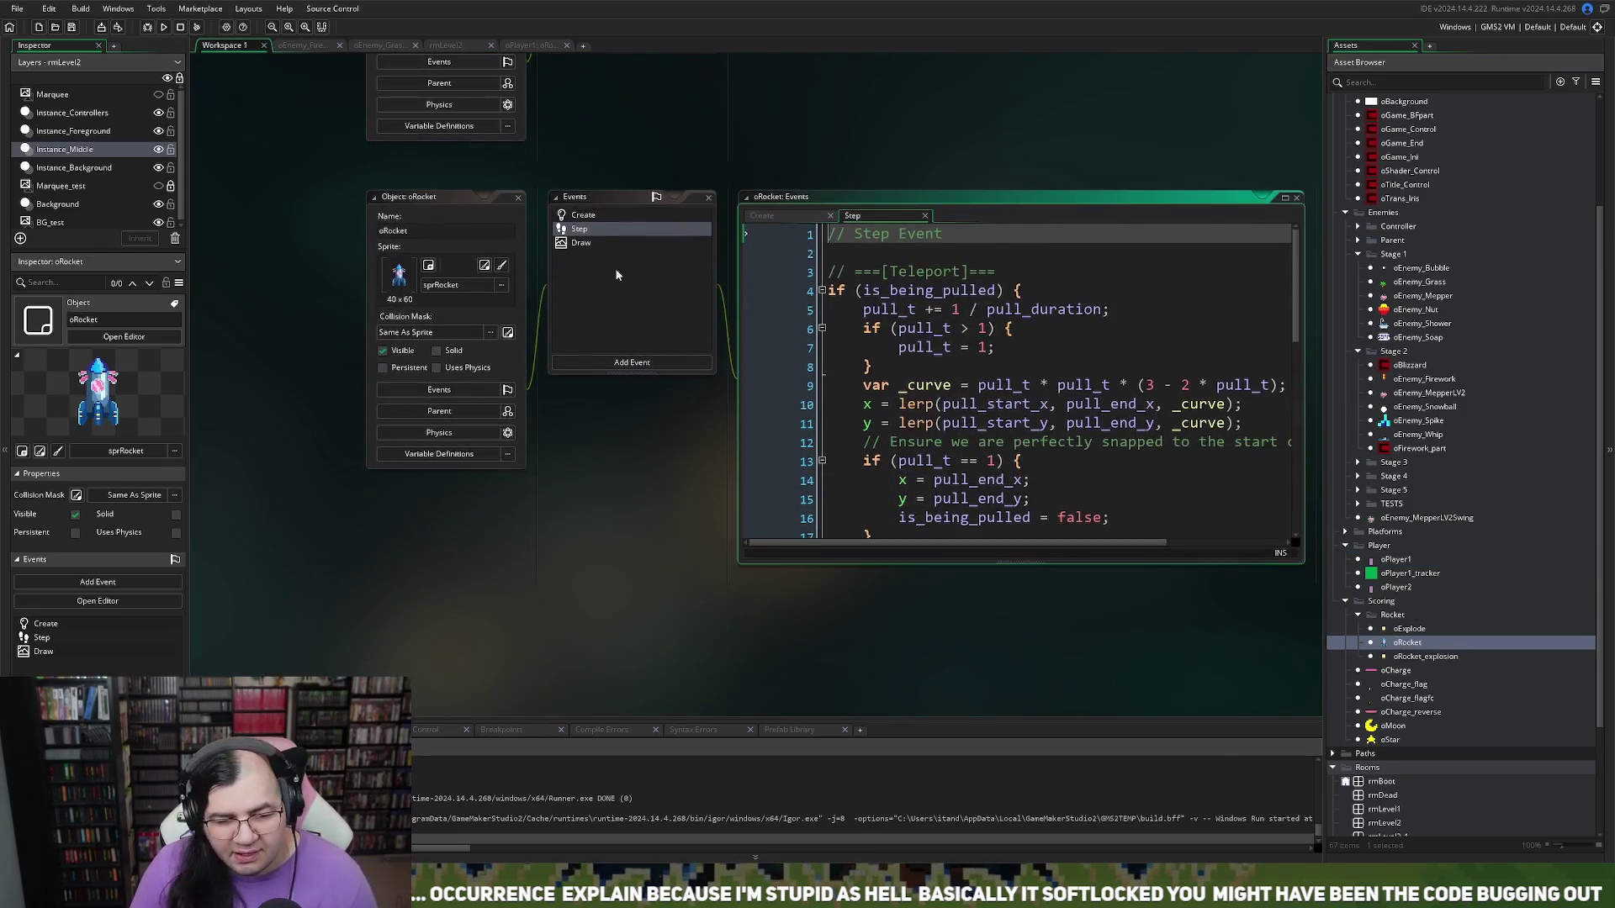
click(582, 220)
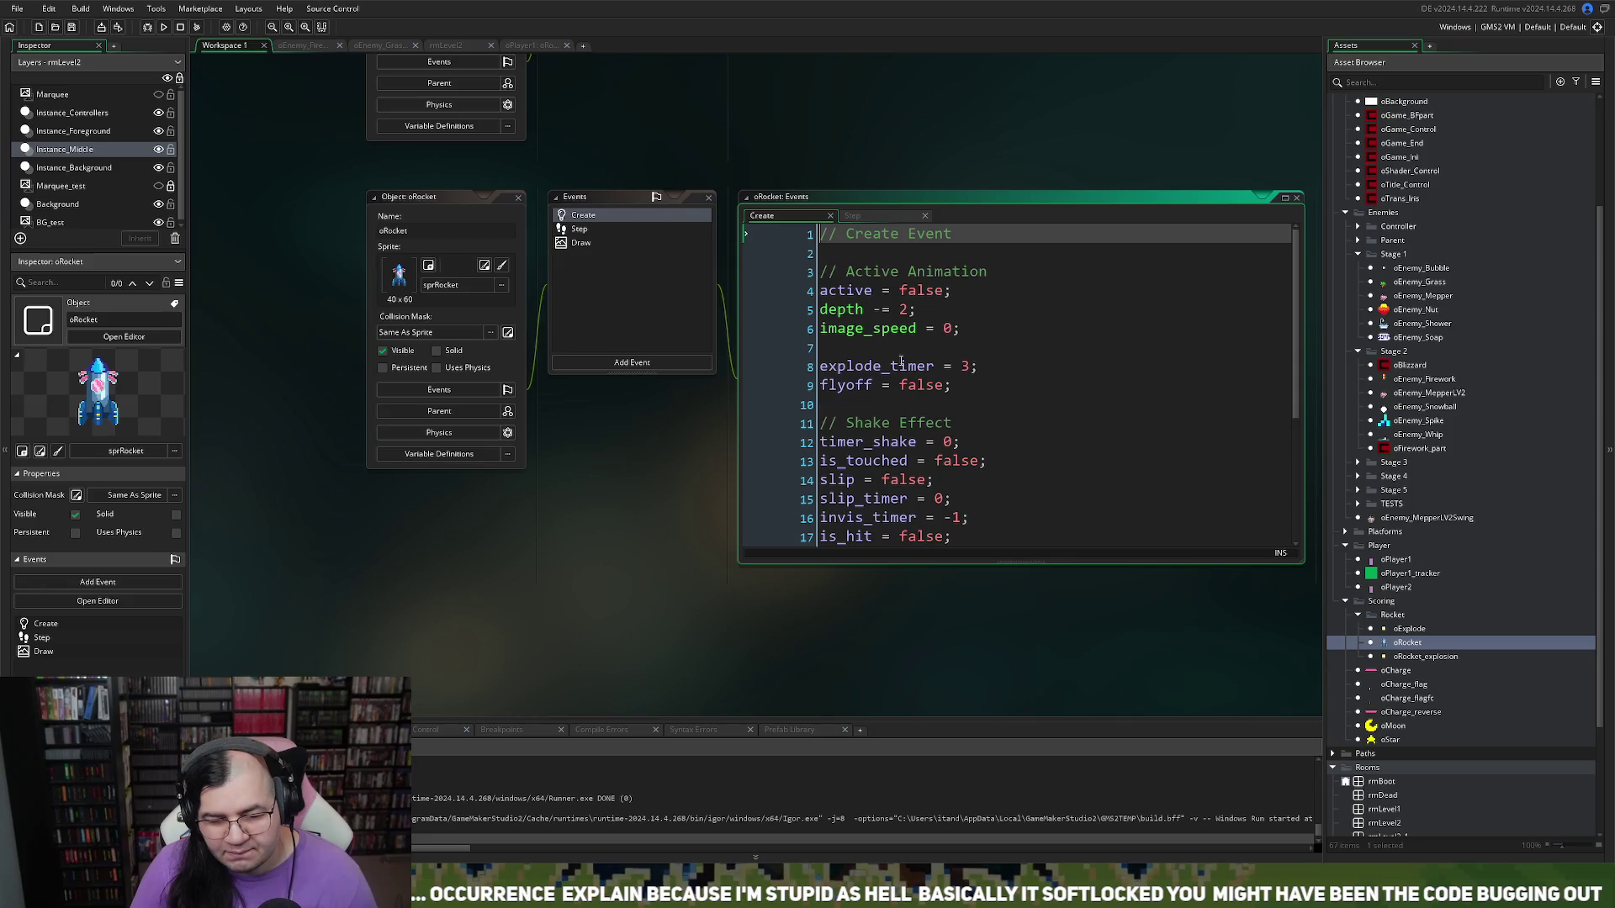
scroll(904, 376, down, 3)
scroll(904, 375, down, 2)
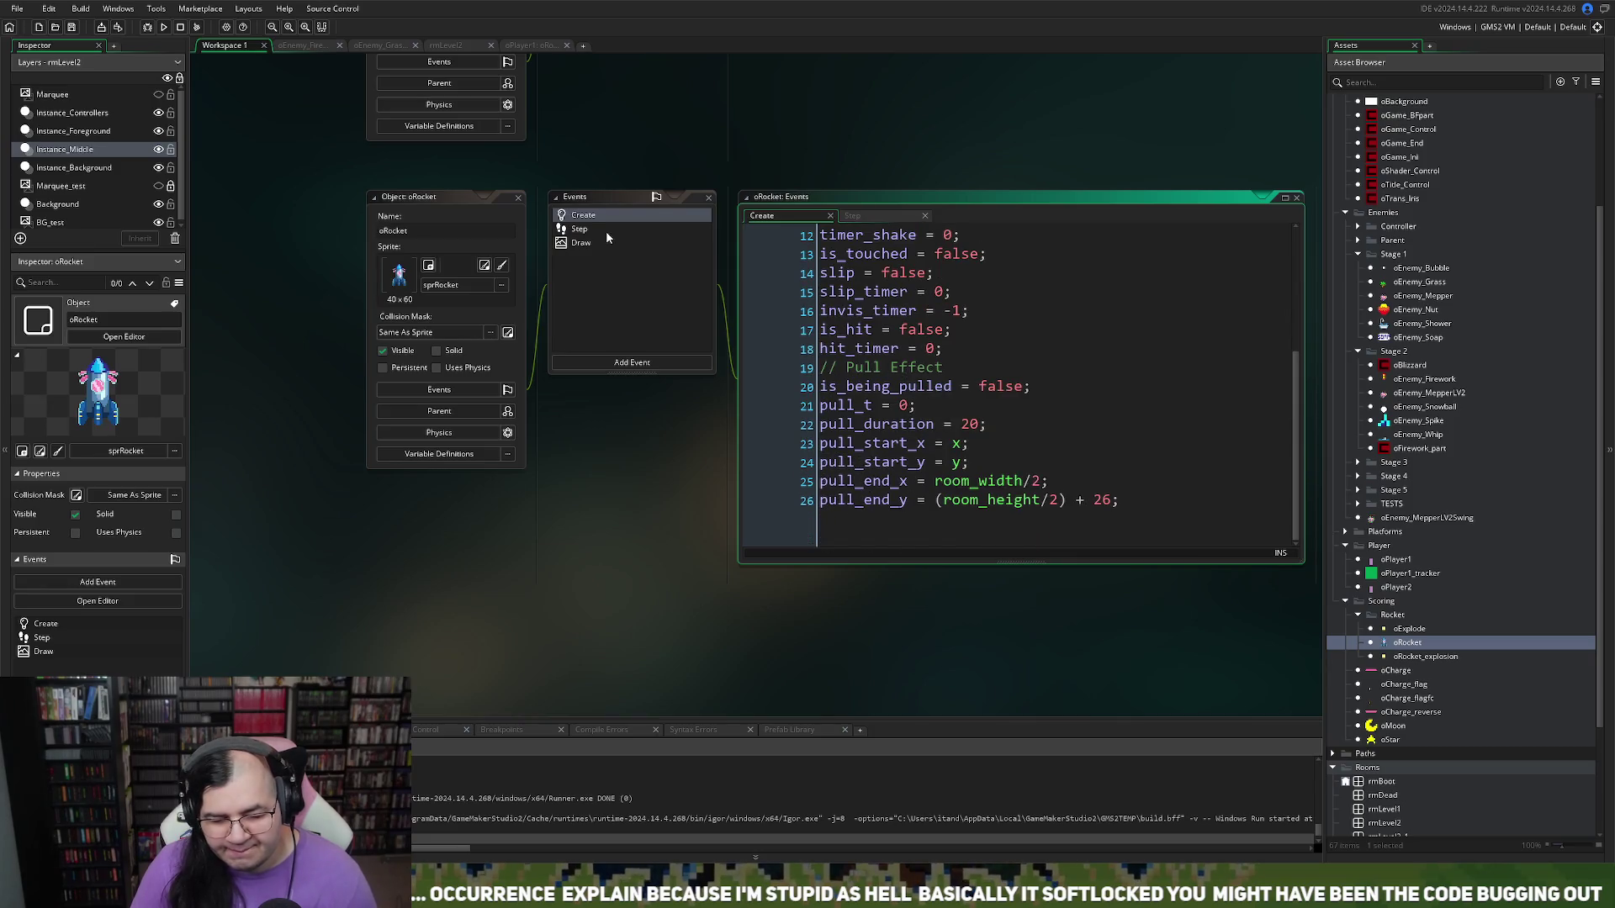
click(580, 229)
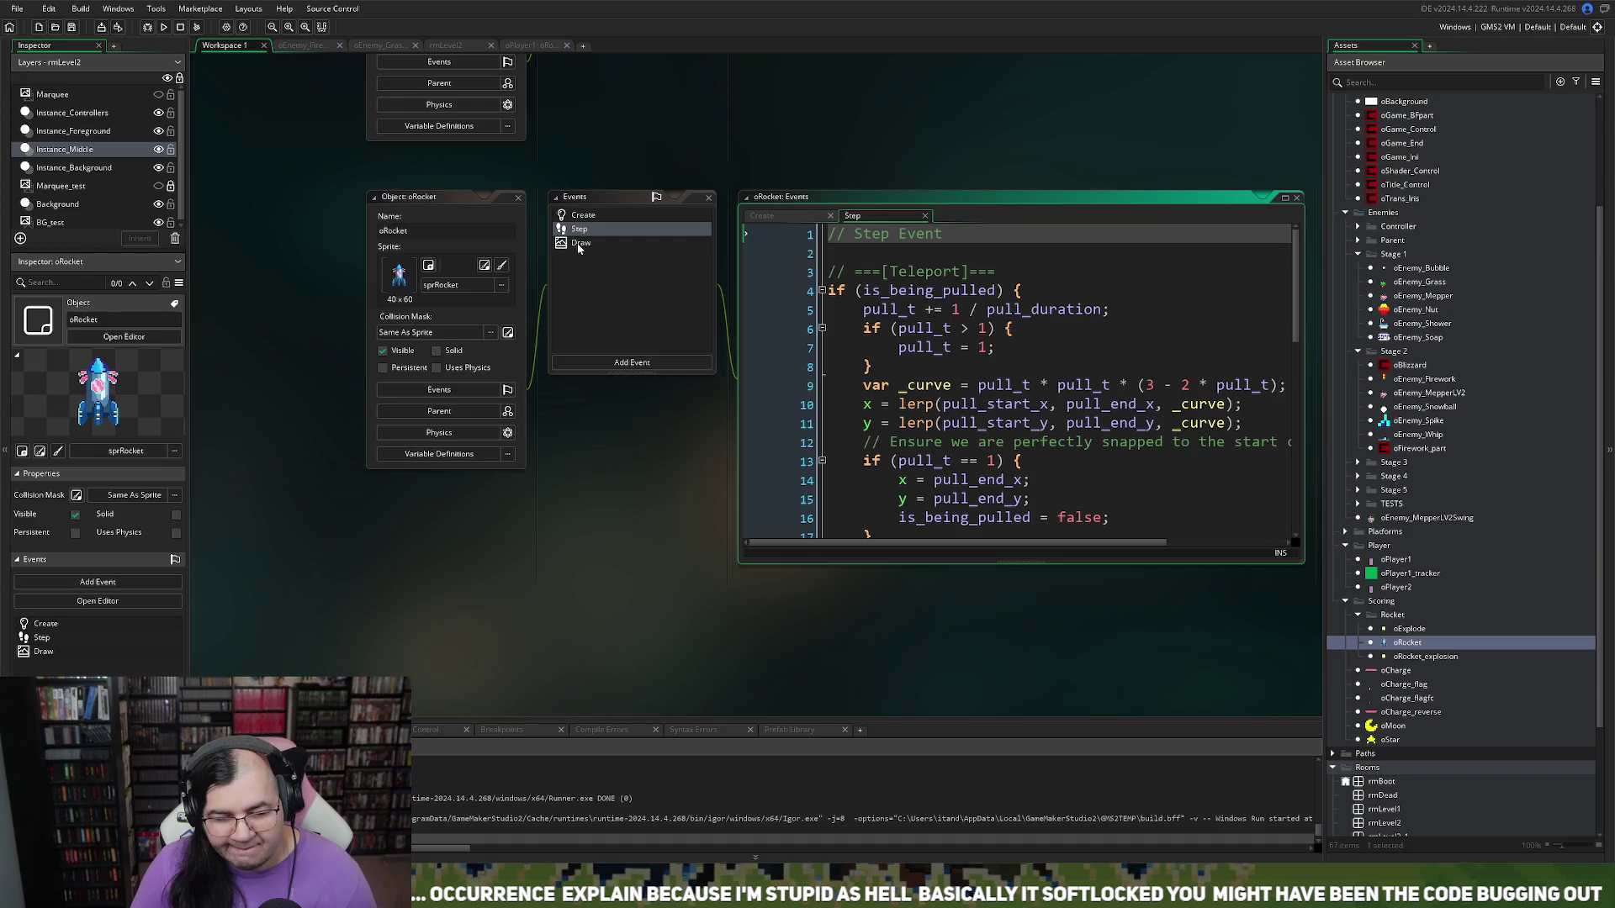
click(580, 245)
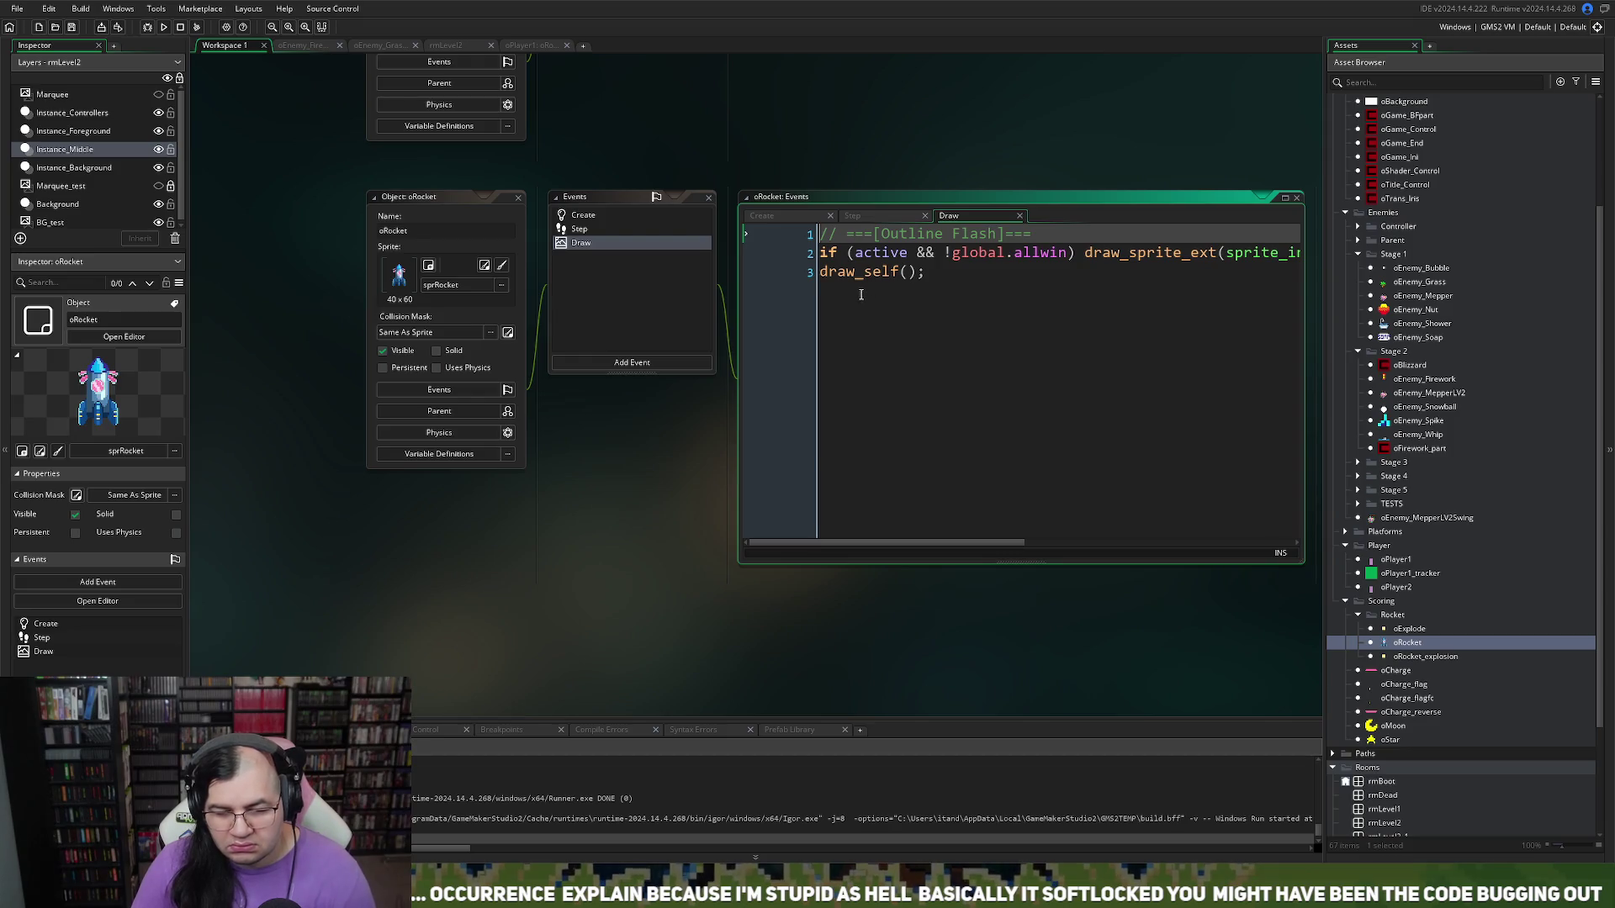
click(583, 215)
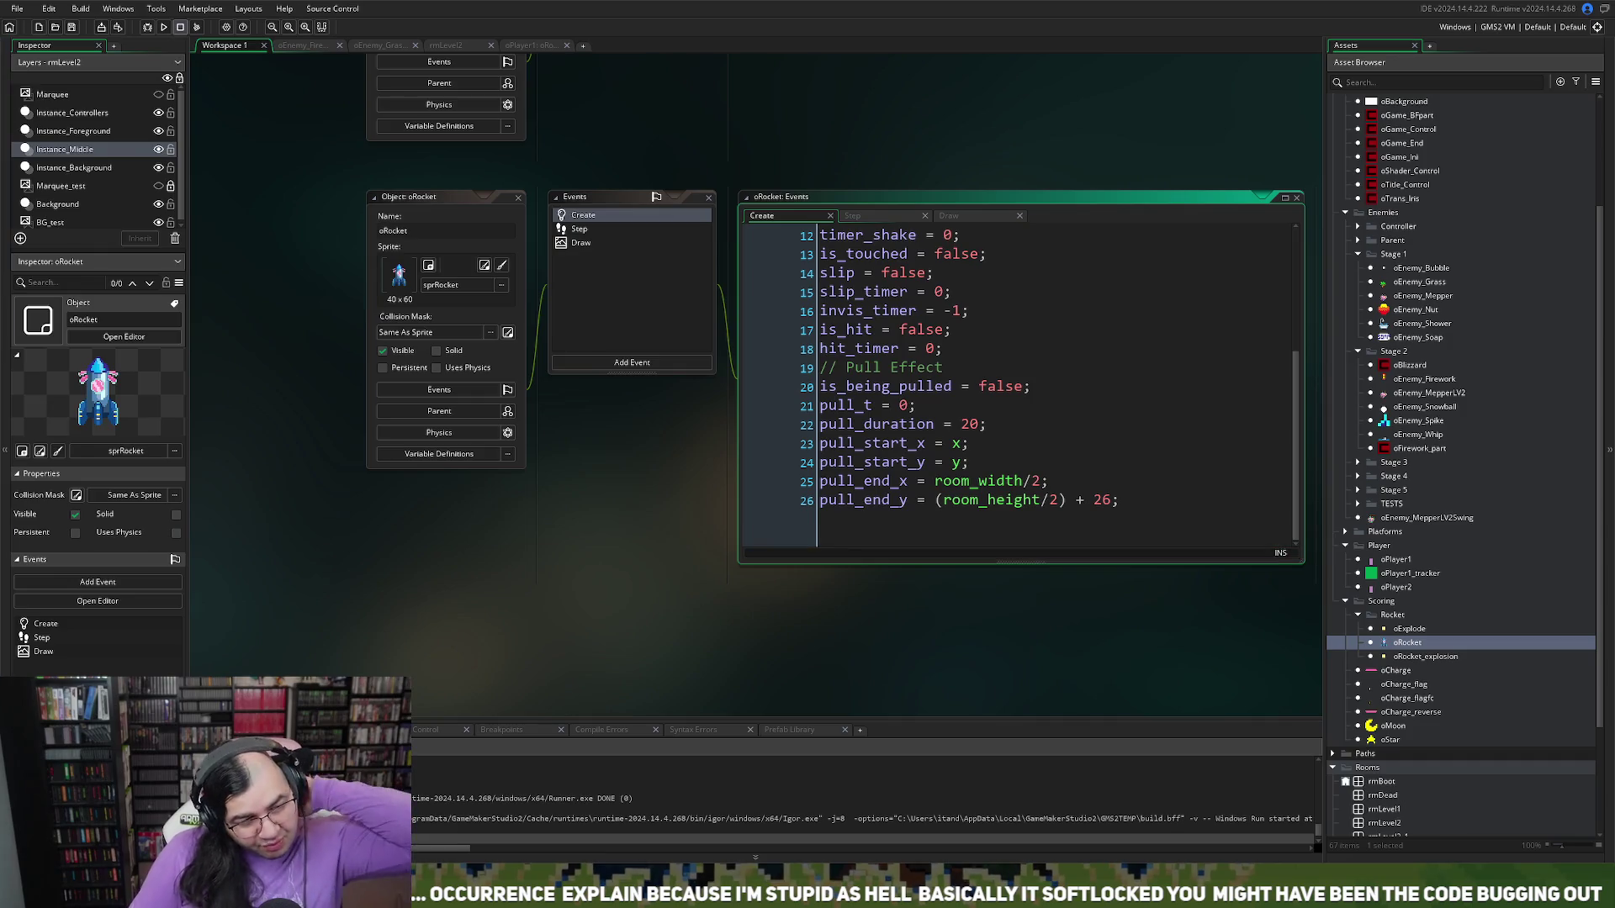
click(163, 27)
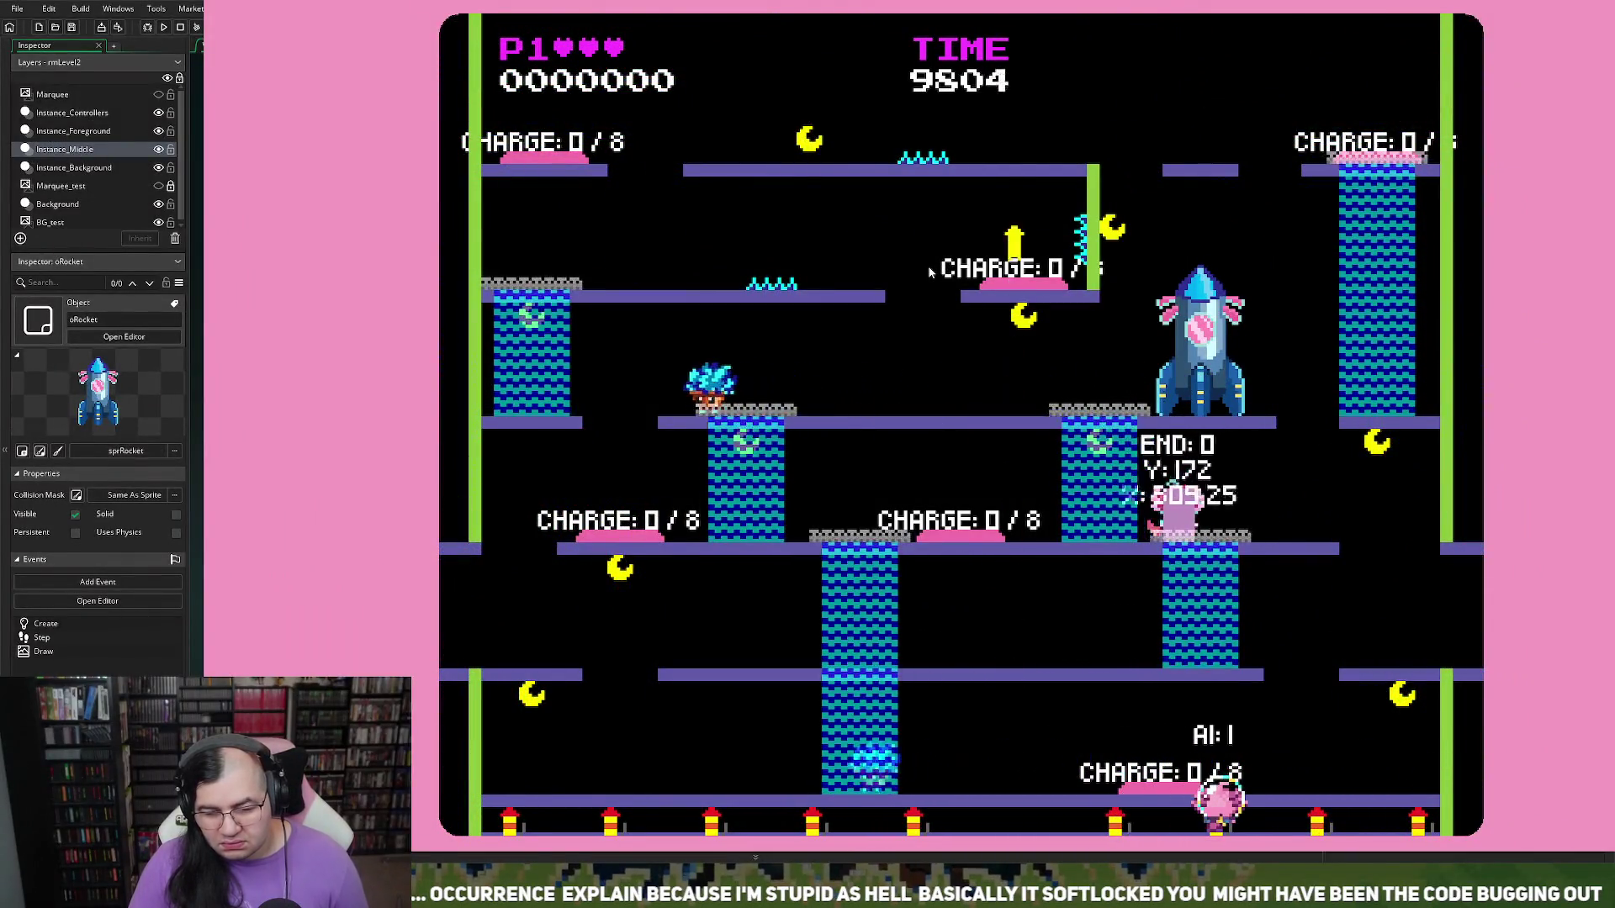
key(Escape)
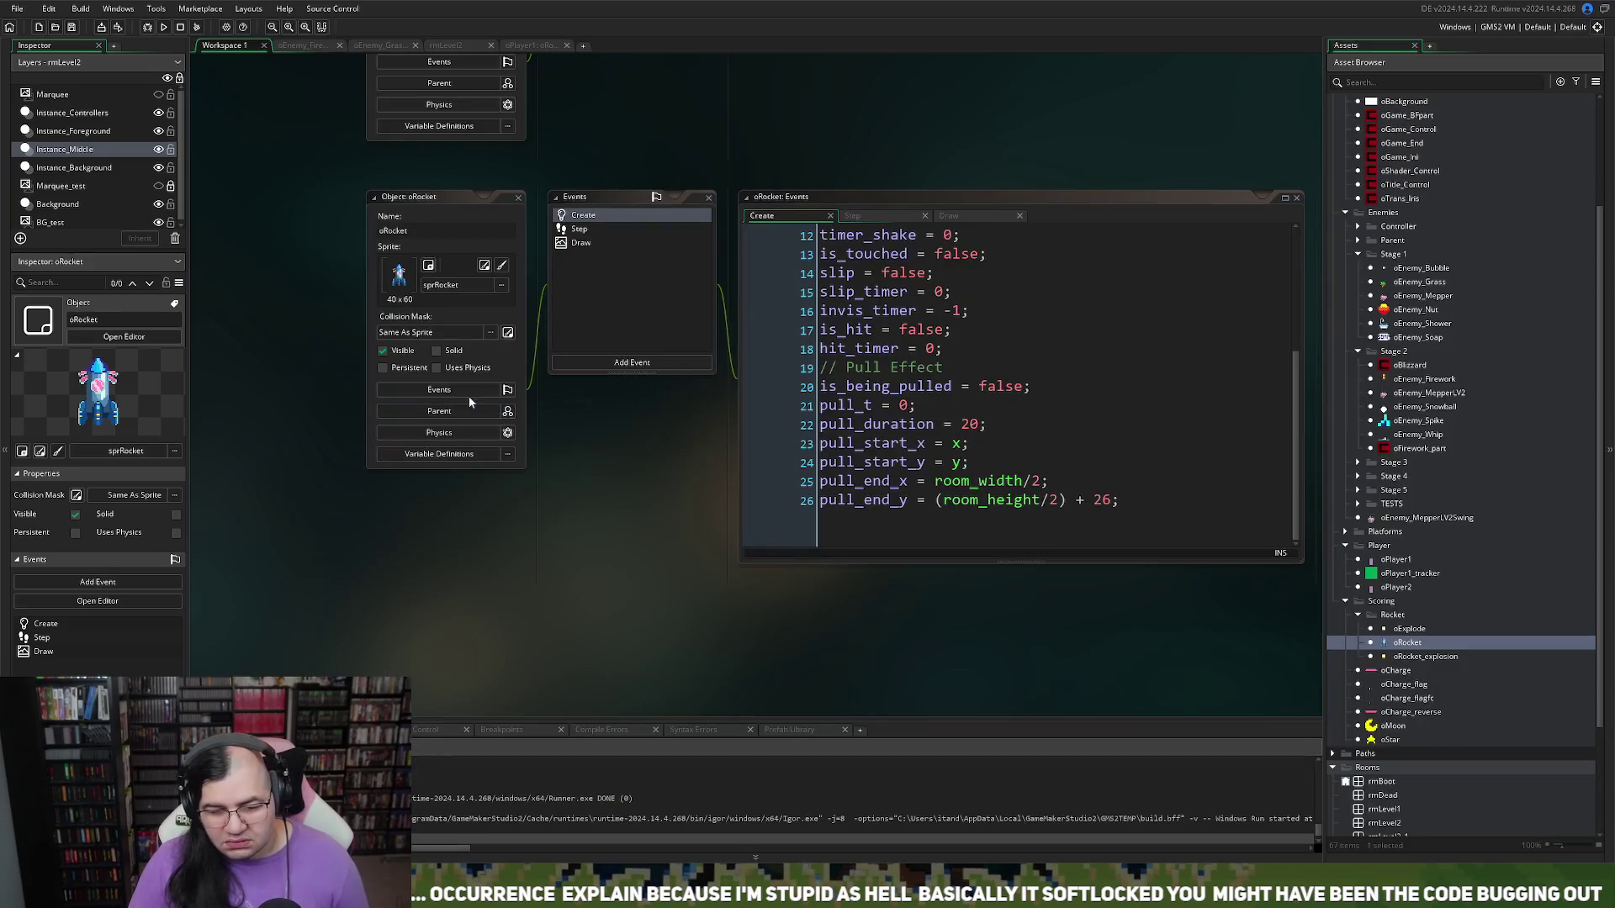
Step: Maximize oRocket's Draw event editor and insert new lines below draw_self();
scroll(469, 222, up, 5)
scroll(528, 374, down, 3)
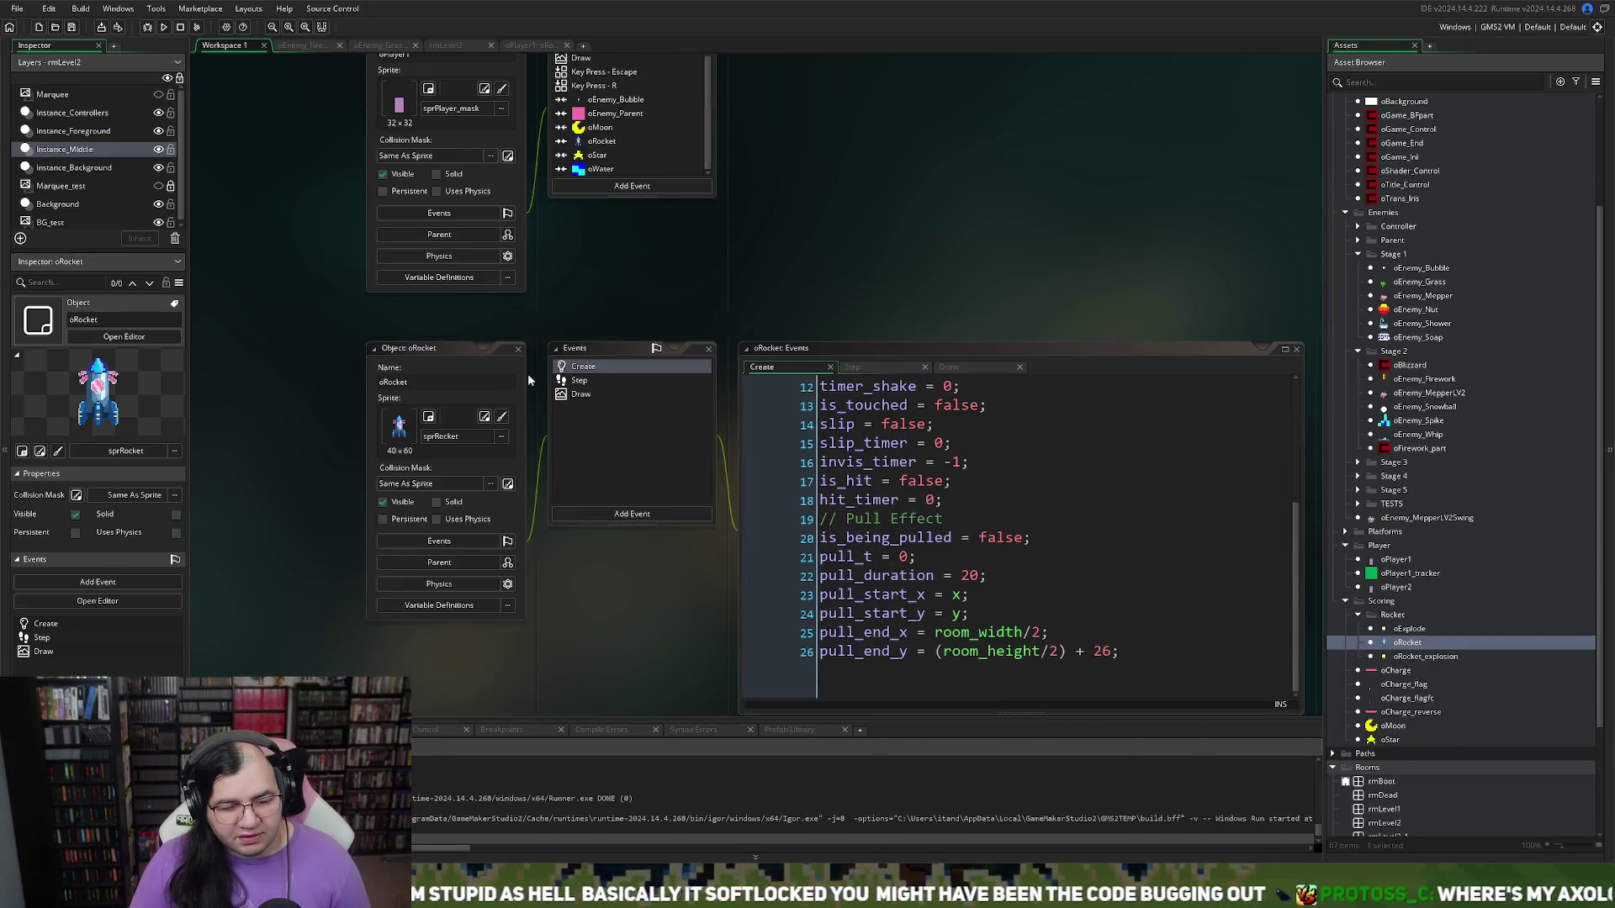
click(580, 396)
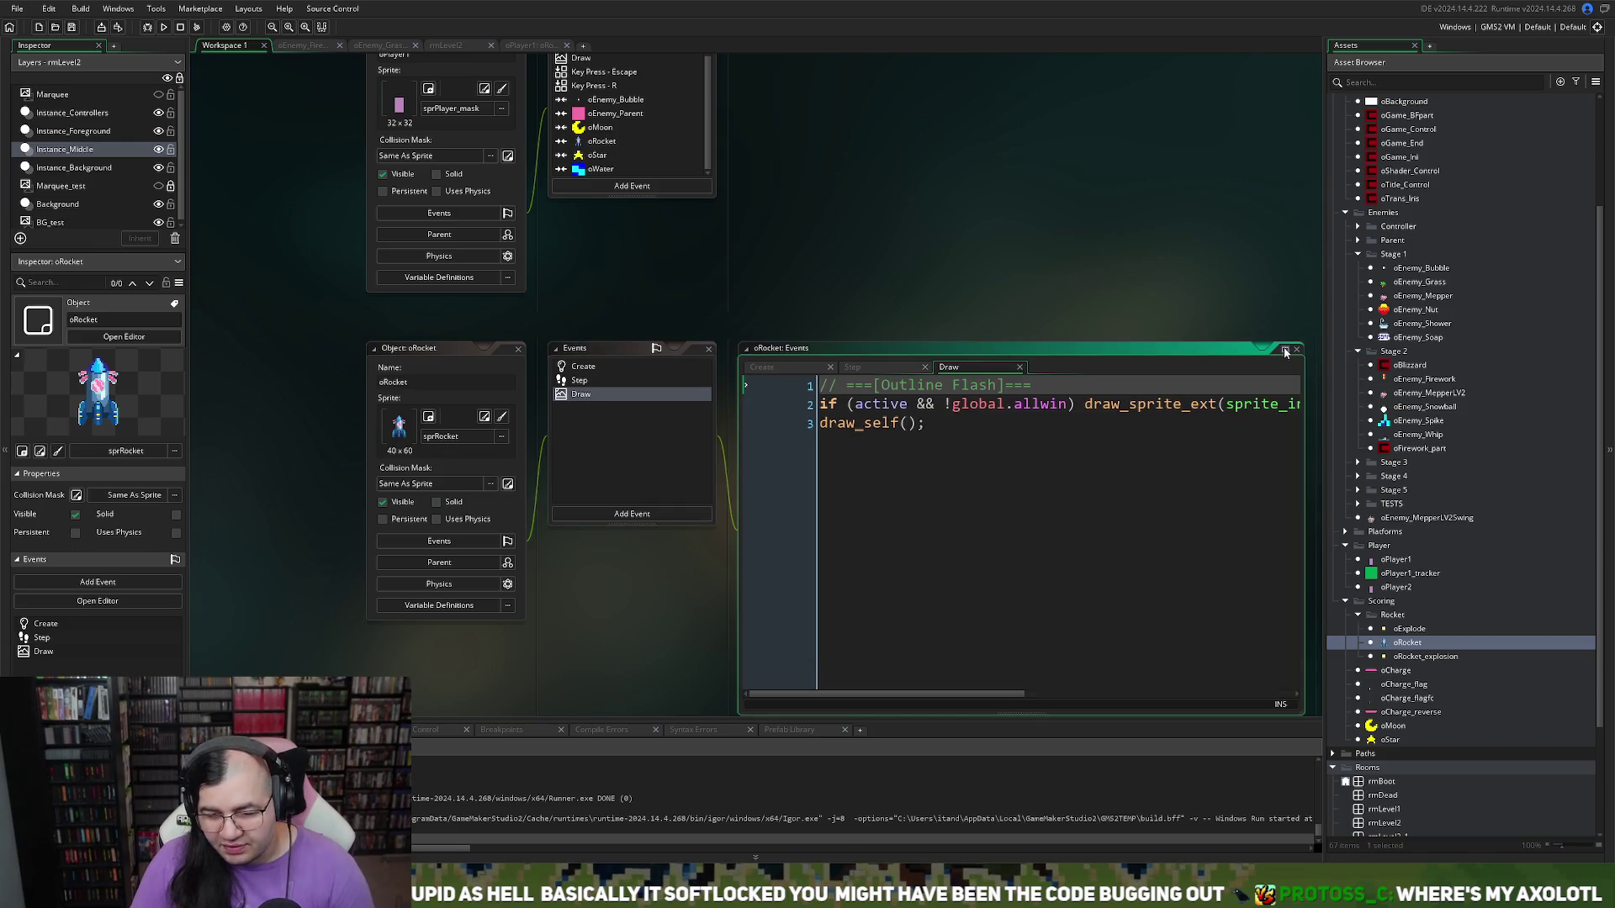
click(1285, 350)
click(454, 126)
key(Return)
key(Return)
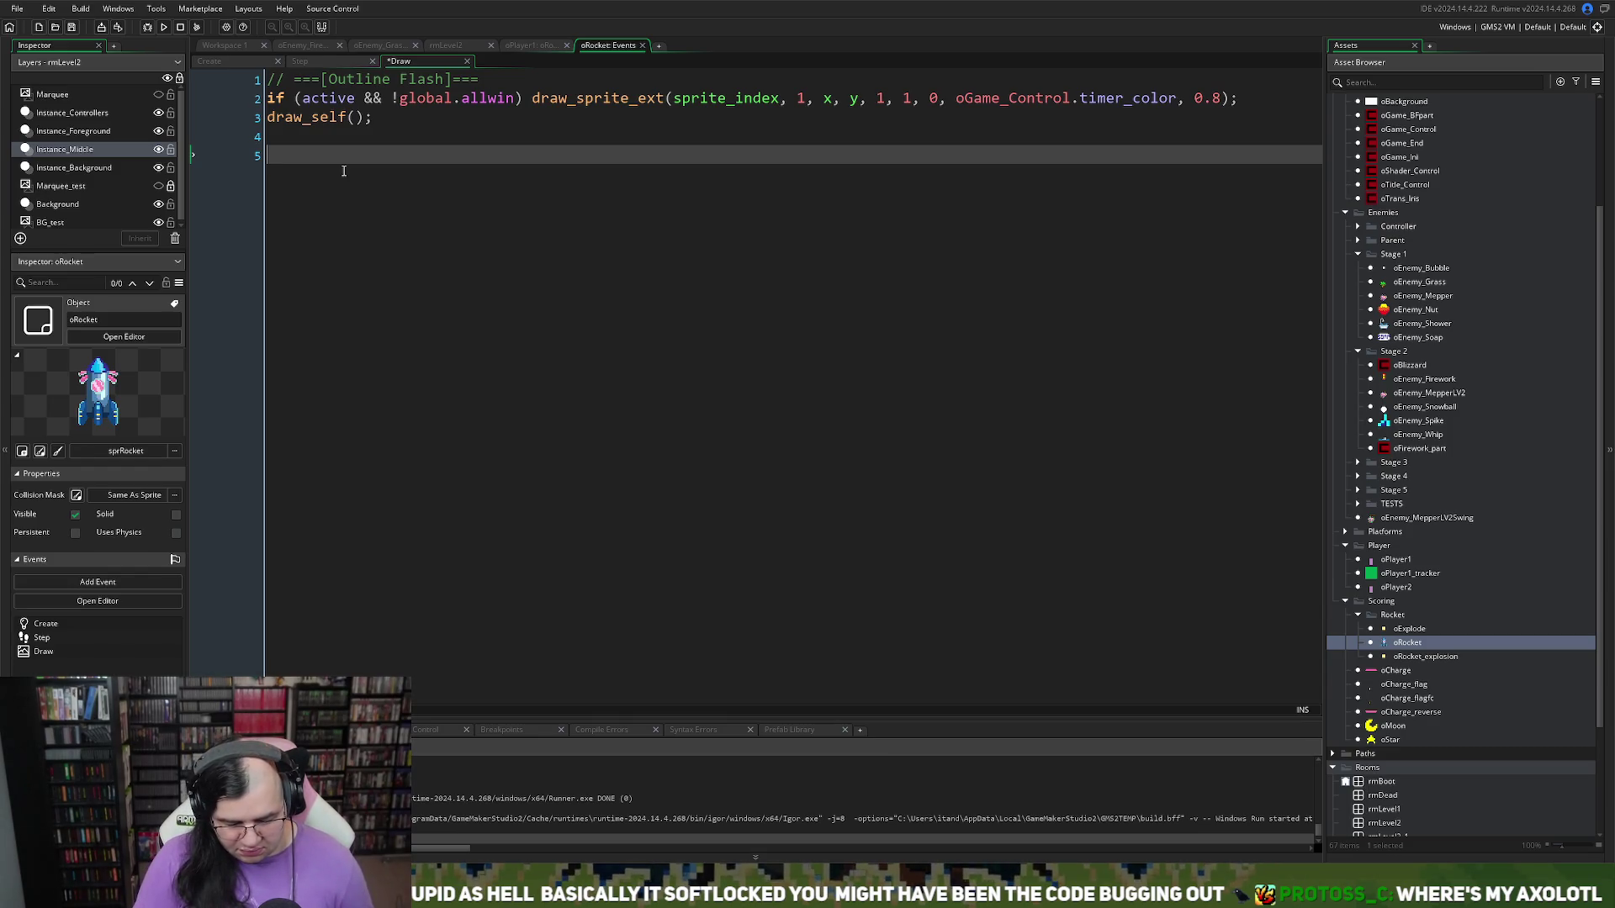
Step: Add an empty if (global.debug) { } block below draw_self() in the Draw code
text(IF (GLOBAL.DE)
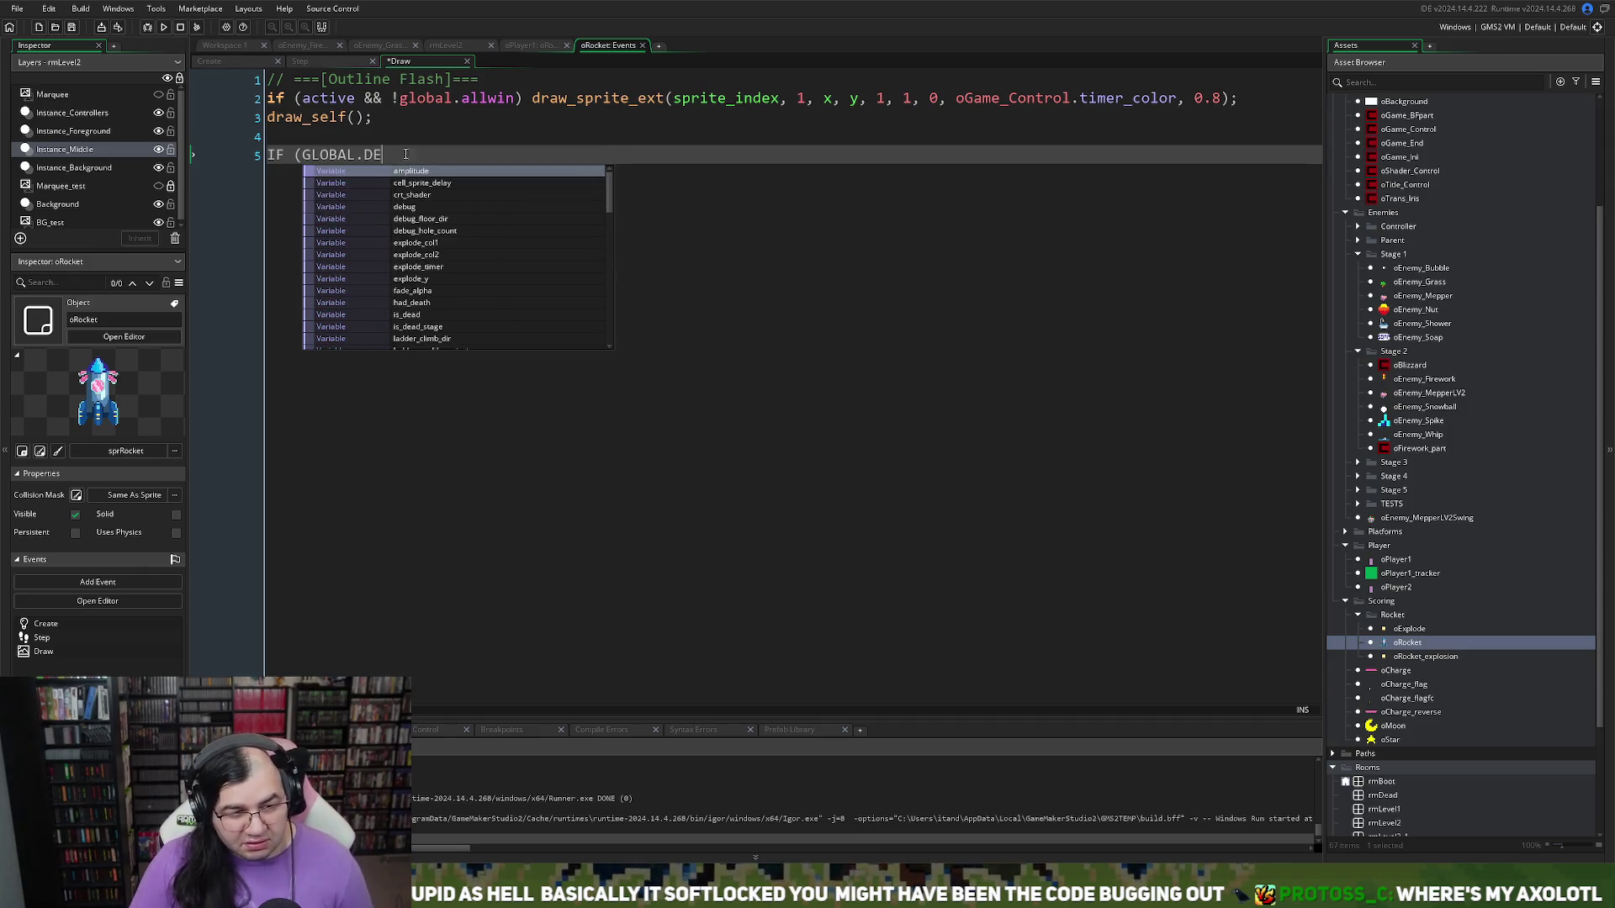
drag(385, 155, 167, 160)
text(if)
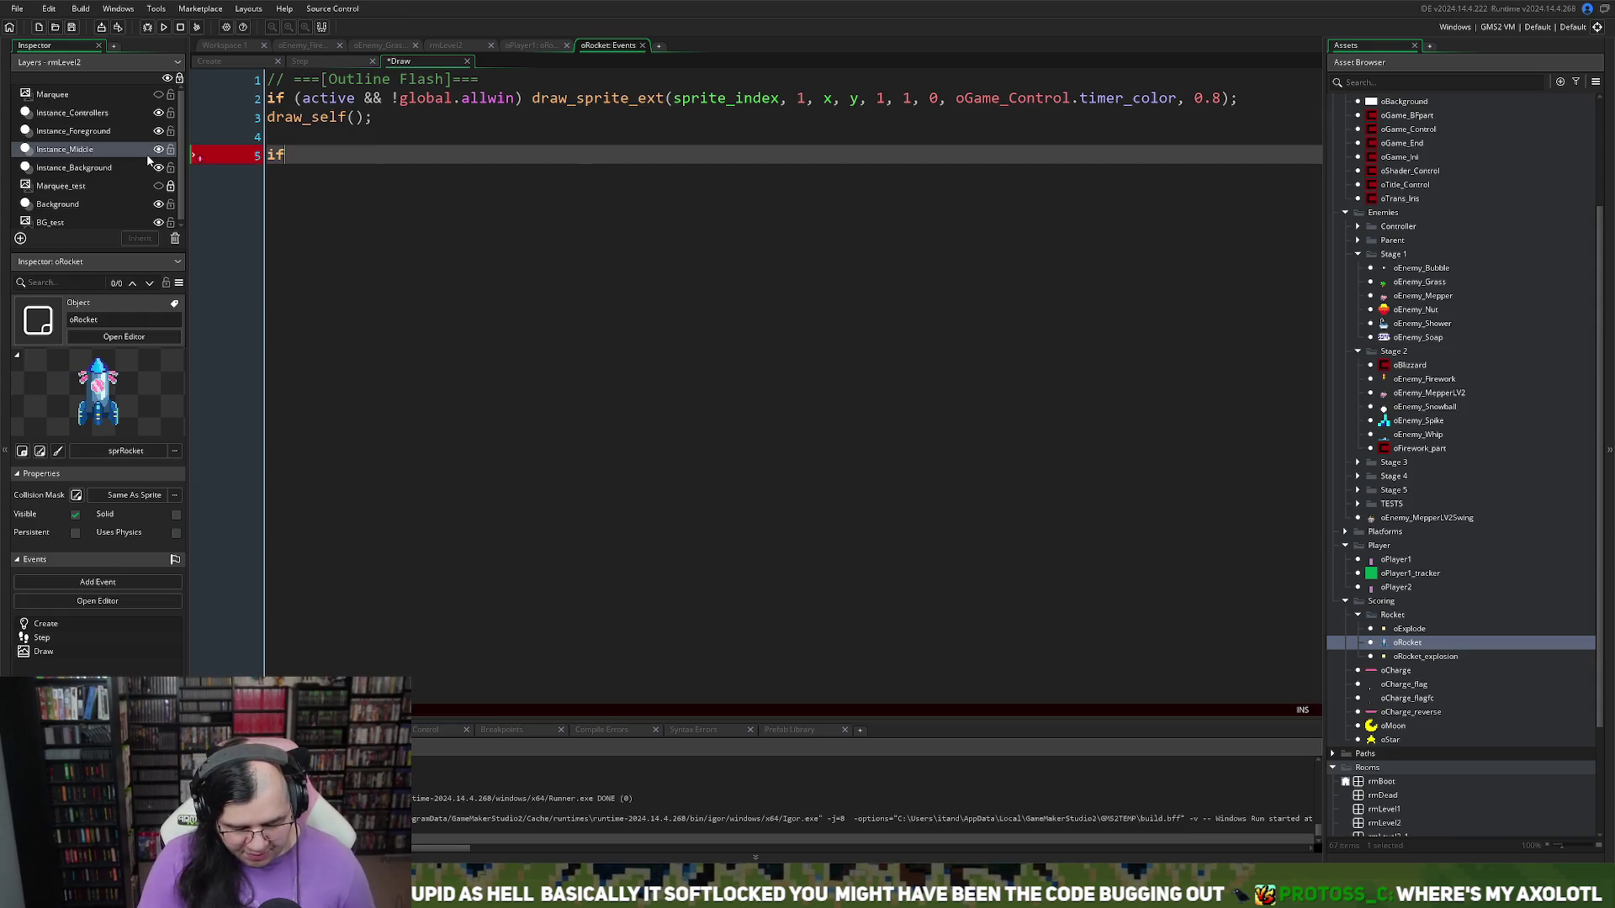
text( (global.de)
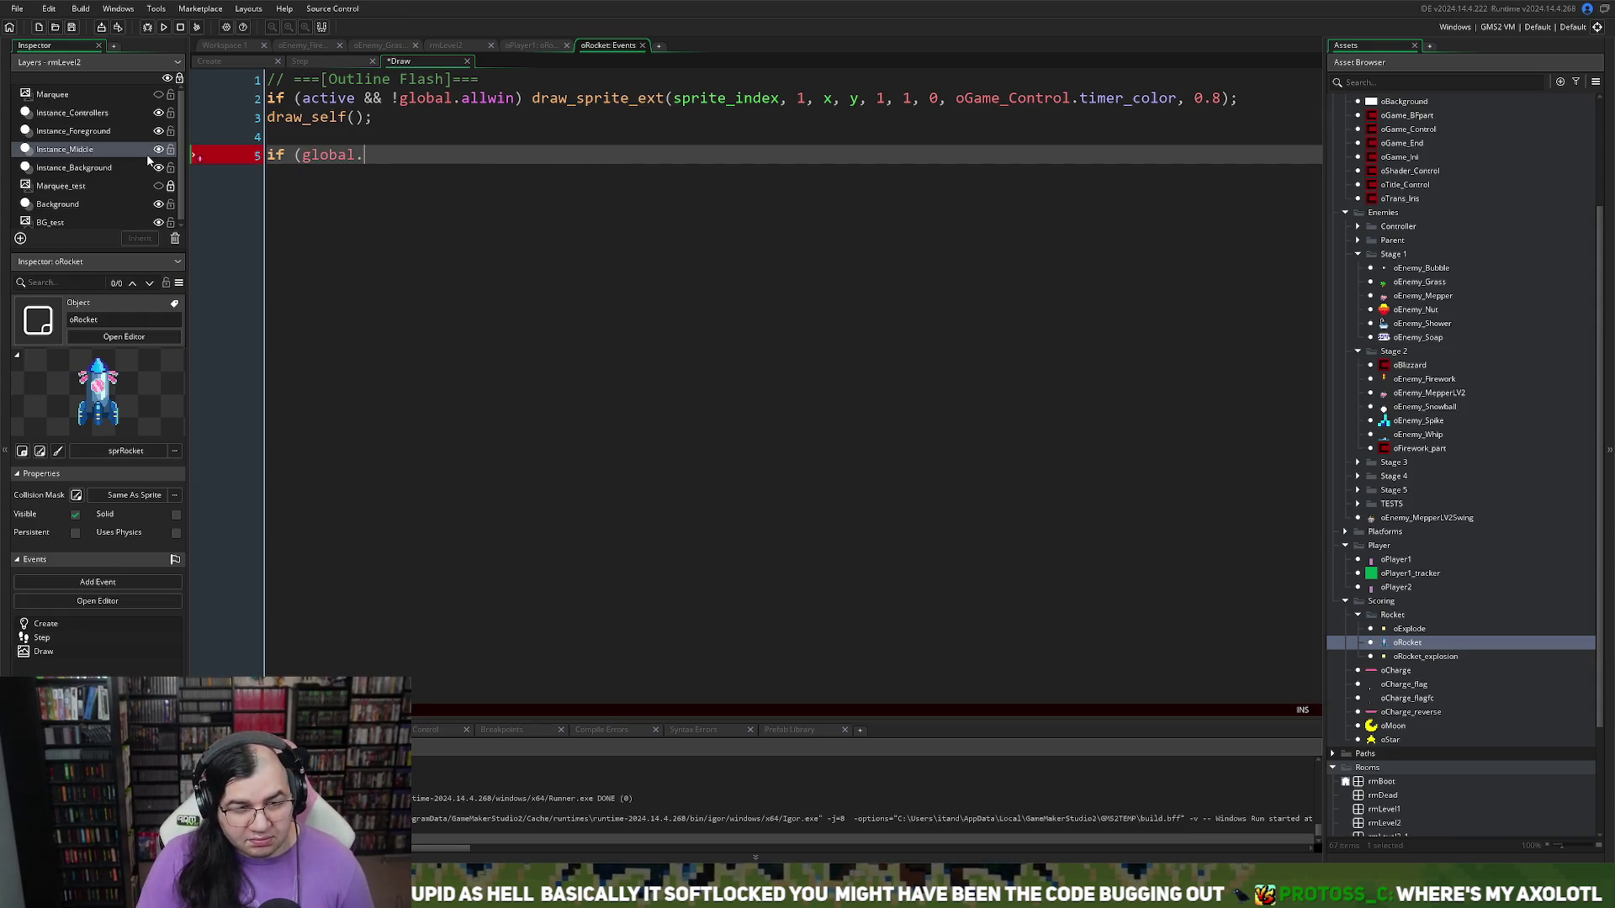
key(Return)
text() {)
key(Return)
key(Return)
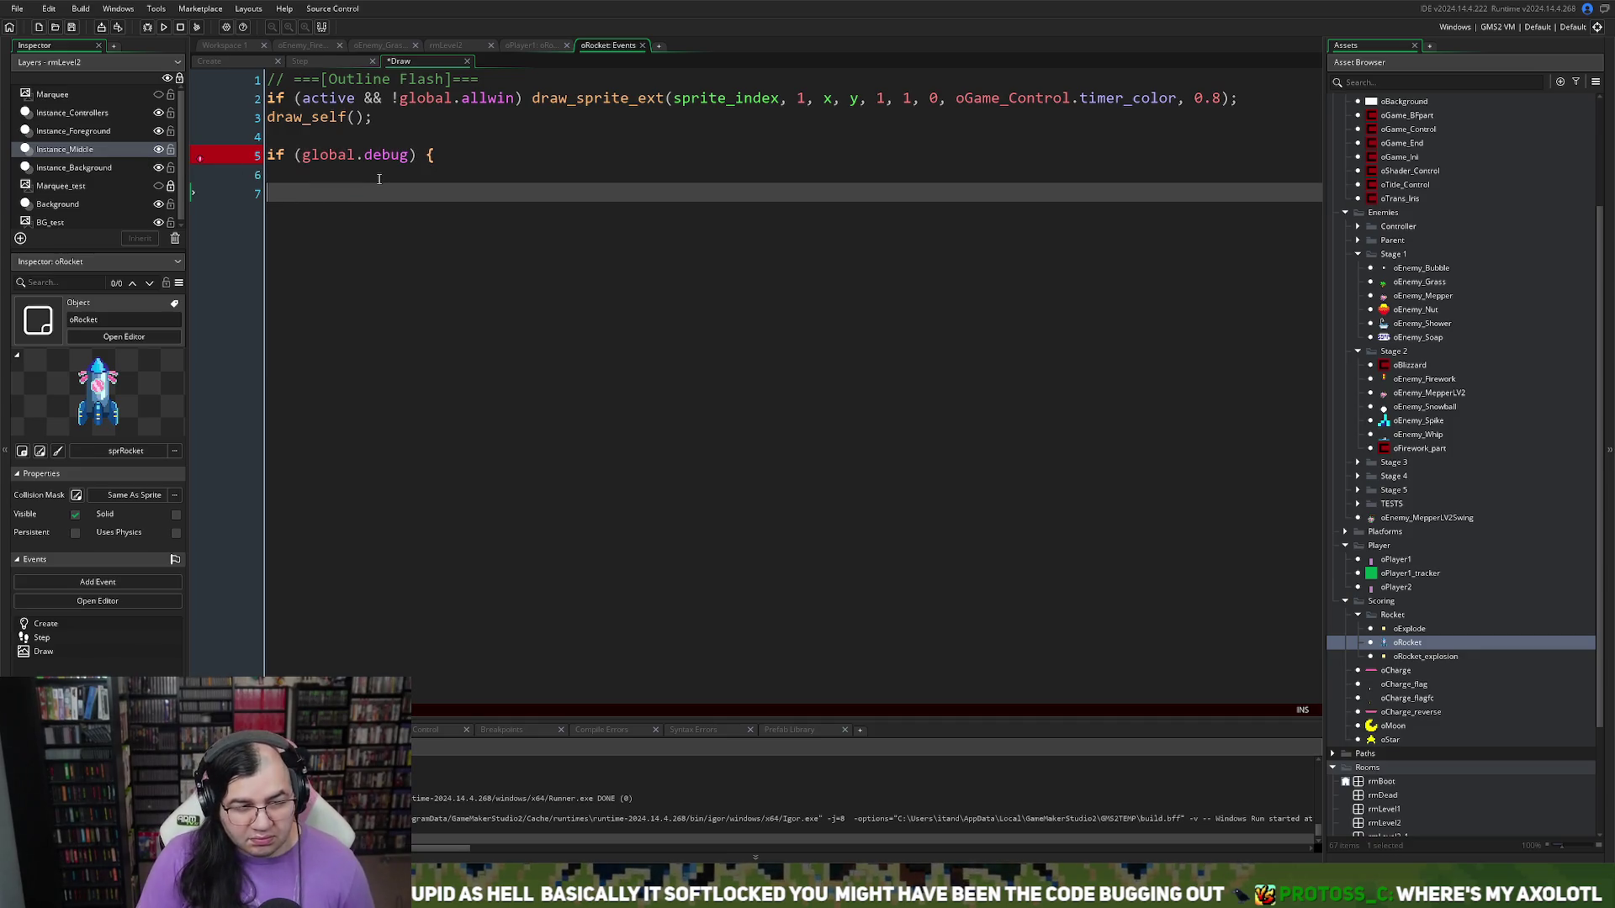
text(})
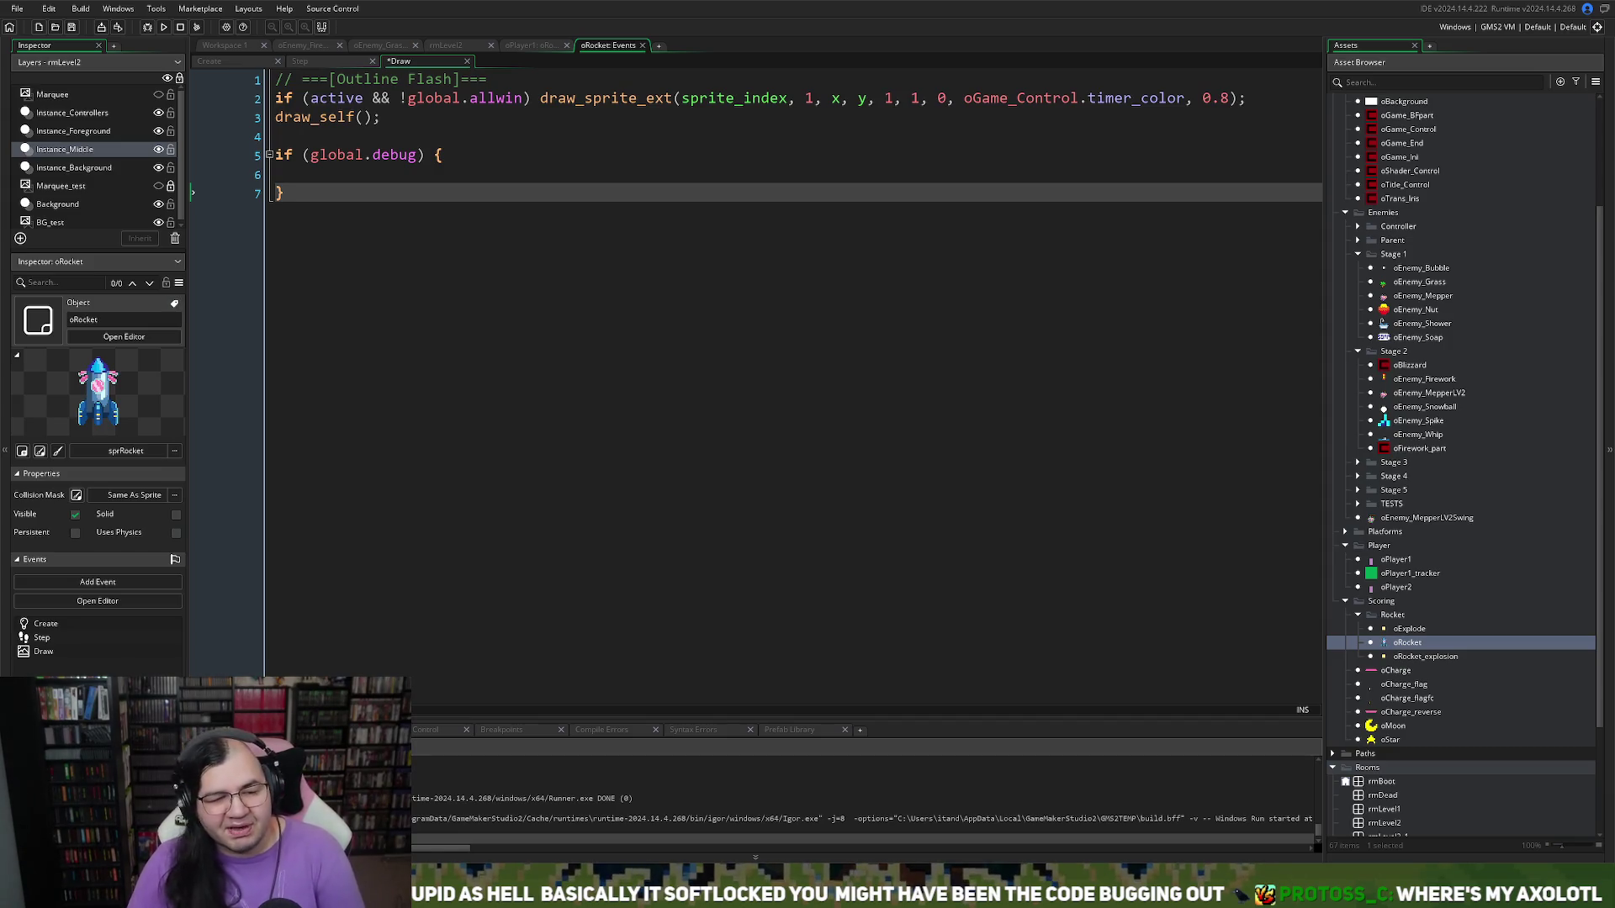
key(Up)
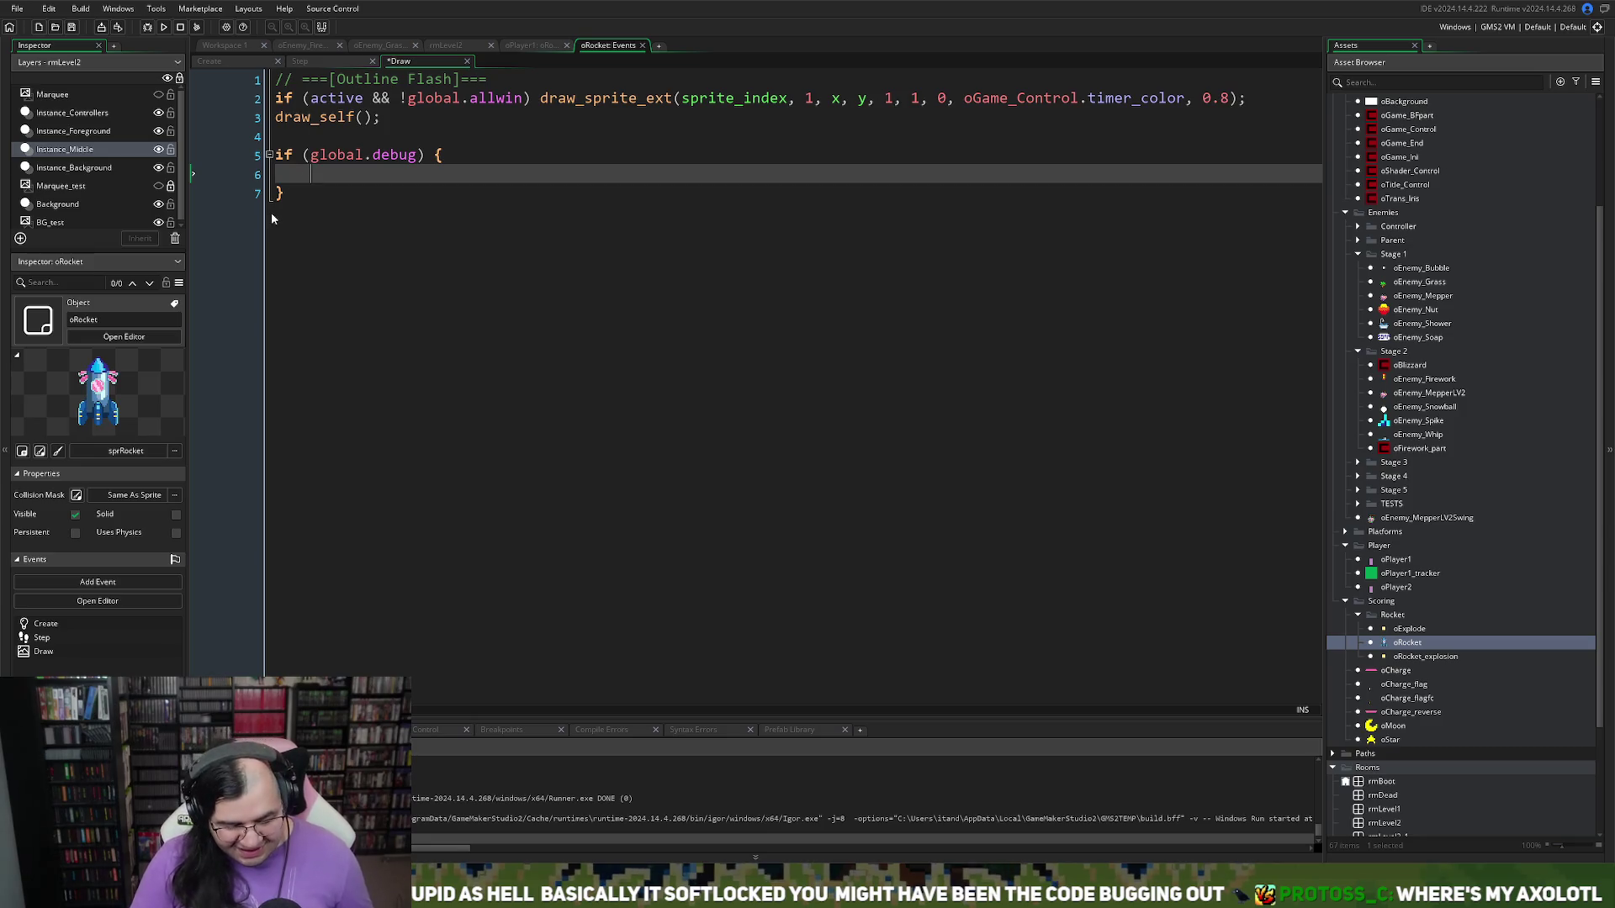
Step: Inside the block, write a draw_text call showing "ACT: " + string(active)
text(draw_t)
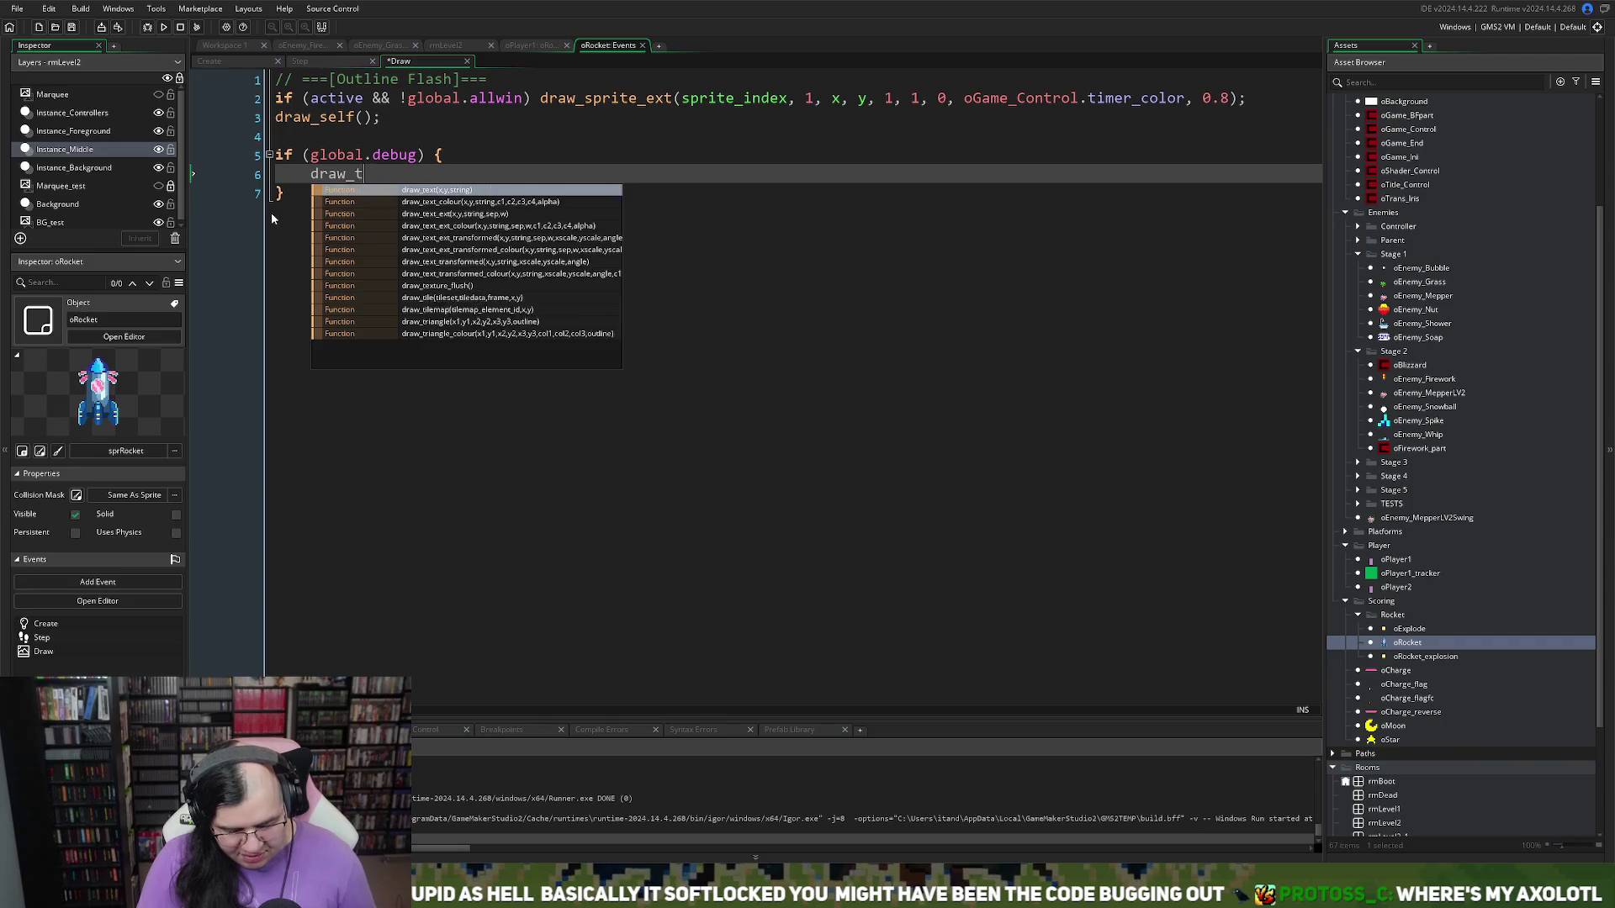
text(ext()
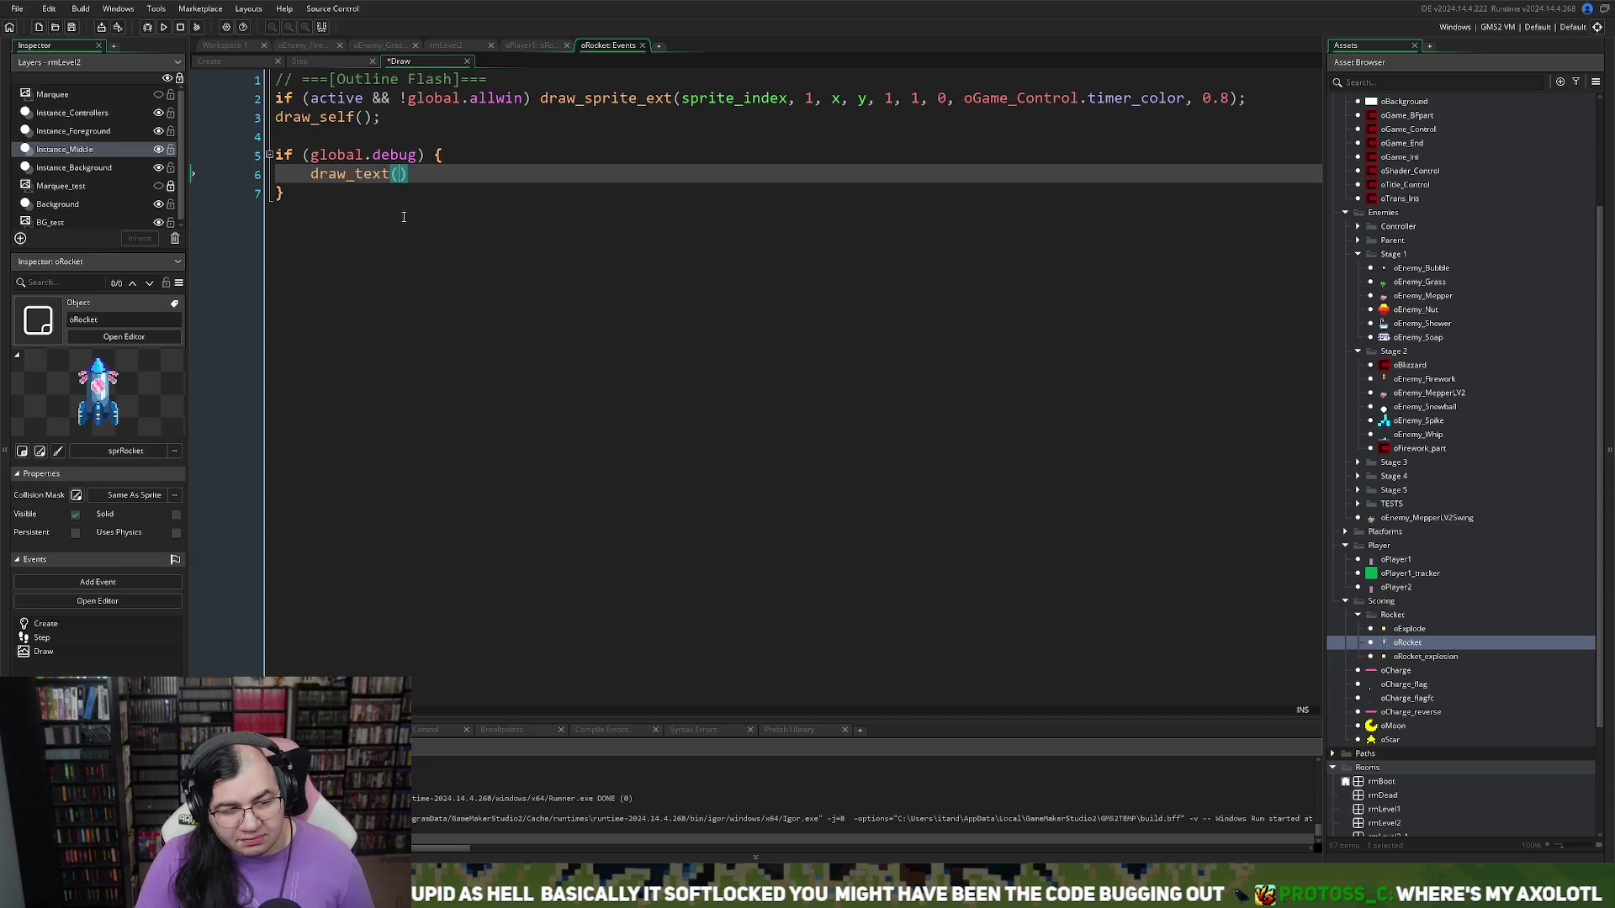
text(- 20, str)
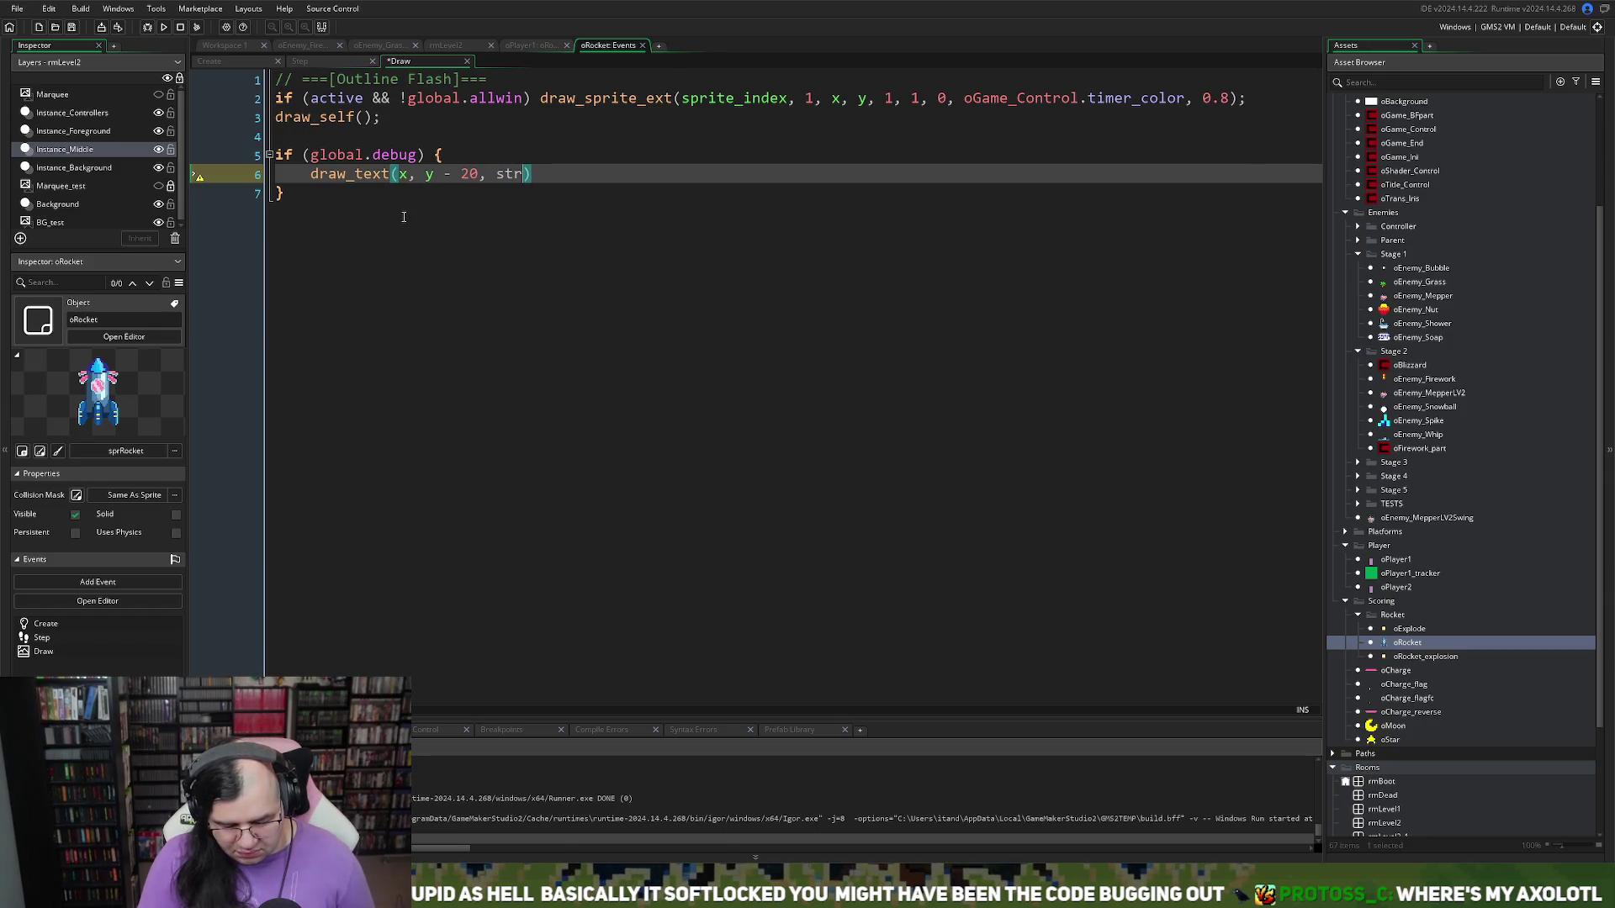
key(BackSpace)
key(BackSpace)
key(BackSpace)
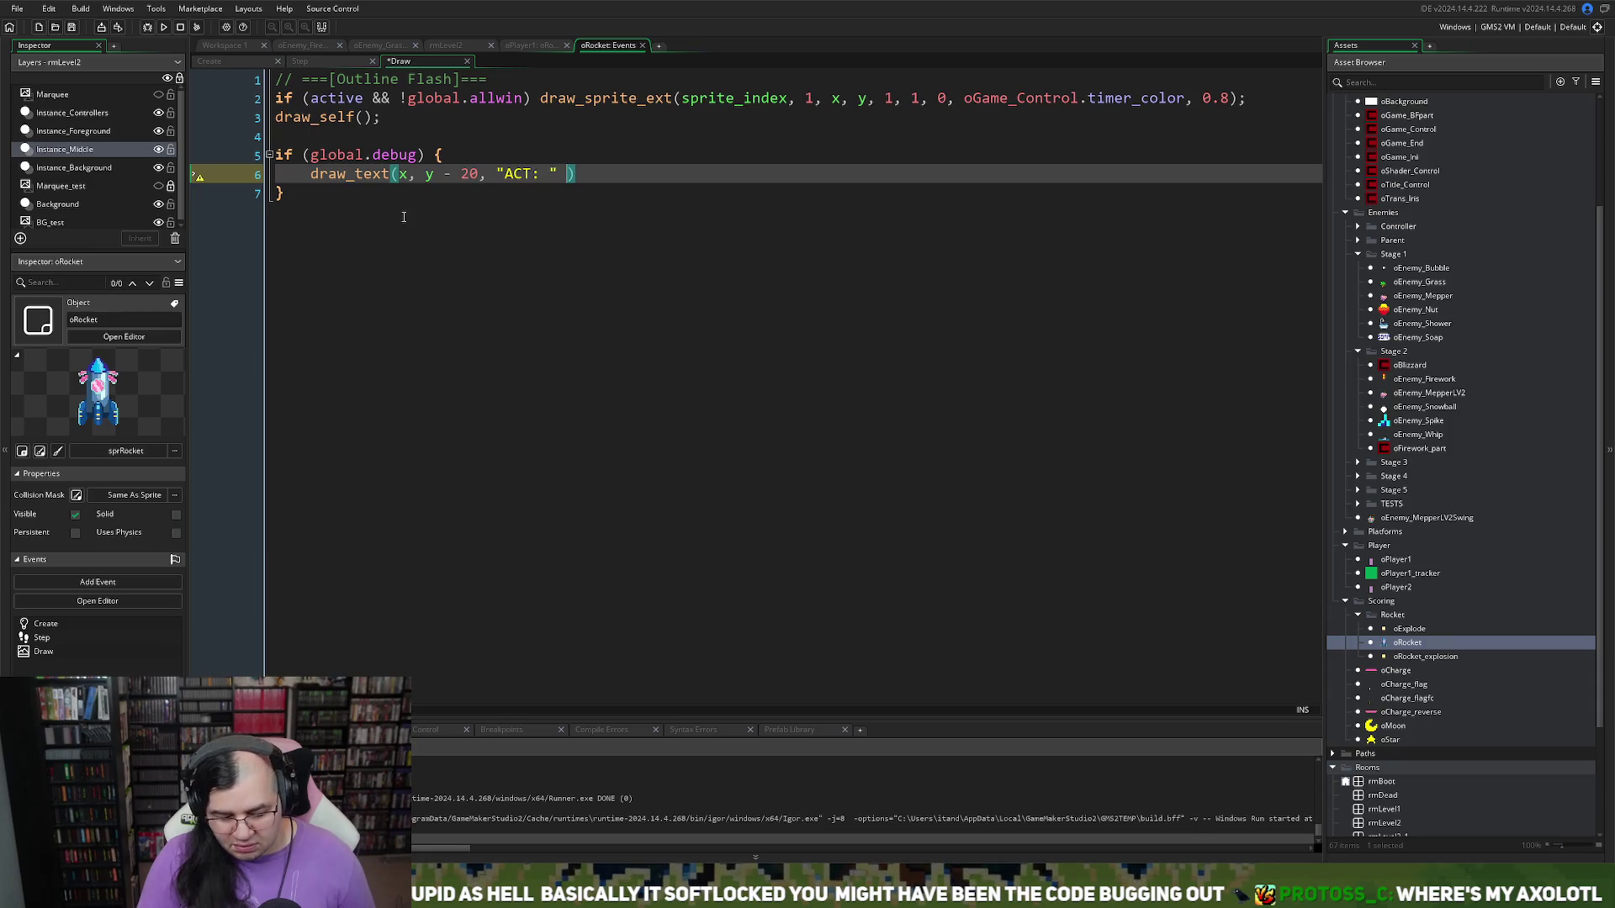
text(string(actuv)
key(BackSpace)
text(ive)
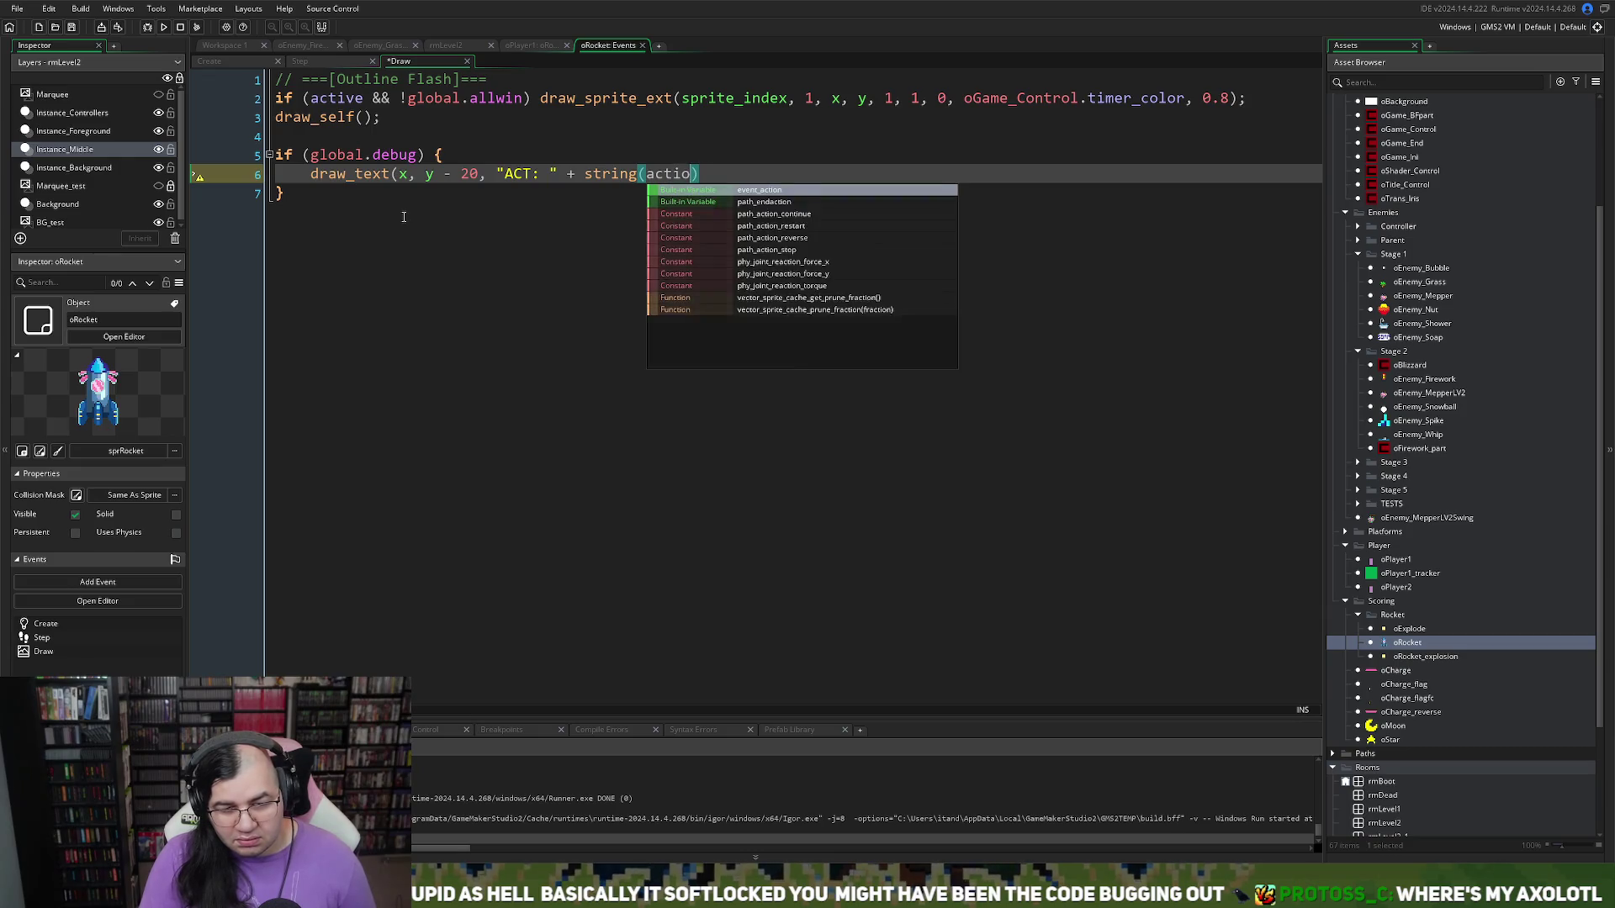
text())
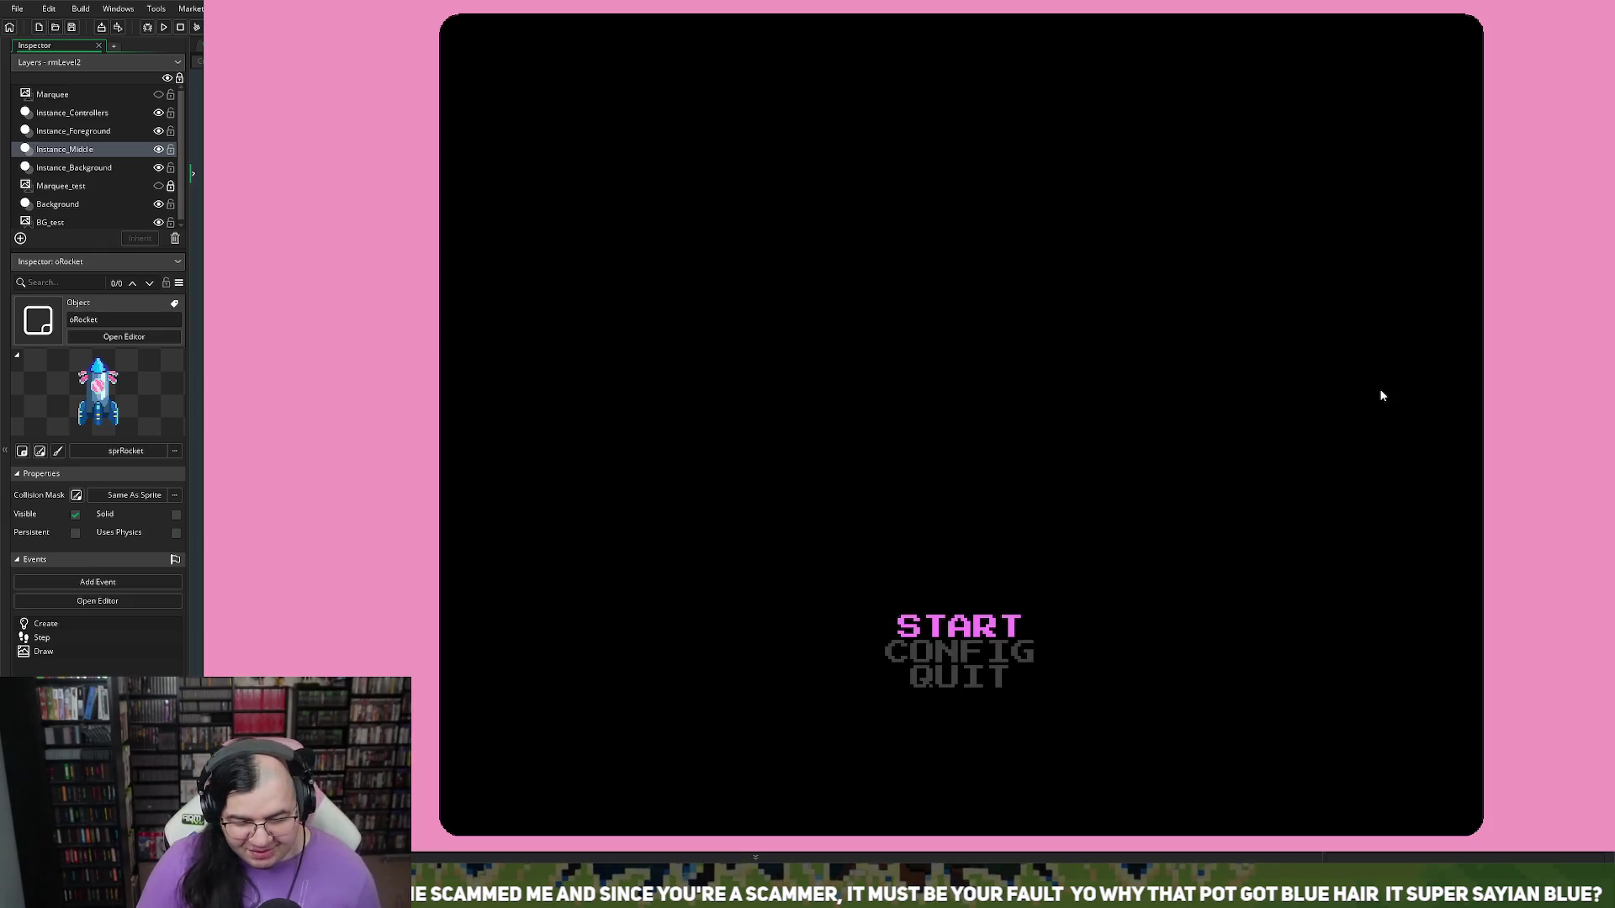
Step: Start a new game from the title menu, play to a sixth-place 58125 score, then close it
key(Return)
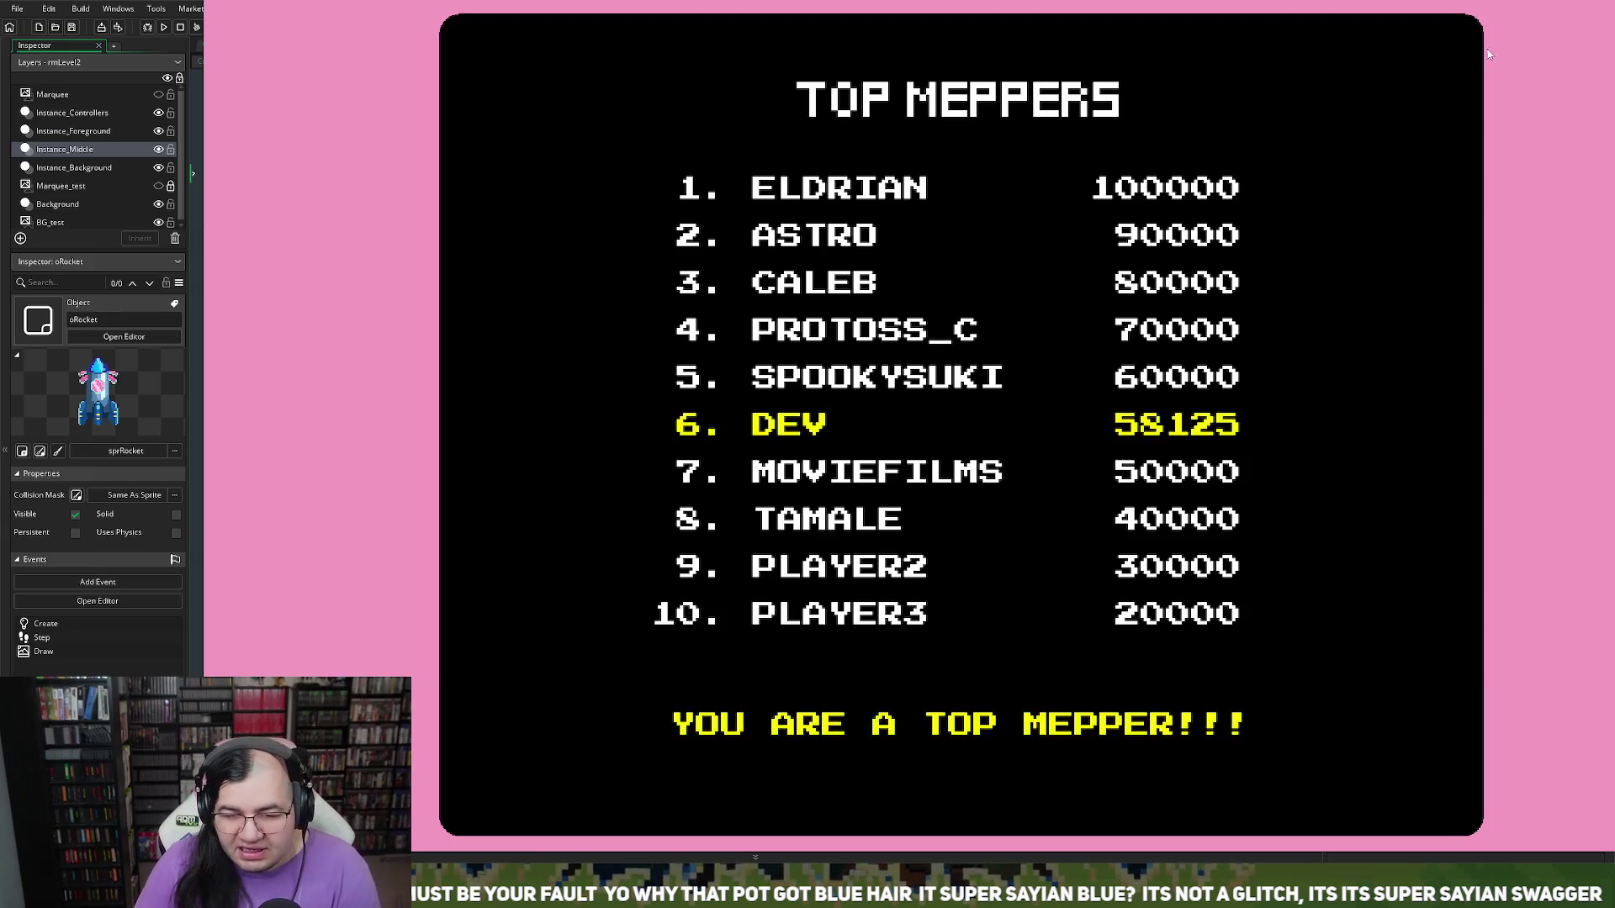
key(Escape)
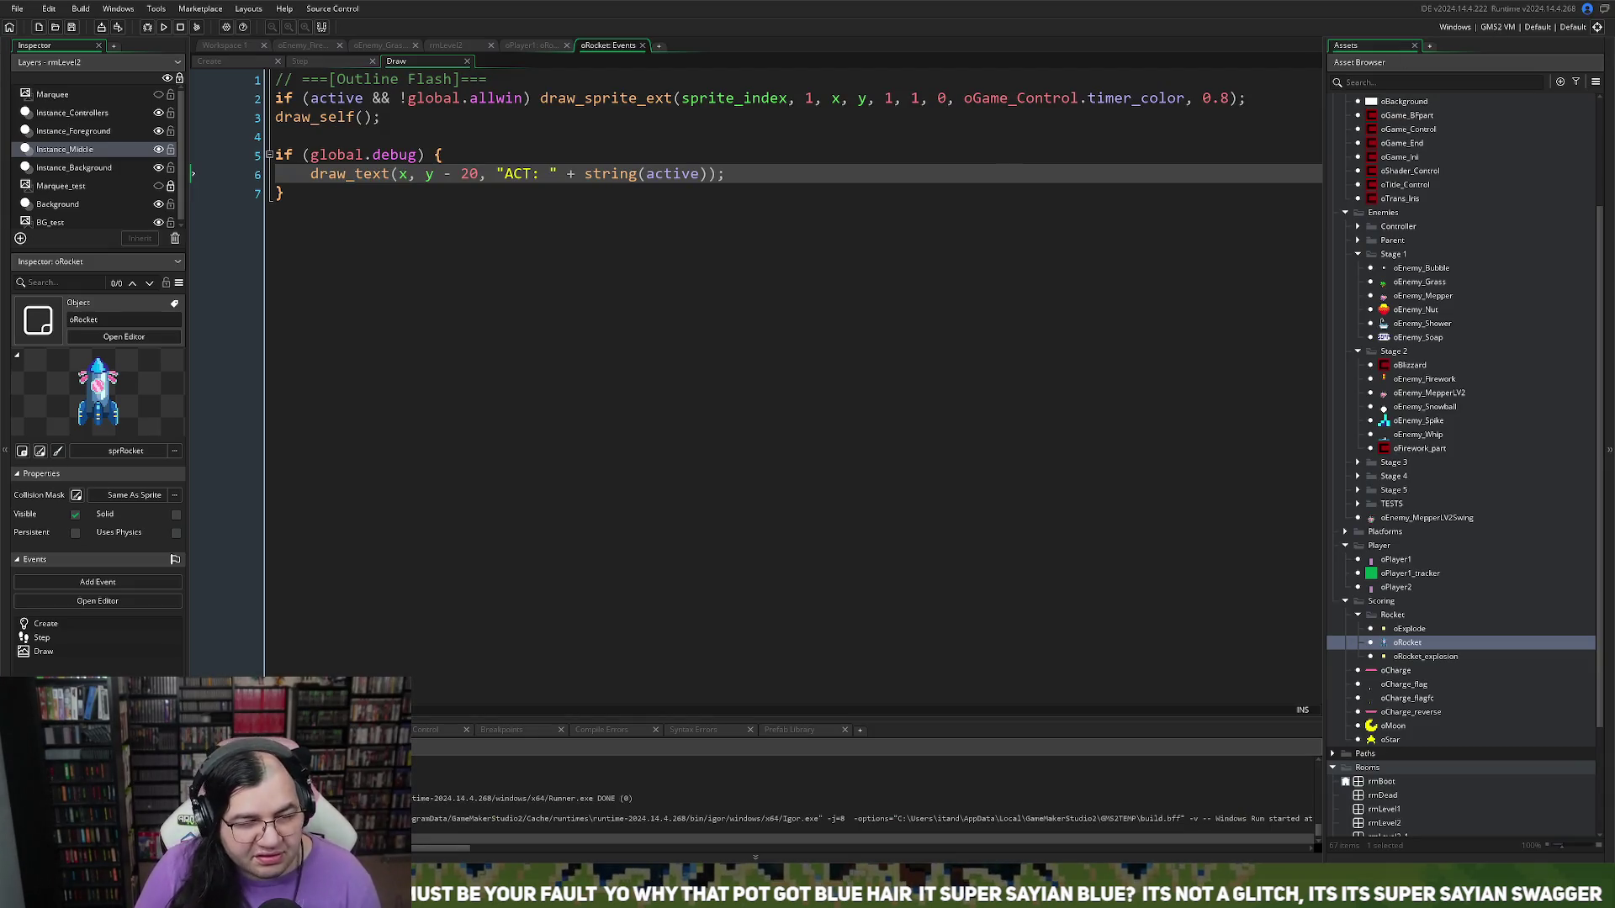
Step: Open oPlayer1's oEnemy_Parent collision code maximized and view the end of line 4's condition
click(224, 45)
scroll(496, 368, up, 8)
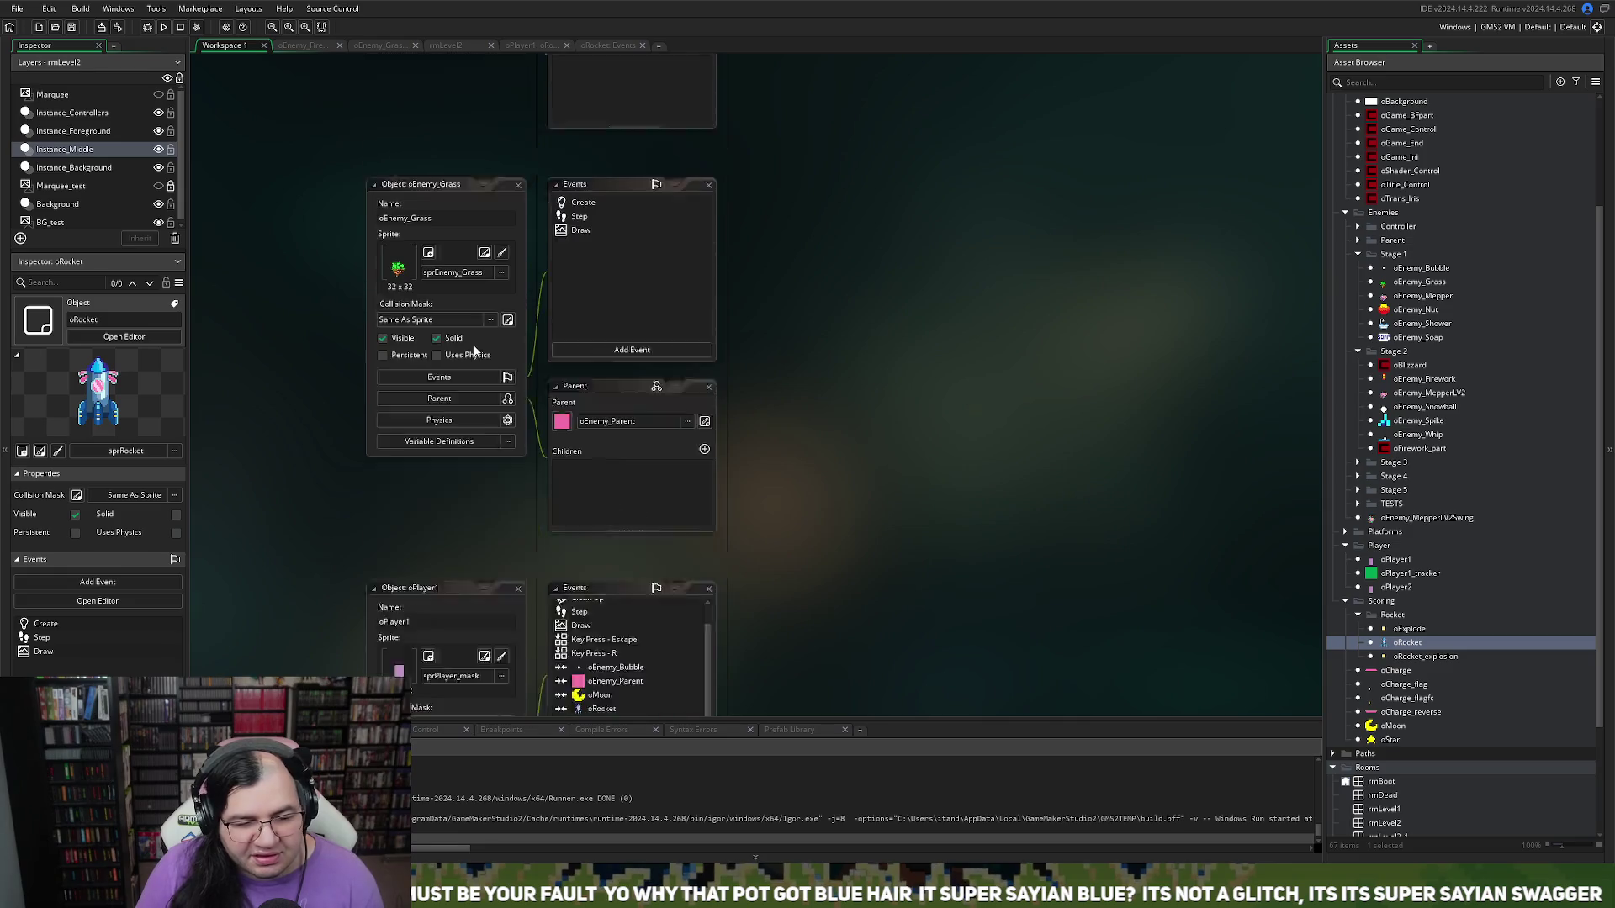
scroll(544, 454, down, 3)
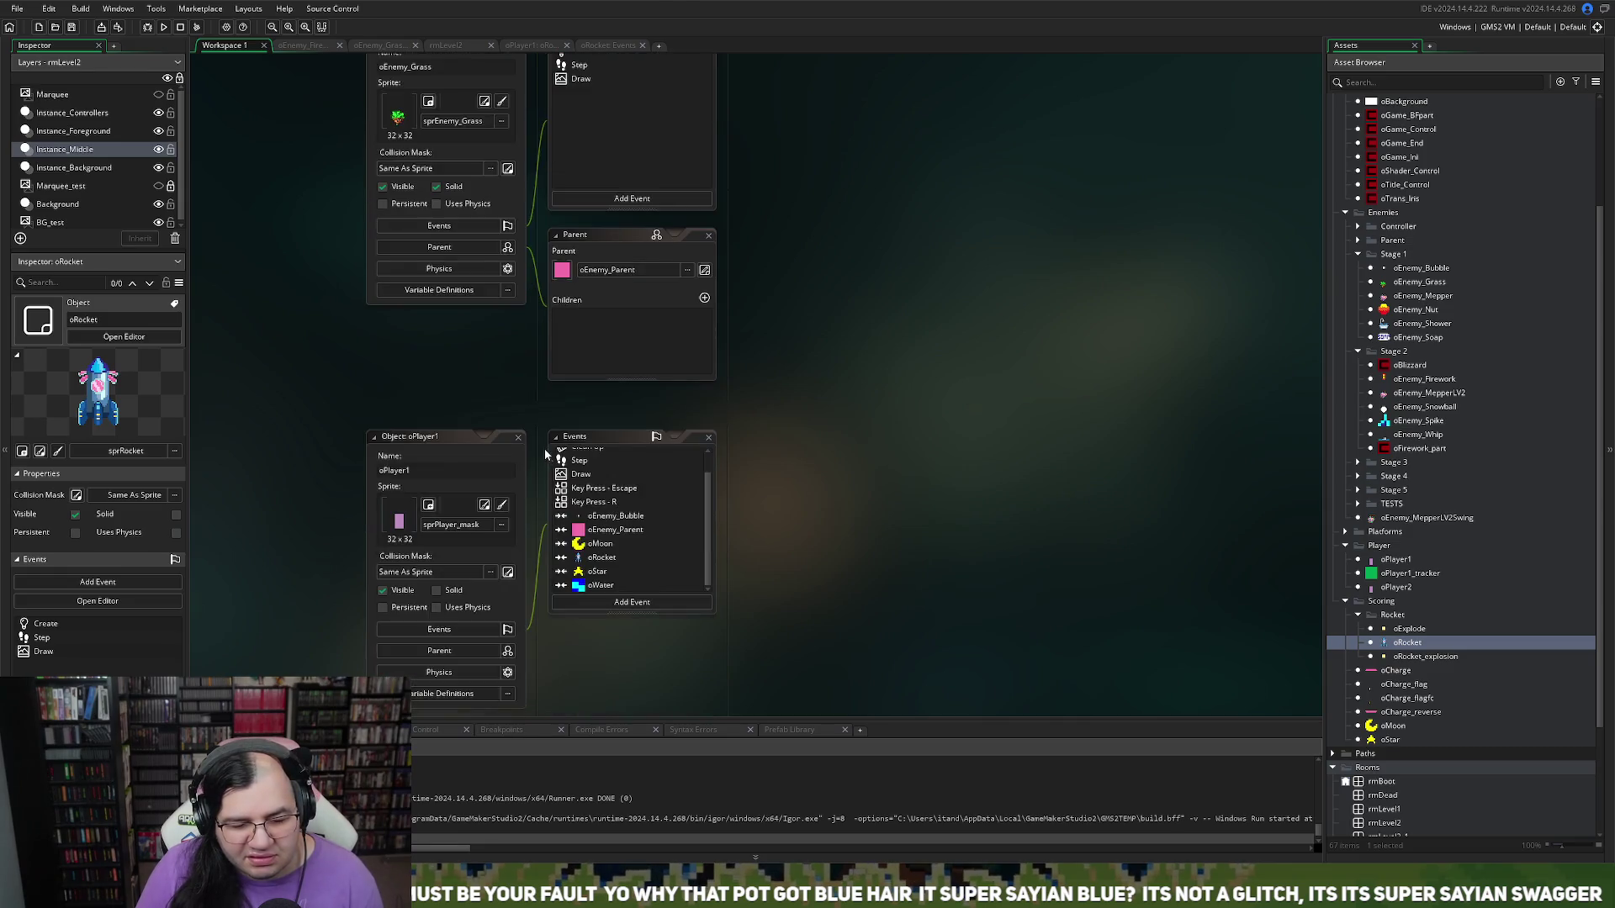
double_click(602, 532)
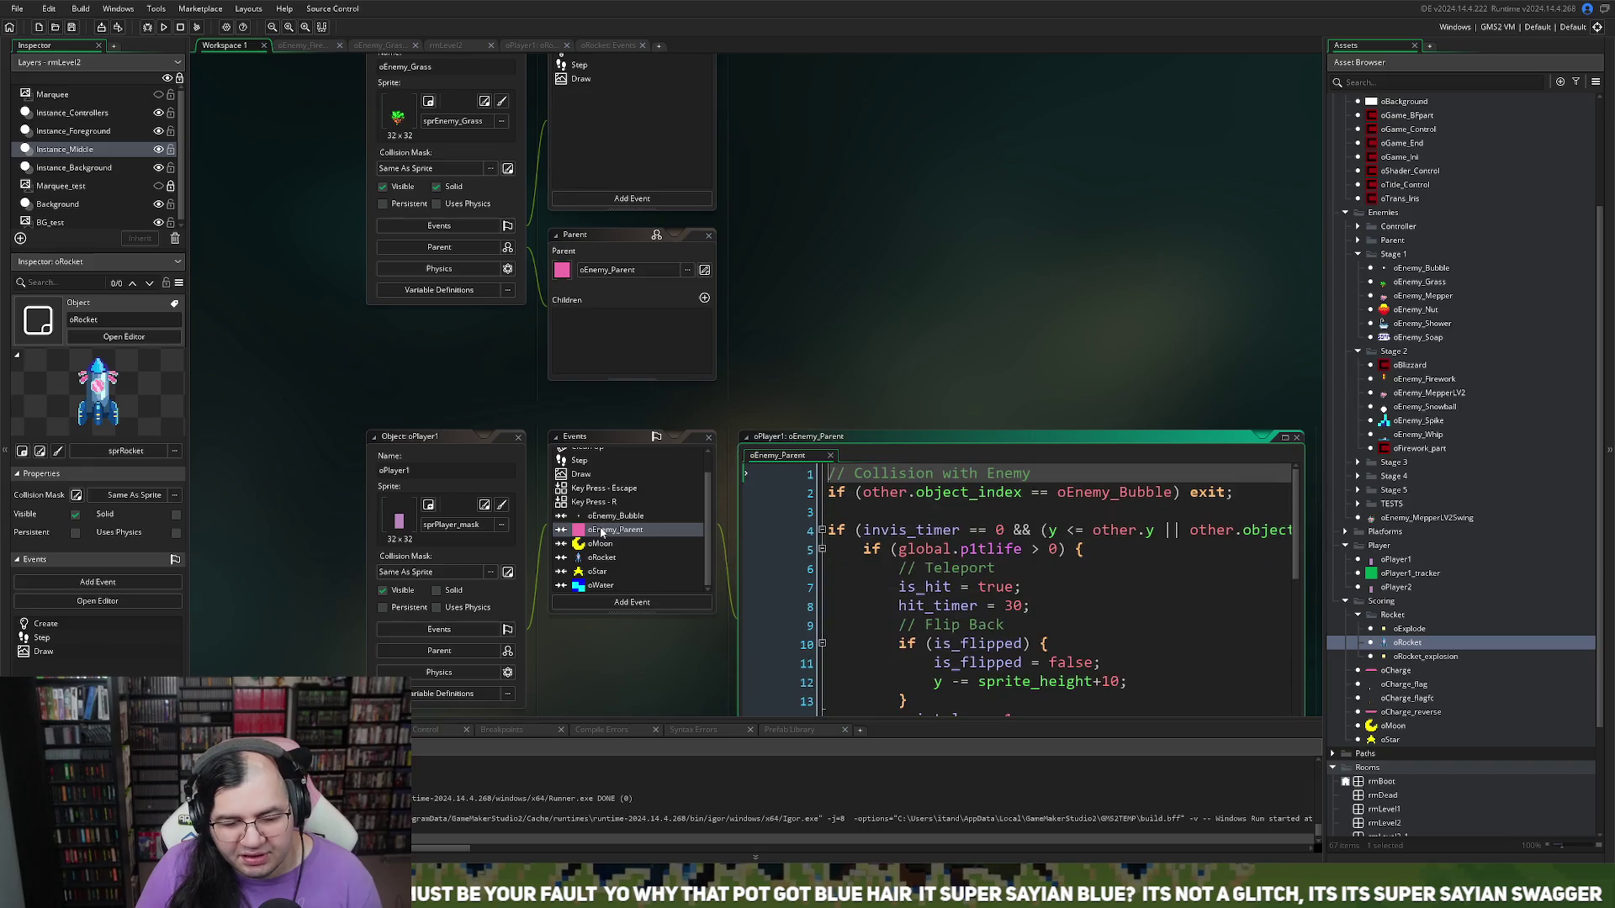
click(1284, 437)
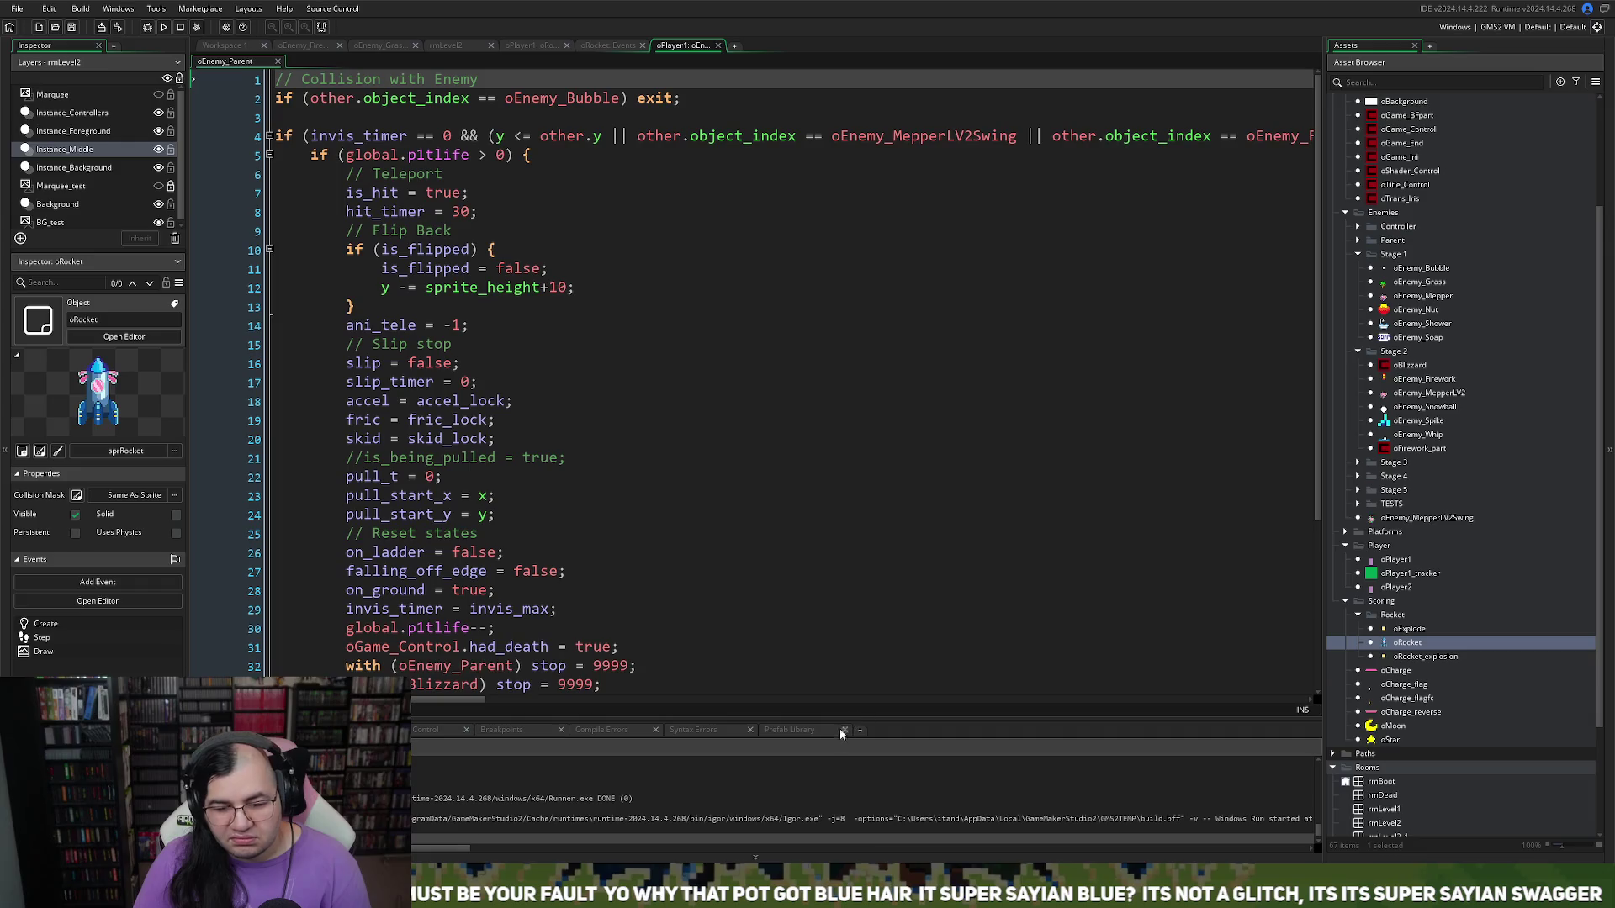
click(746, 700)
Step: Delete the commented-out //with (oEnemy_MepperLV2Swing) stop line near line 35
mouse_move(703, 700)
mouse_down()
mouse_move(321, 698)
mouse_move(255, 652)
mouse_move(555, 652)
mouse_move(1076, 608)
mouse_move(548, 563)
mouse_move(226, 496)
mouse_up()
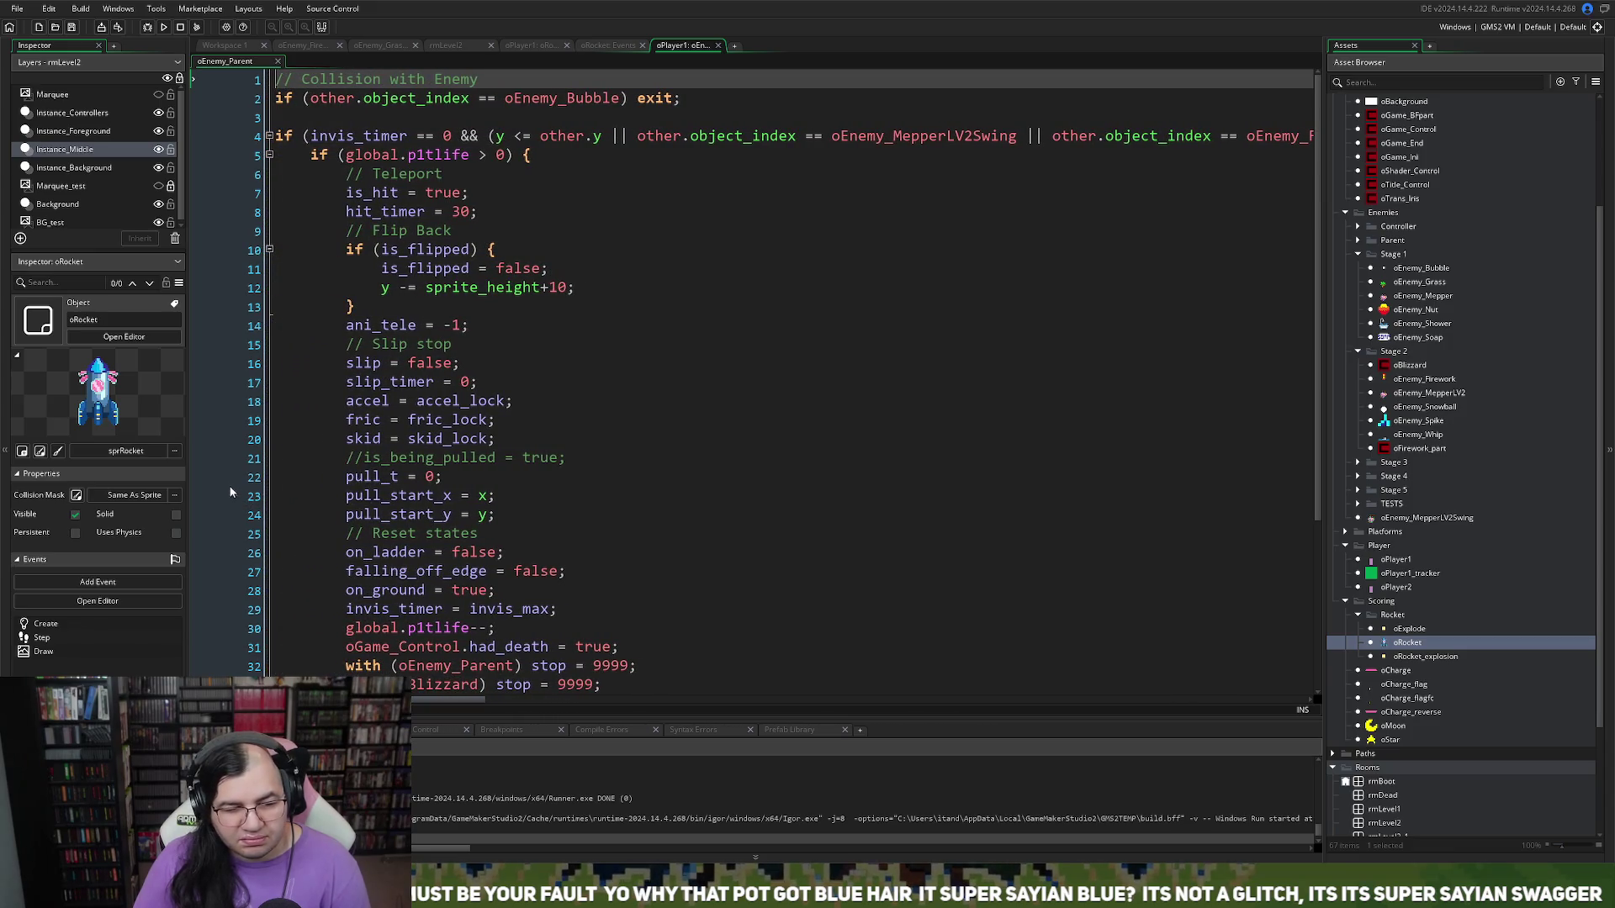
scroll(253, 429, down, 4)
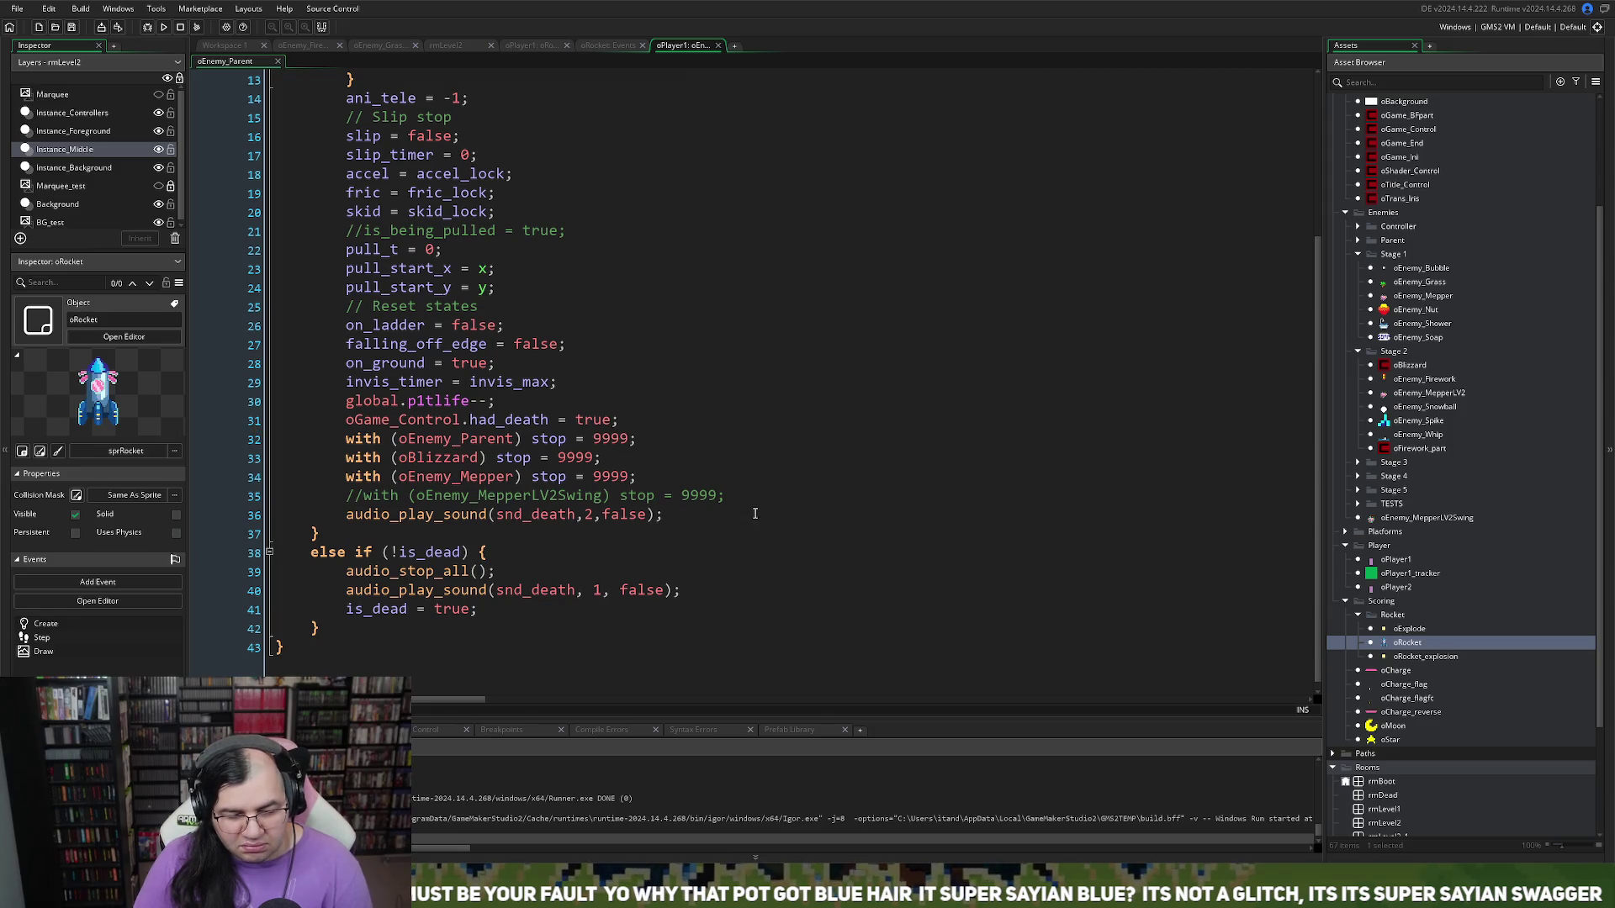
drag(725, 496, 251, 496)
key(BackSpace)
key(BackSpace)
scroll(346, 494, up, 4)
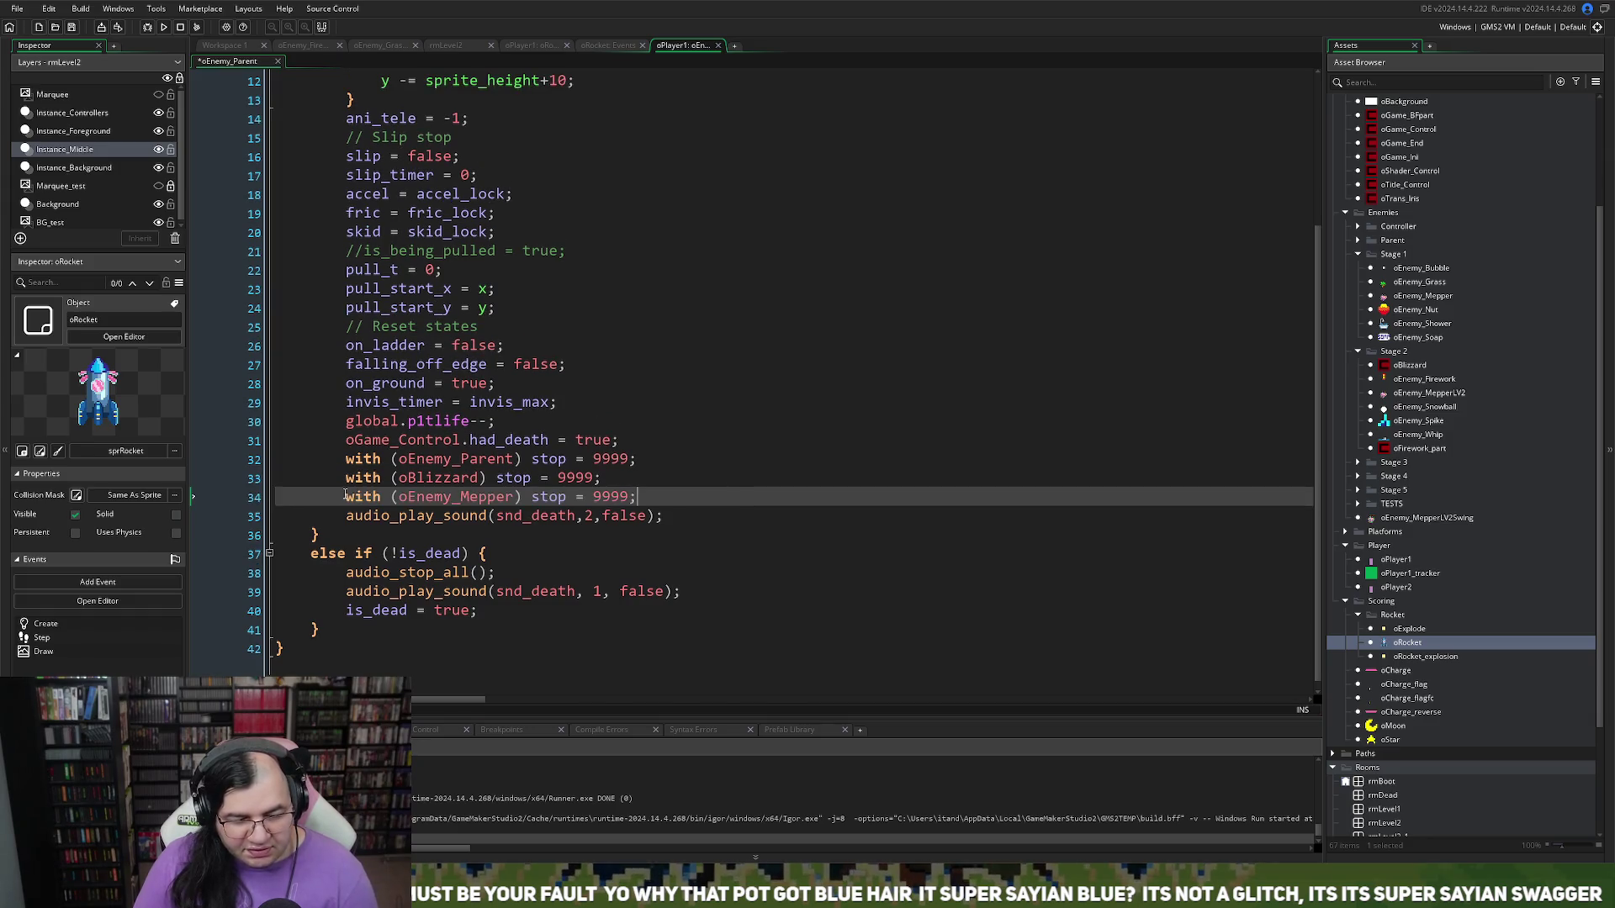
scroll(348, 494, up, 1)
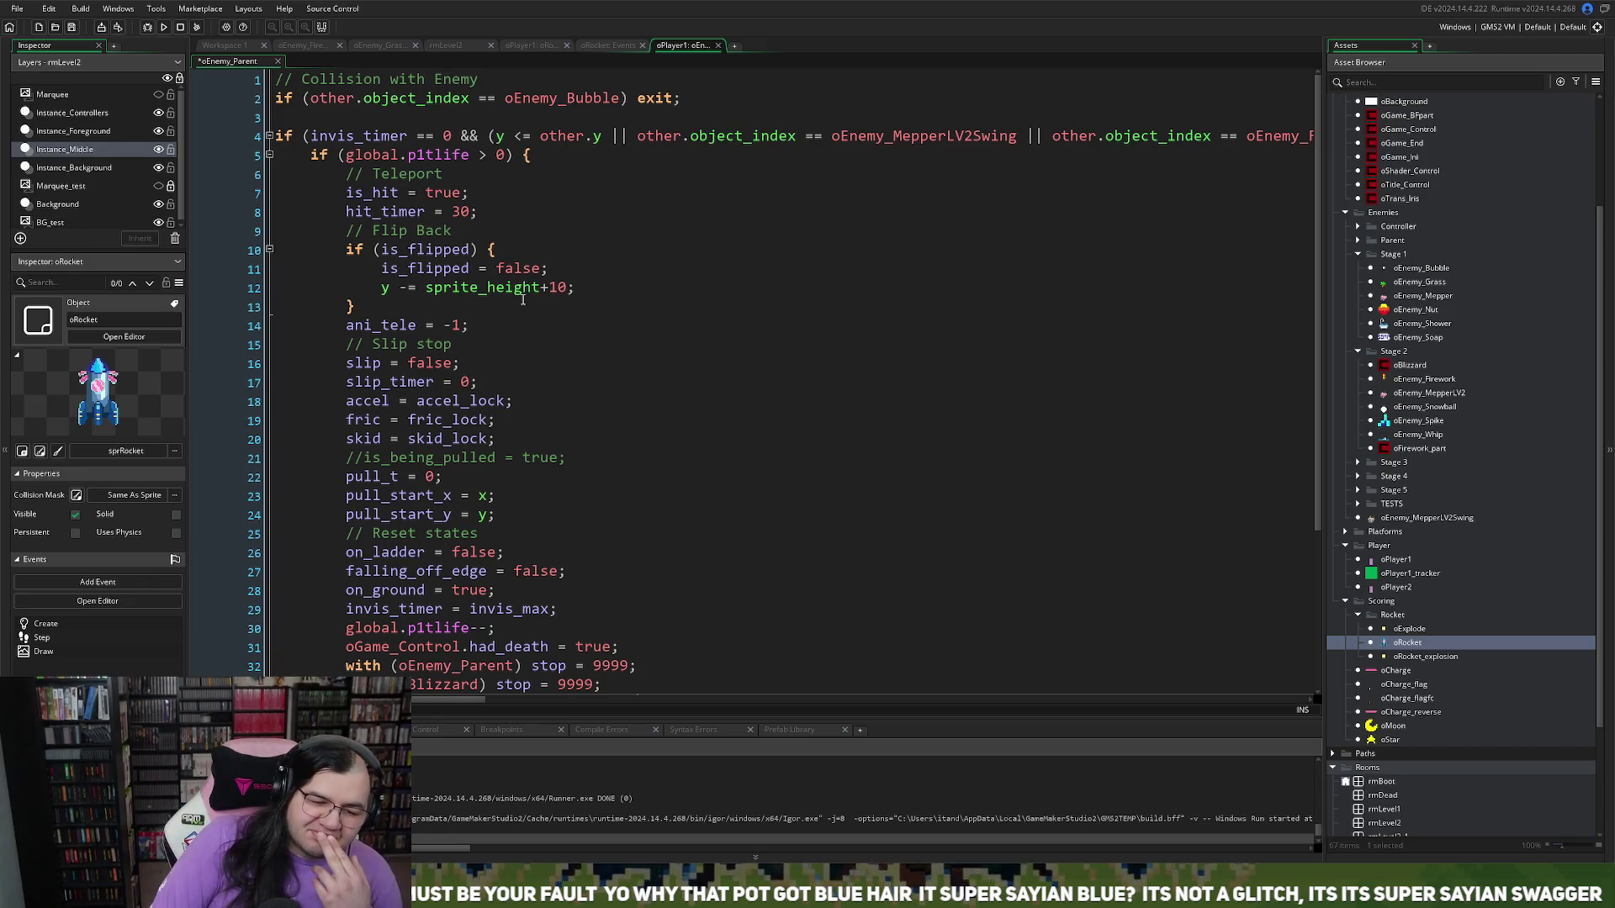
scroll(526, 317, down, 1)
scroll(519, 357, down, 1)
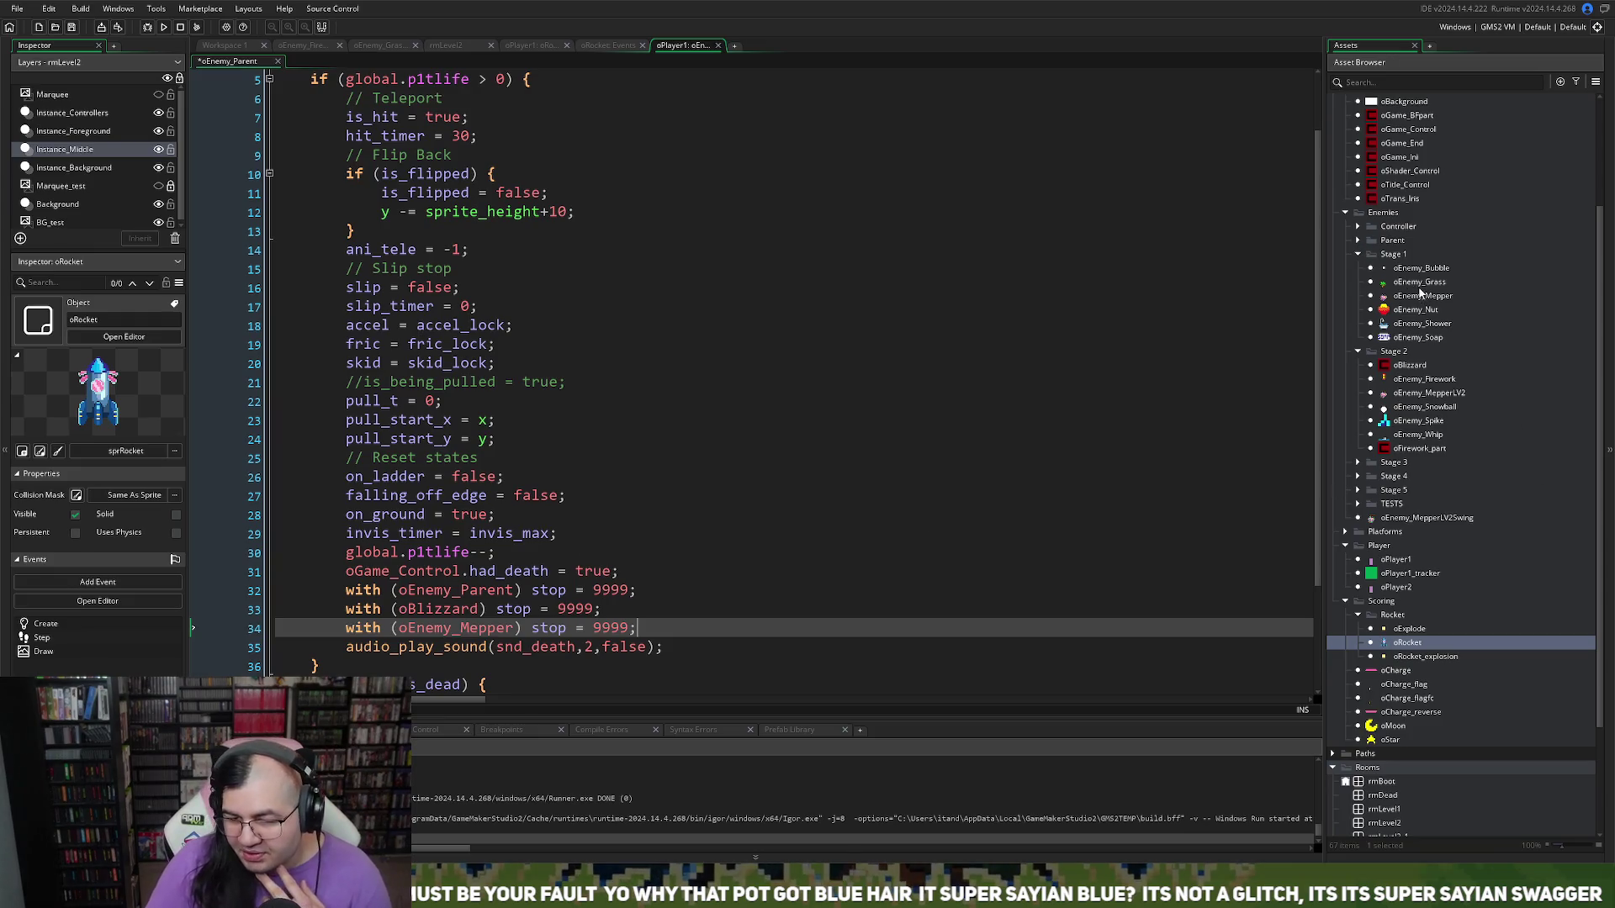
Step: Open the oEnemy_Grass object editor and its Create event code
click(1417, 284)
double_click(1418, 284)
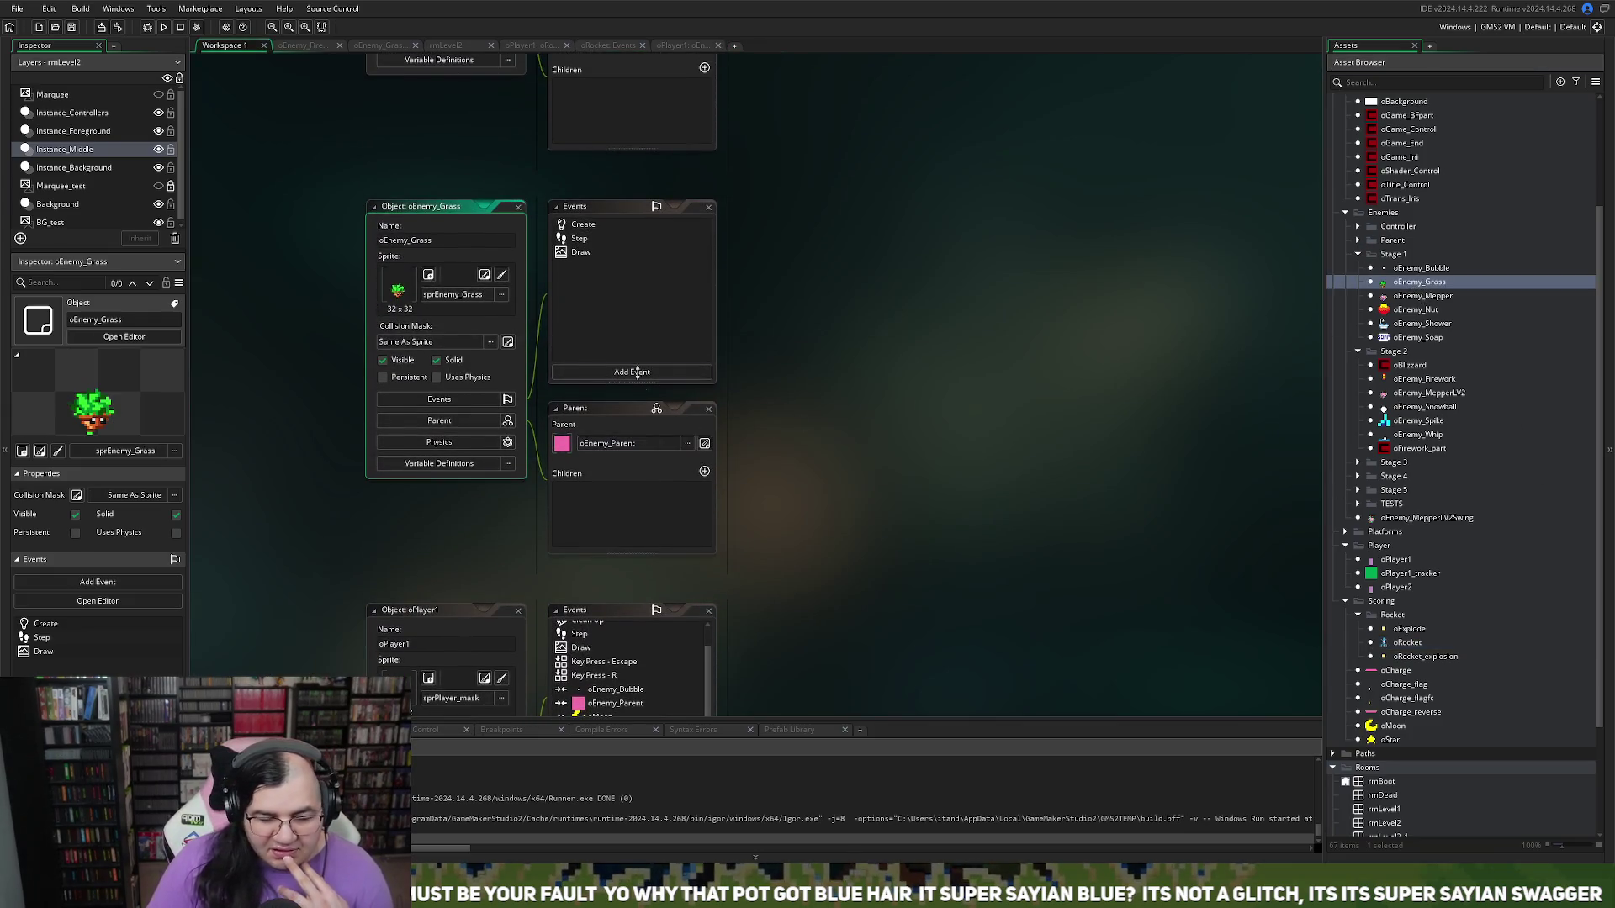
double_click(583, 224)
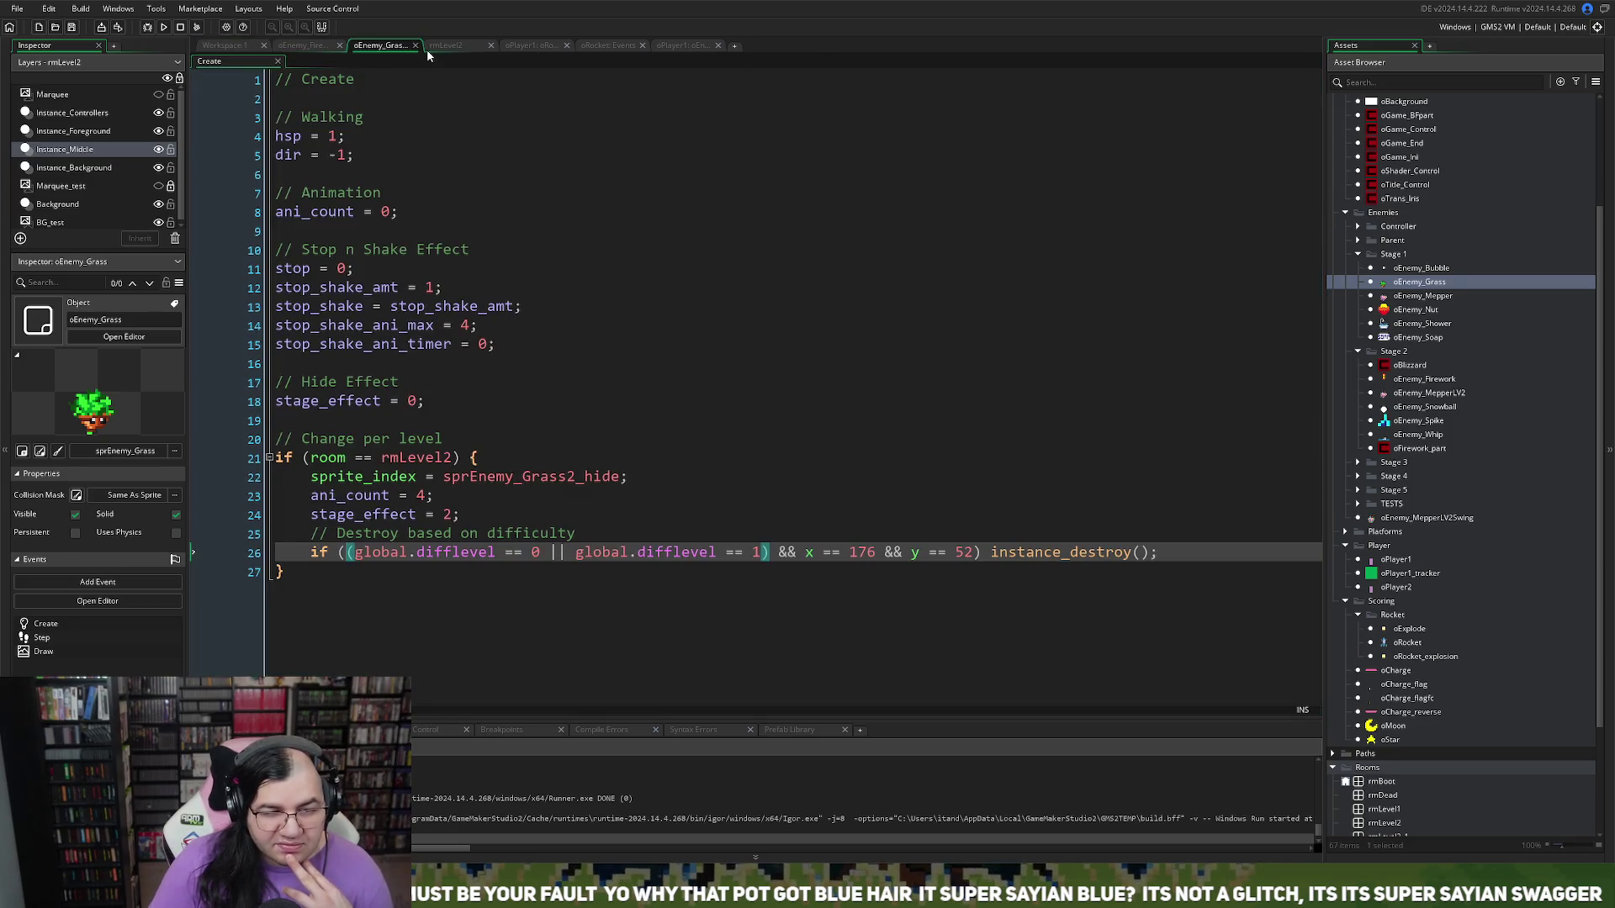
Step: Close the leftover rmLevel2, oPlayer1, oRocket and oEnemy_Firework tabs, then open oEnemy_Grass's Step event in Workspace 1
click(492, 45)
click(491, 45)
click(491, 45)
click(491, 45)
click(330, 47)
click(338, 45)
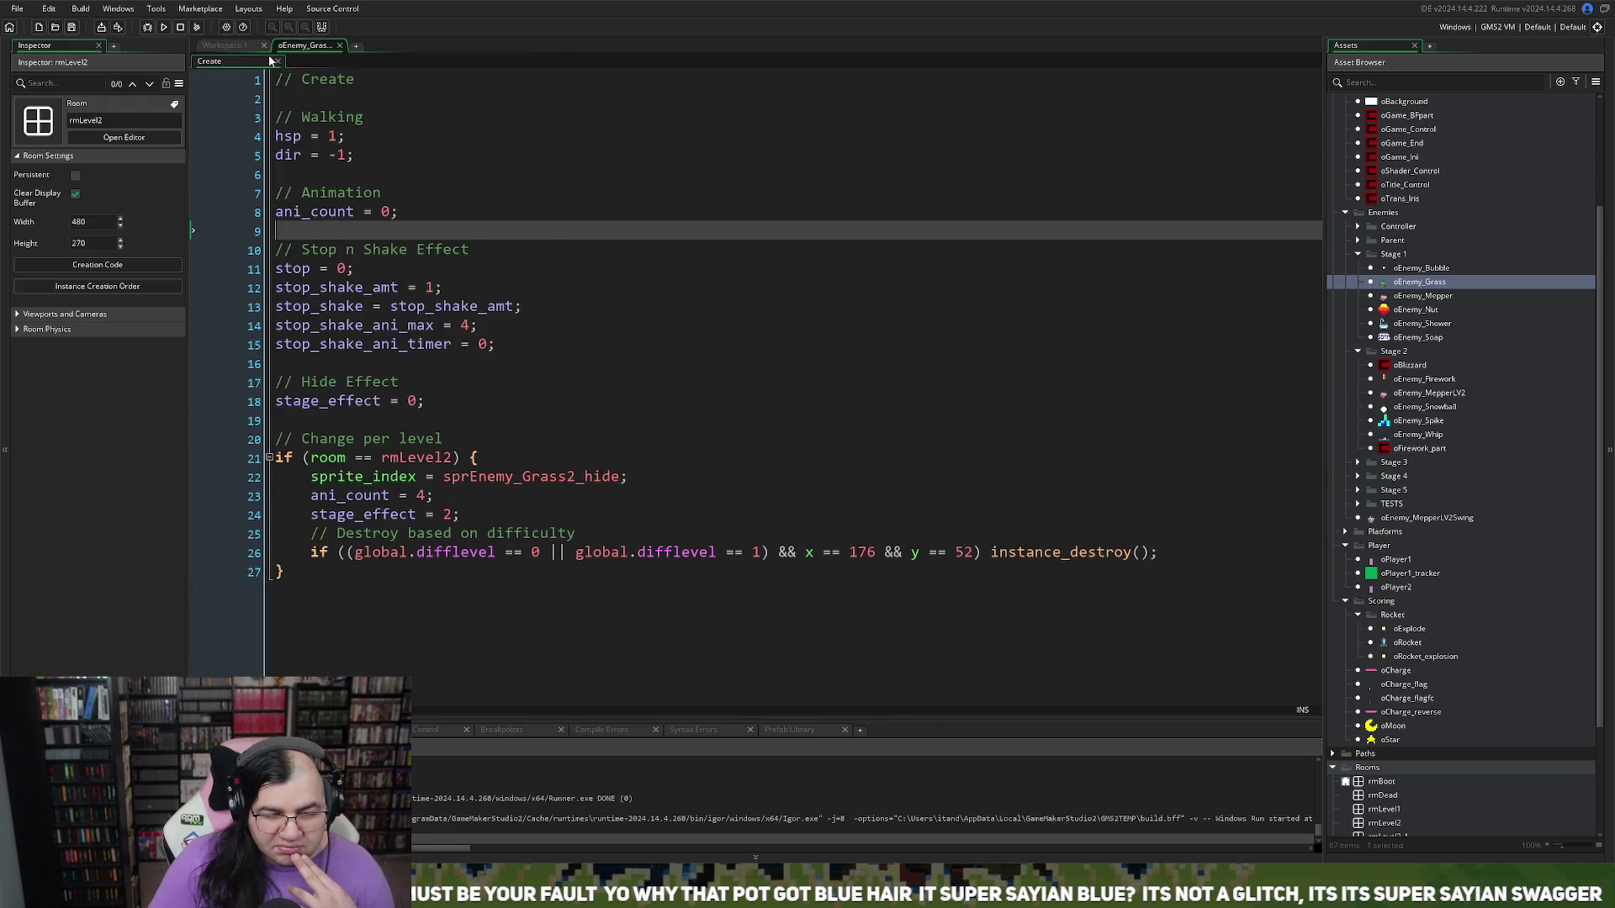
click(248, 48)
double_click(579, 240)
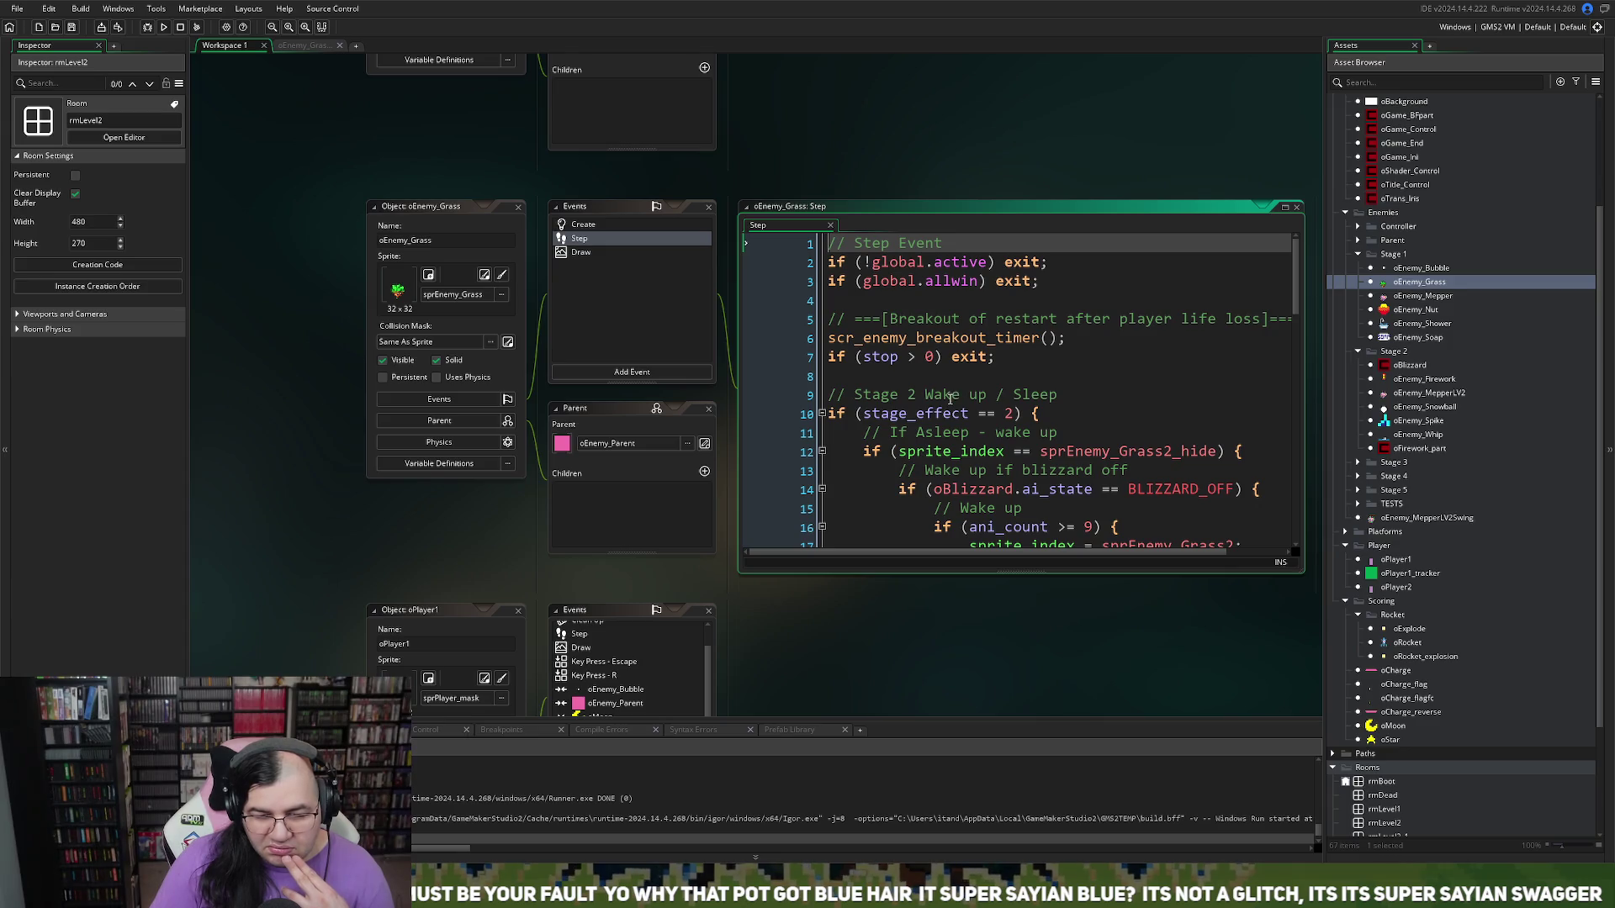
Step: Scroll through oEnemy_Grass's Step code to review its Stage 2 wake-up/sleep logic
scroll(944, 407, down, 2)
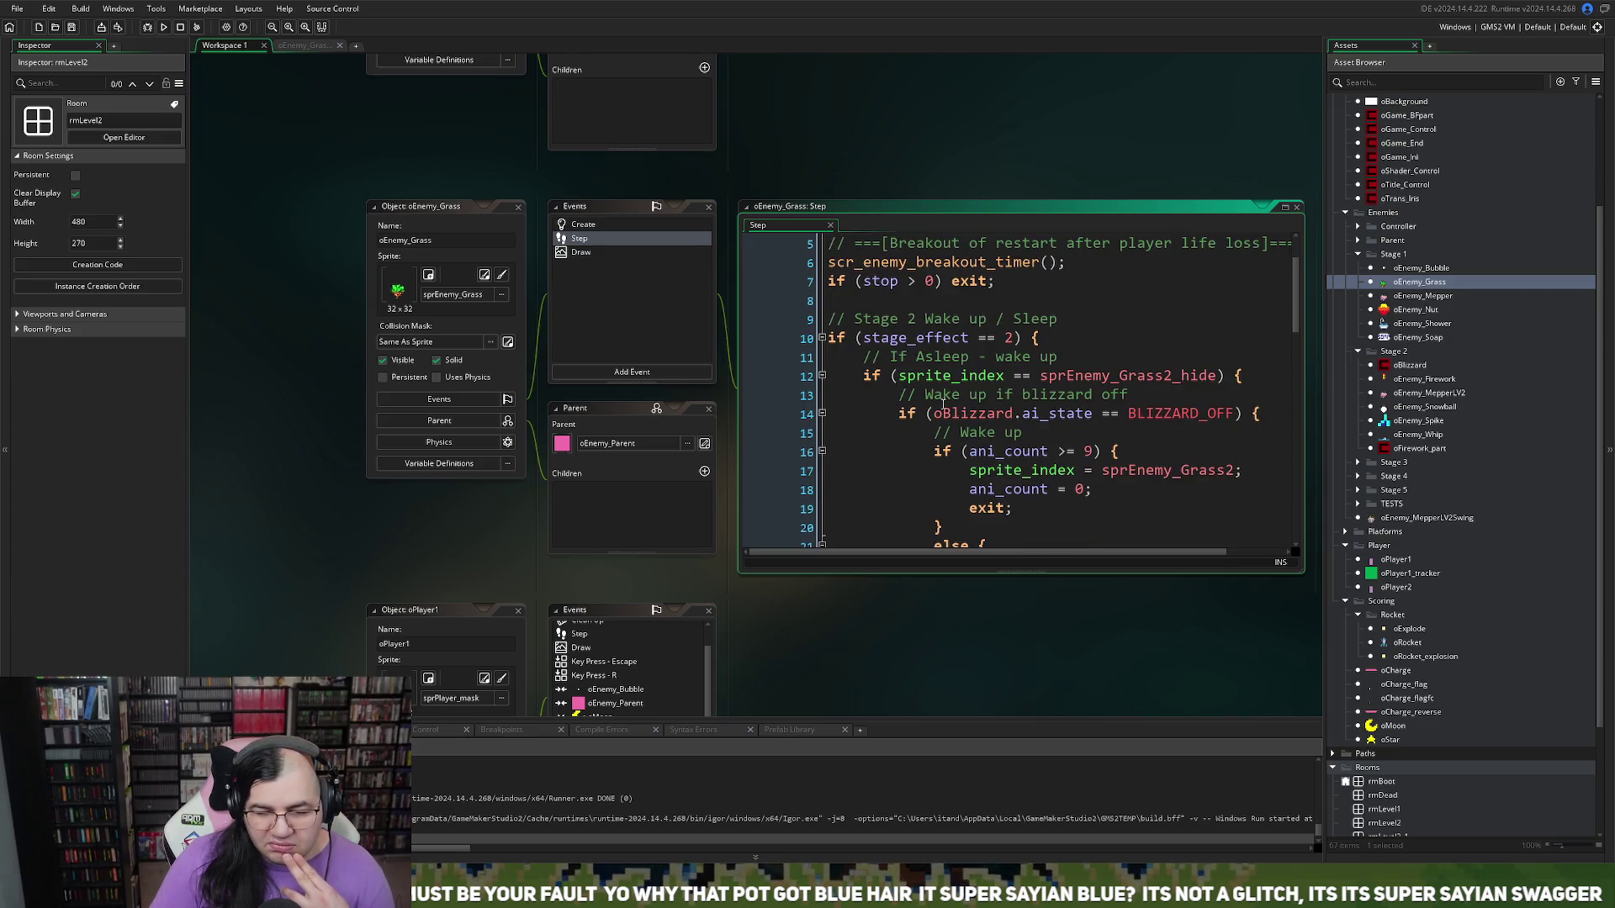
scroll(939, 407, down, 8)
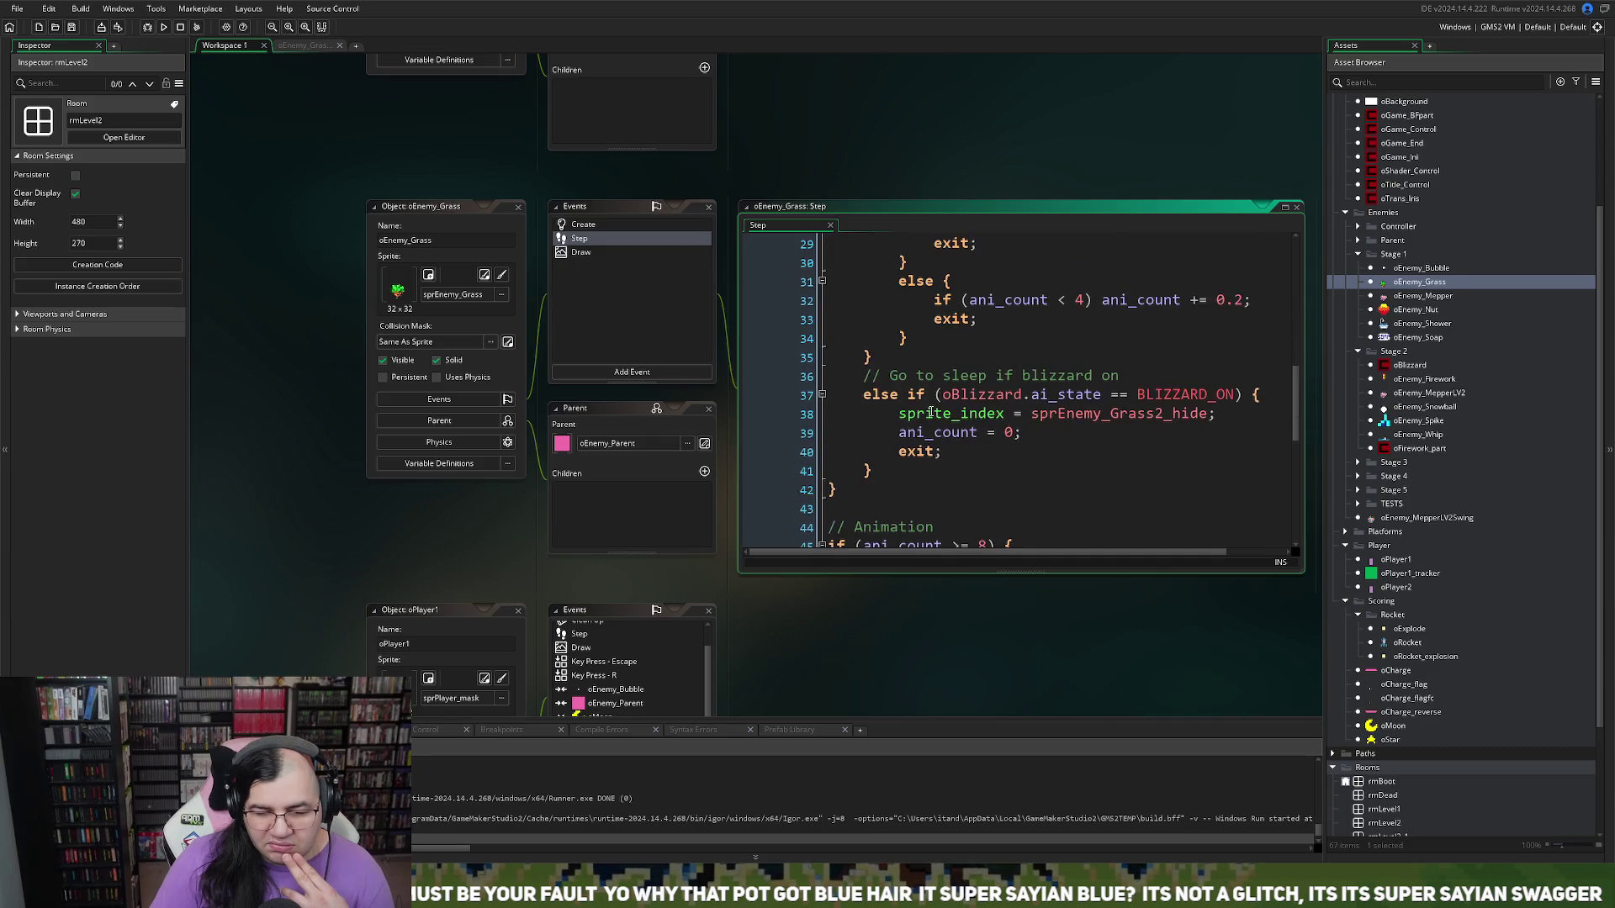
scroll(930, 412, down, 7)
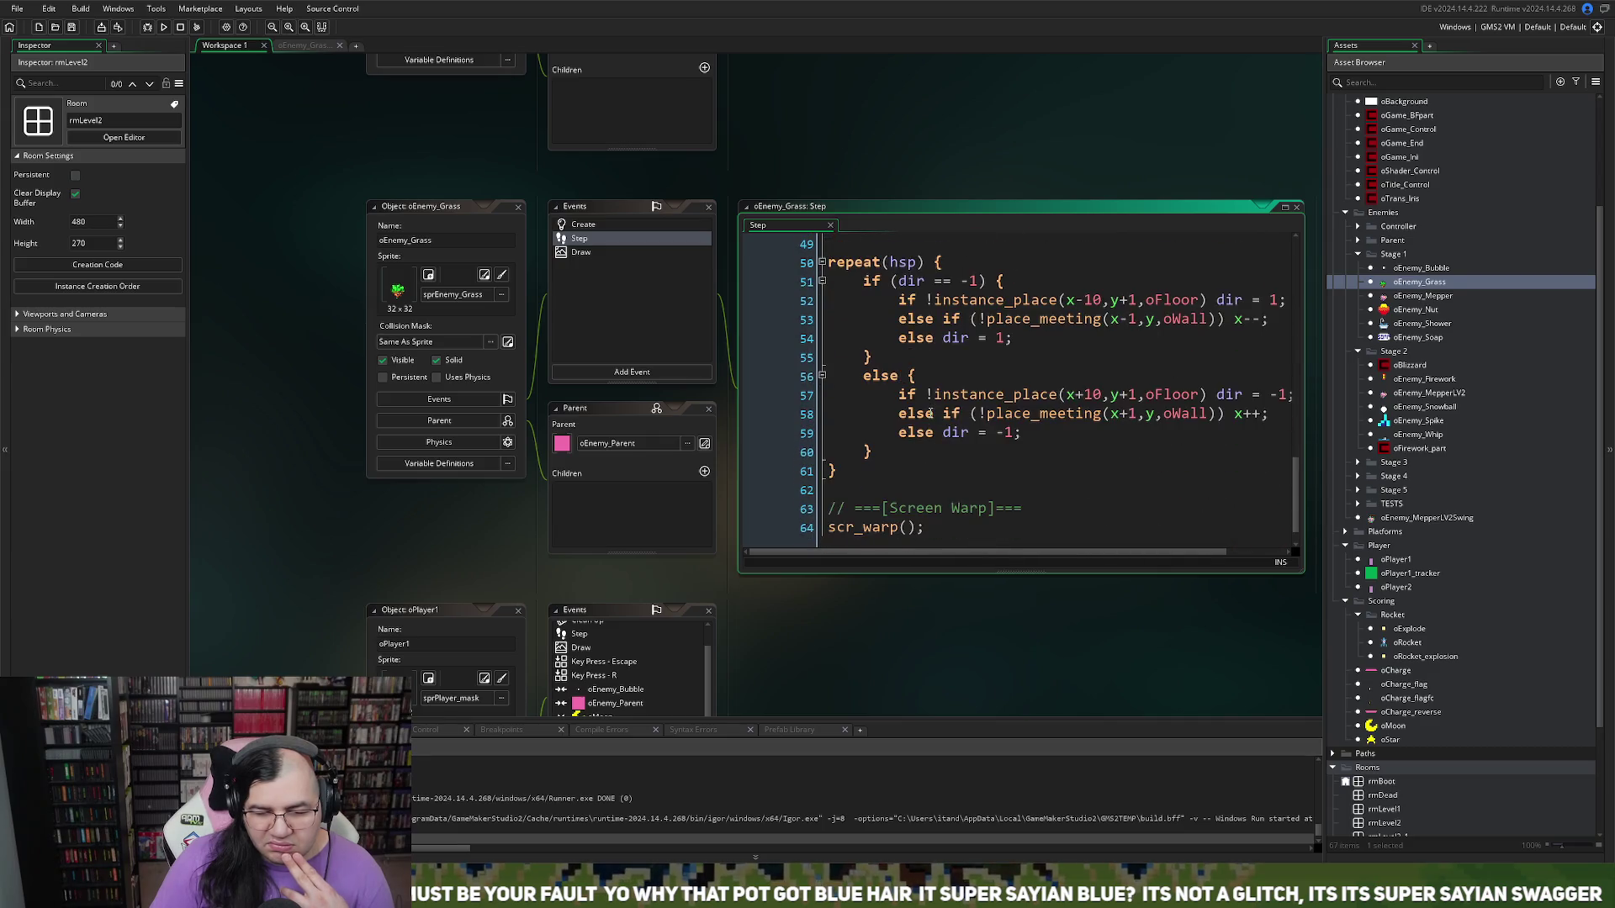
Step: Open oEnemy_Grass's Draw event and review its two draw_sprite_ext branches based on dir
click(576, 254)
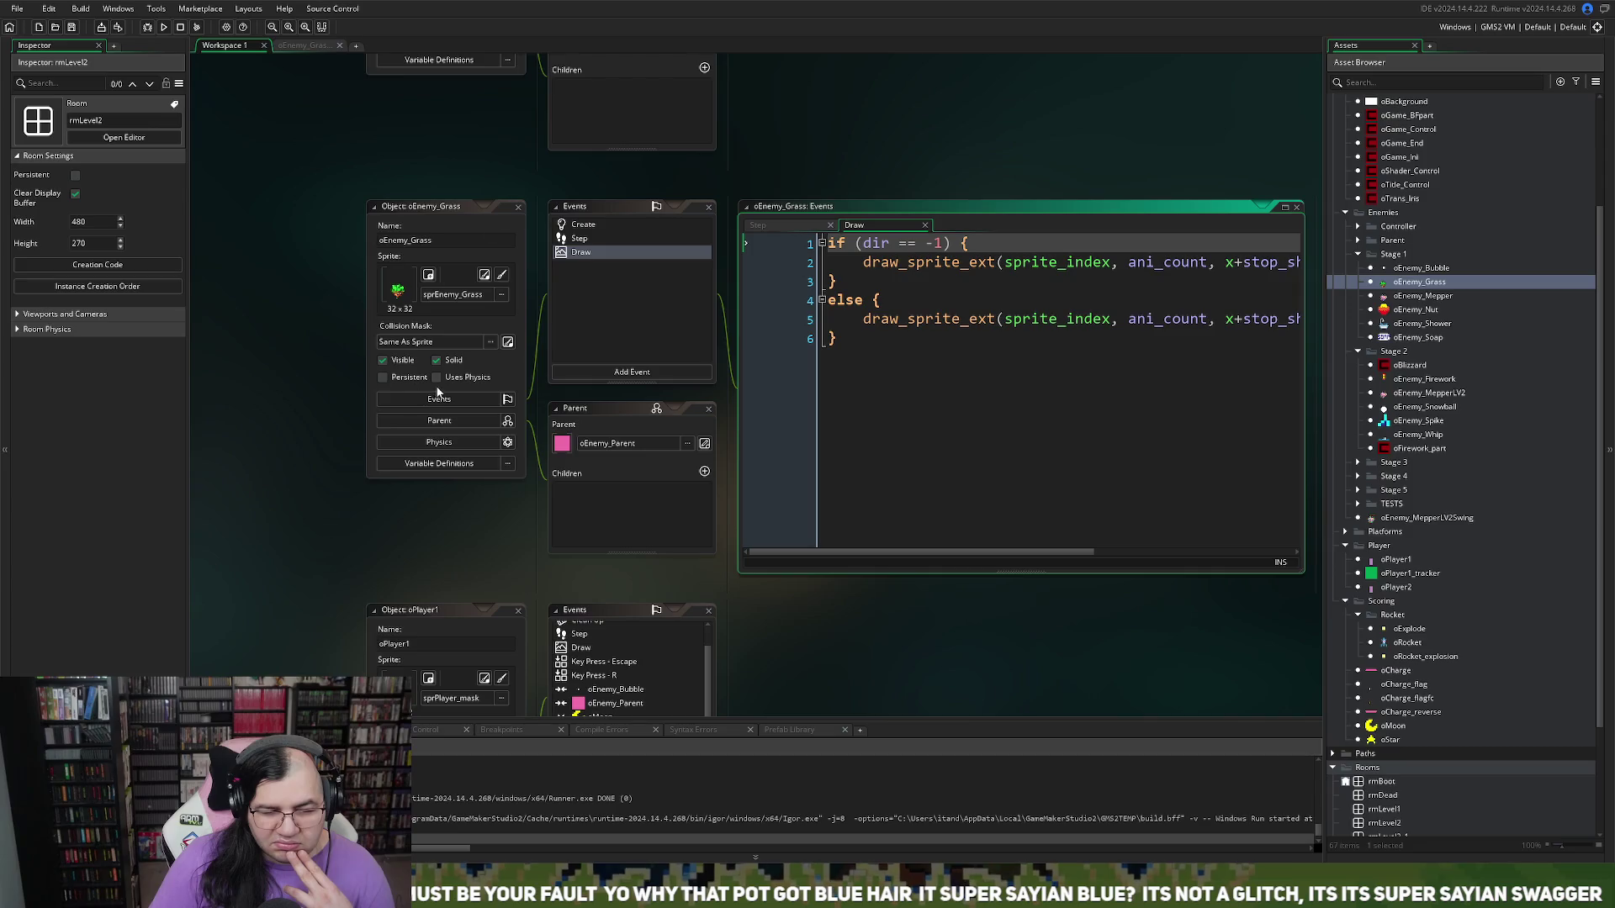
scroll(437, 392, down, 3)
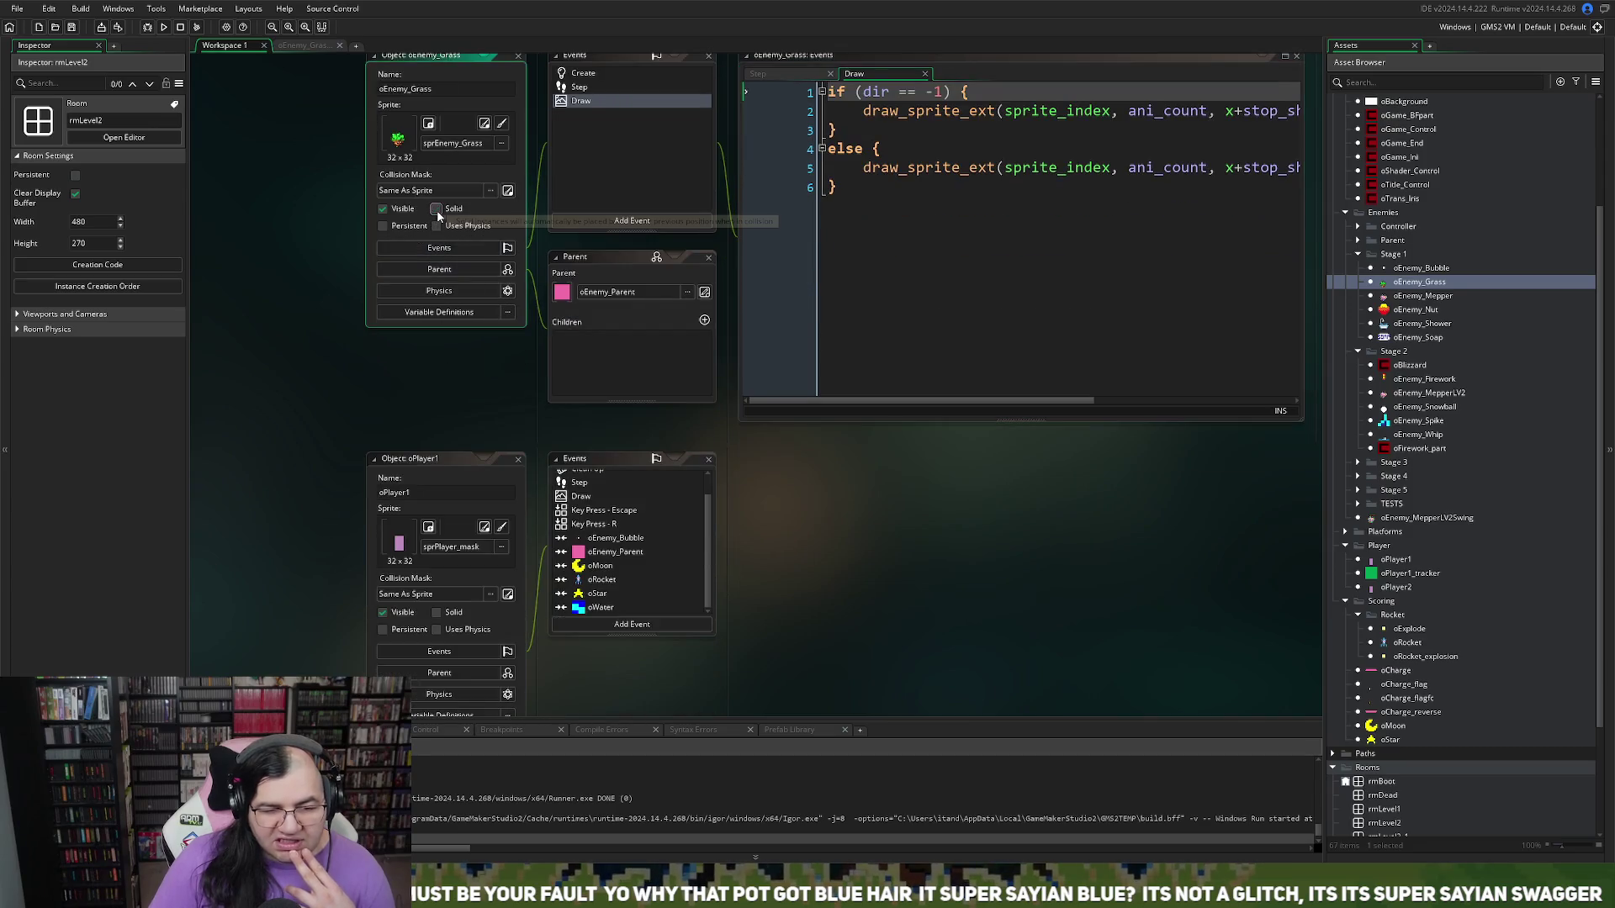
scroll(496, 345, down, 8)
scroll(492, 348, up, 8)
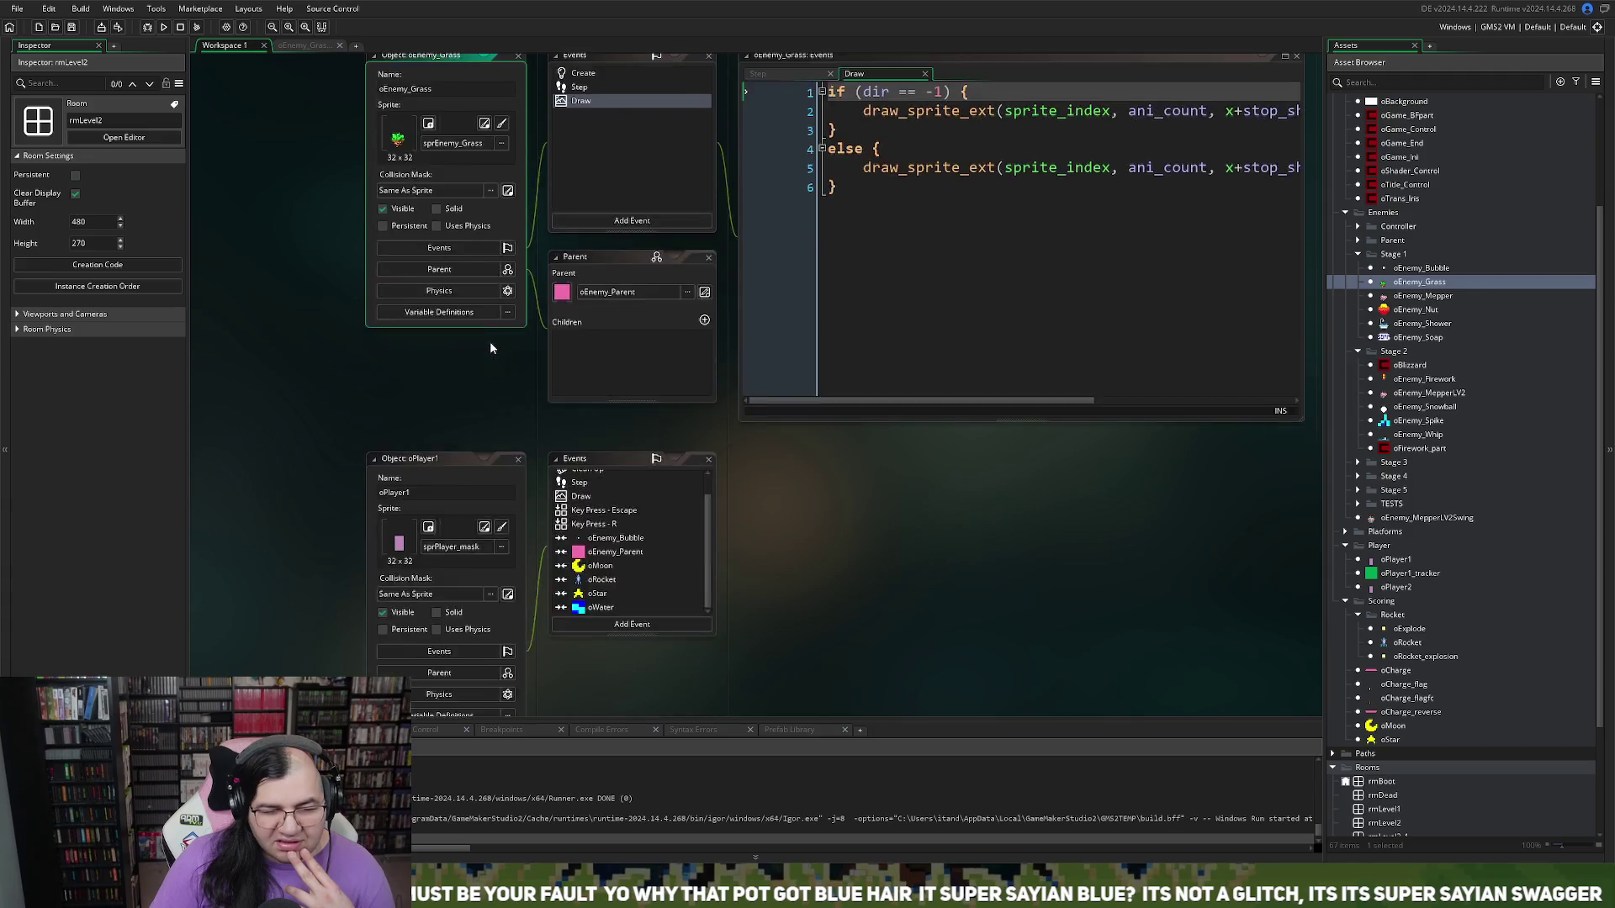
scroll(491, 348, up, 2)
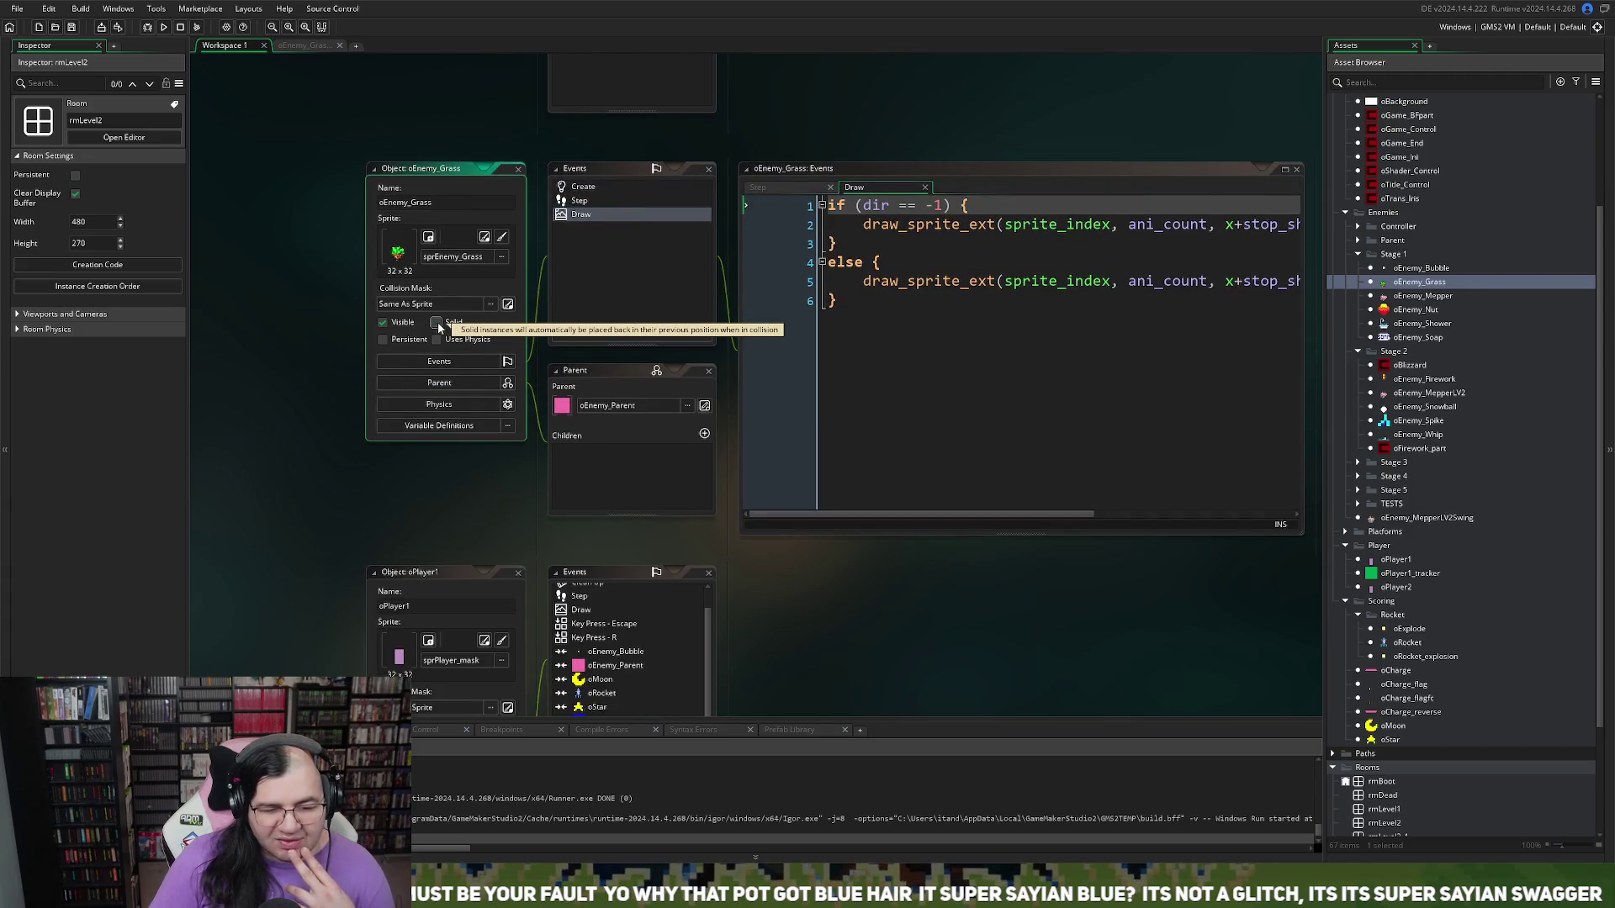
scroll(454, 332, up, 8)
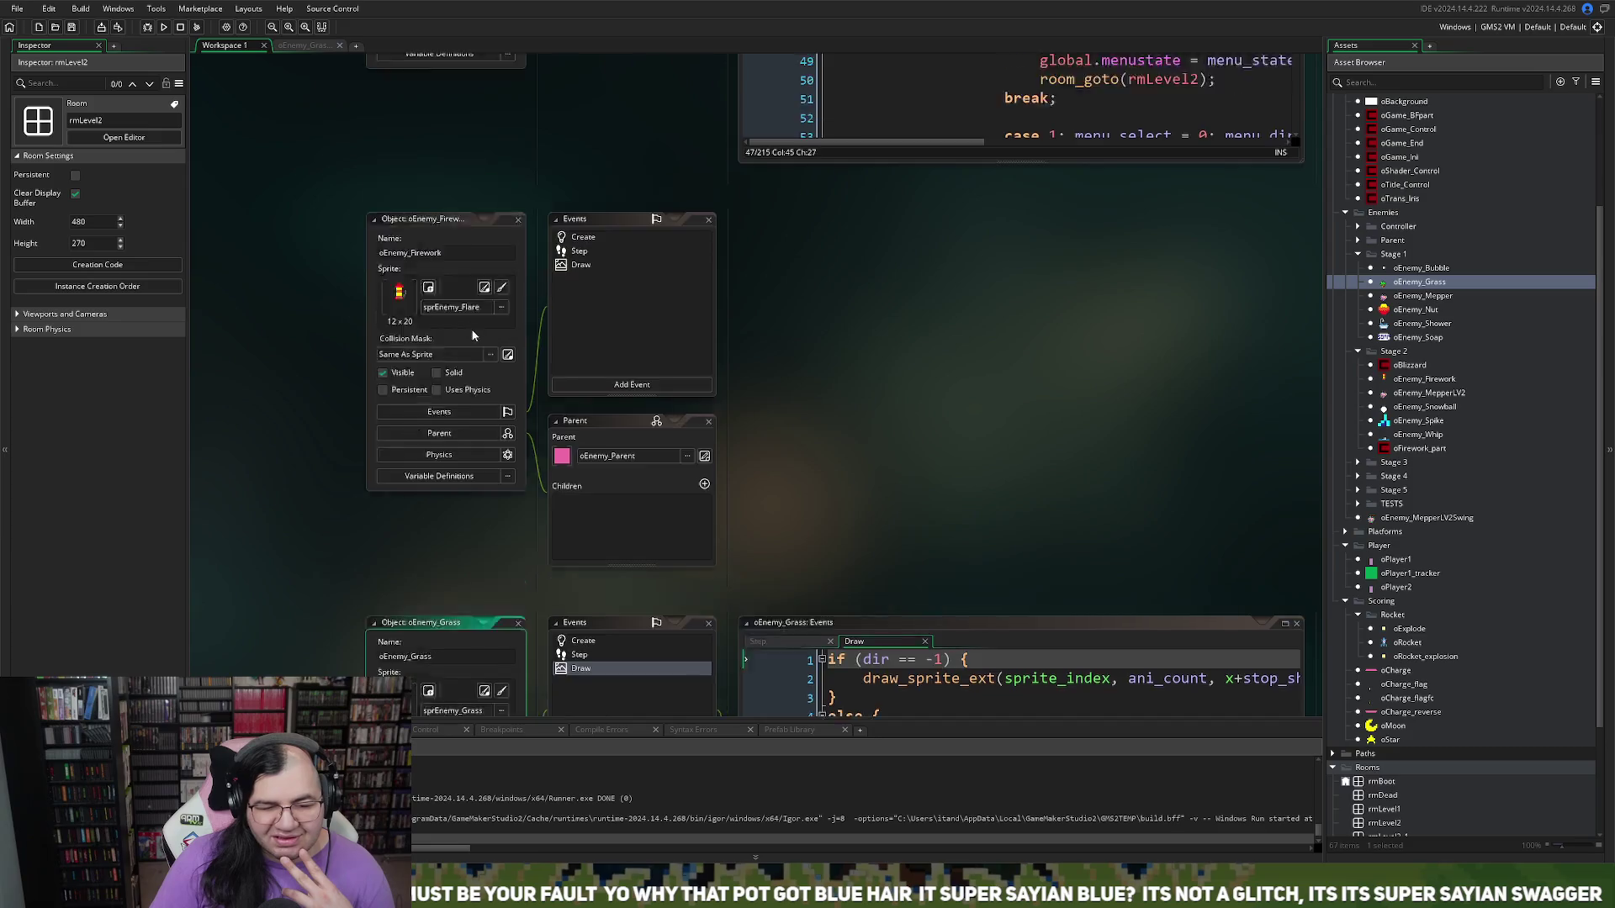
scroll(469, 336, up, 14)
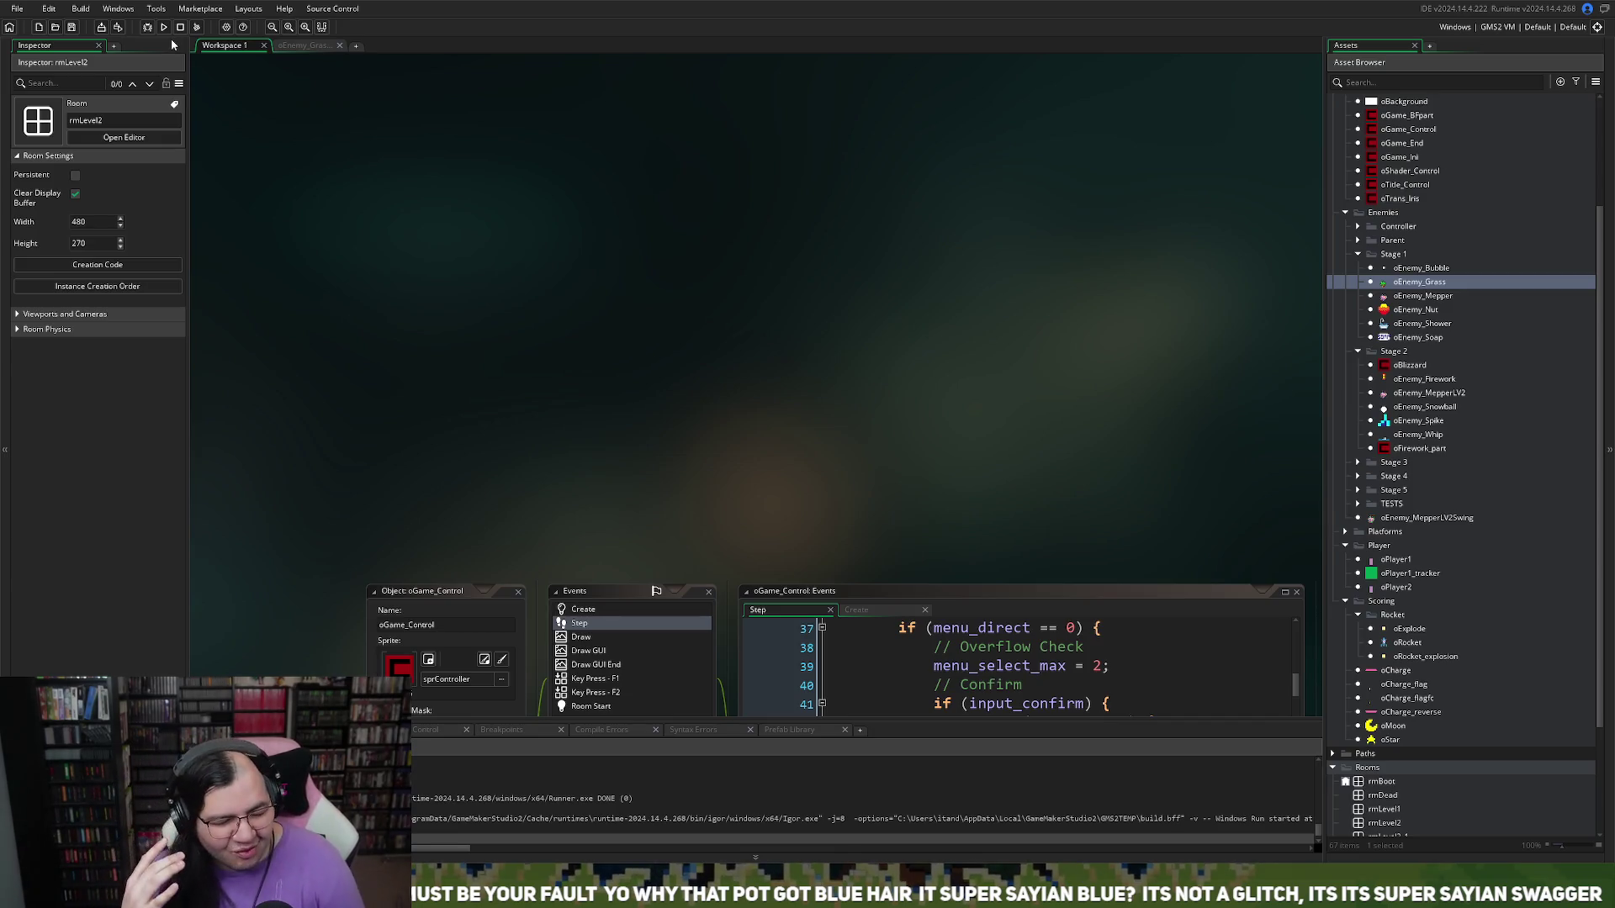
scroll(822, 143, down, 3)
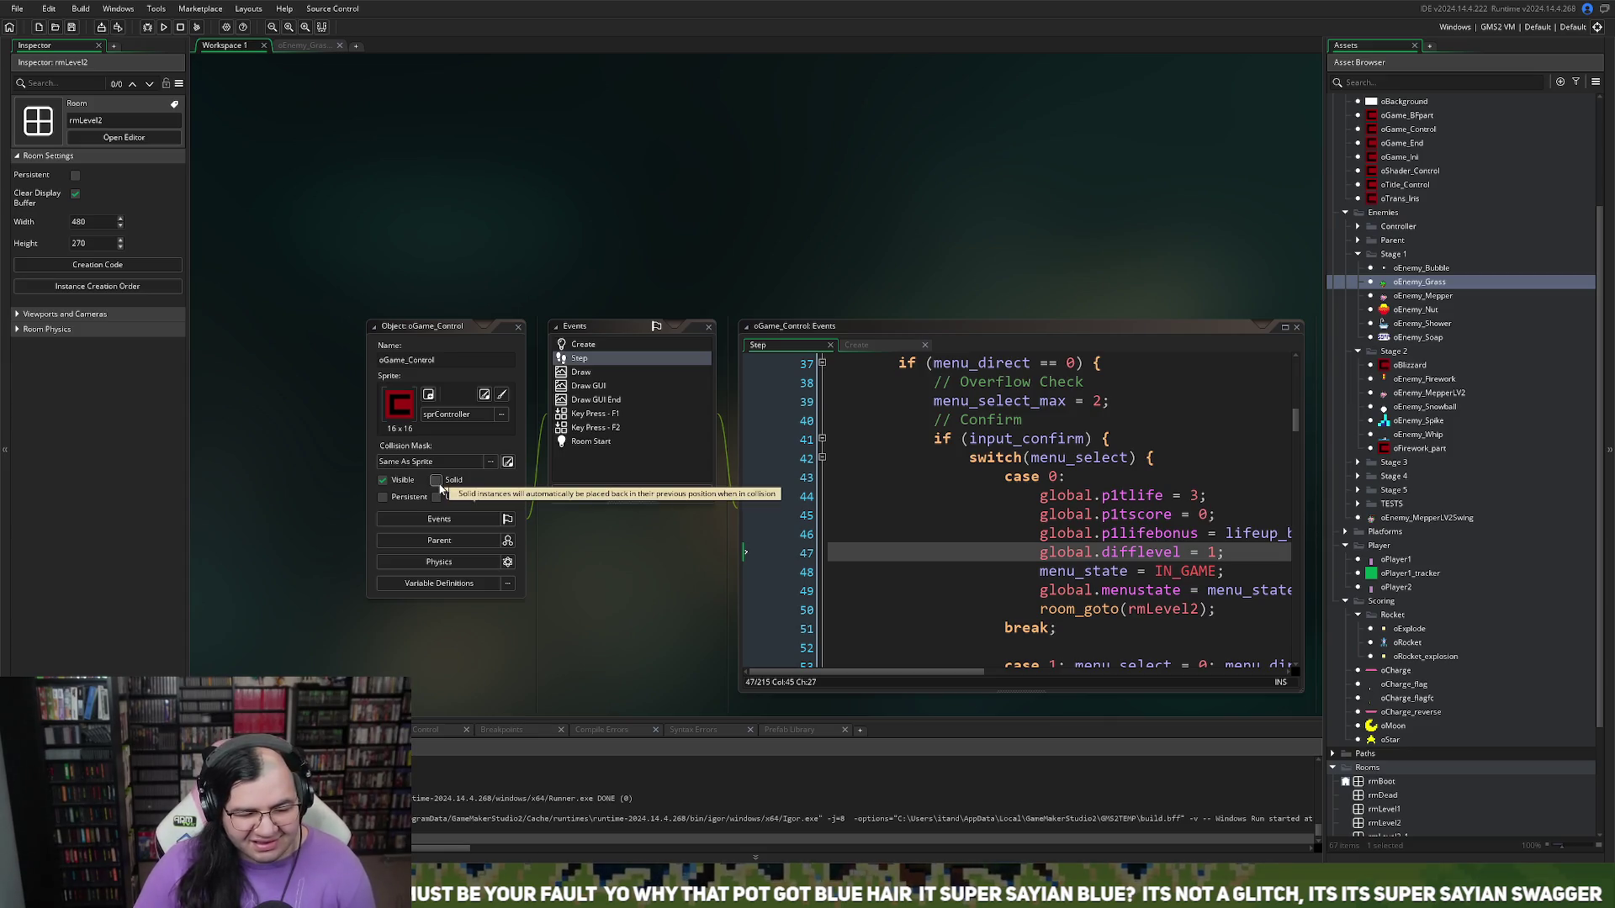
scroll(454, 260, up, 3)
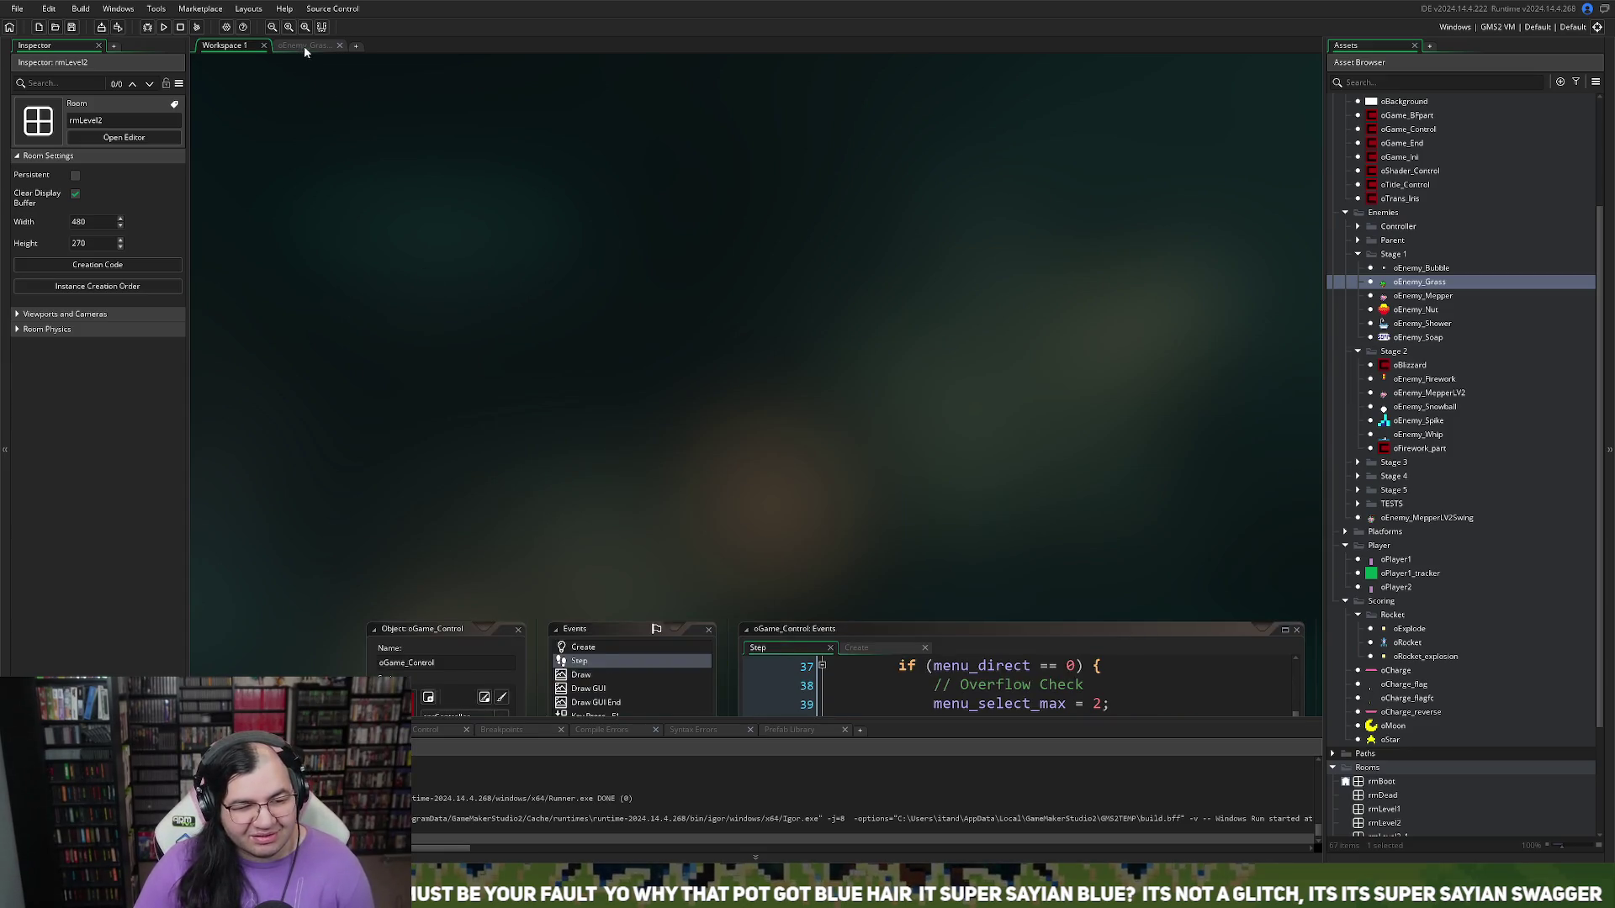
click(305, 46)
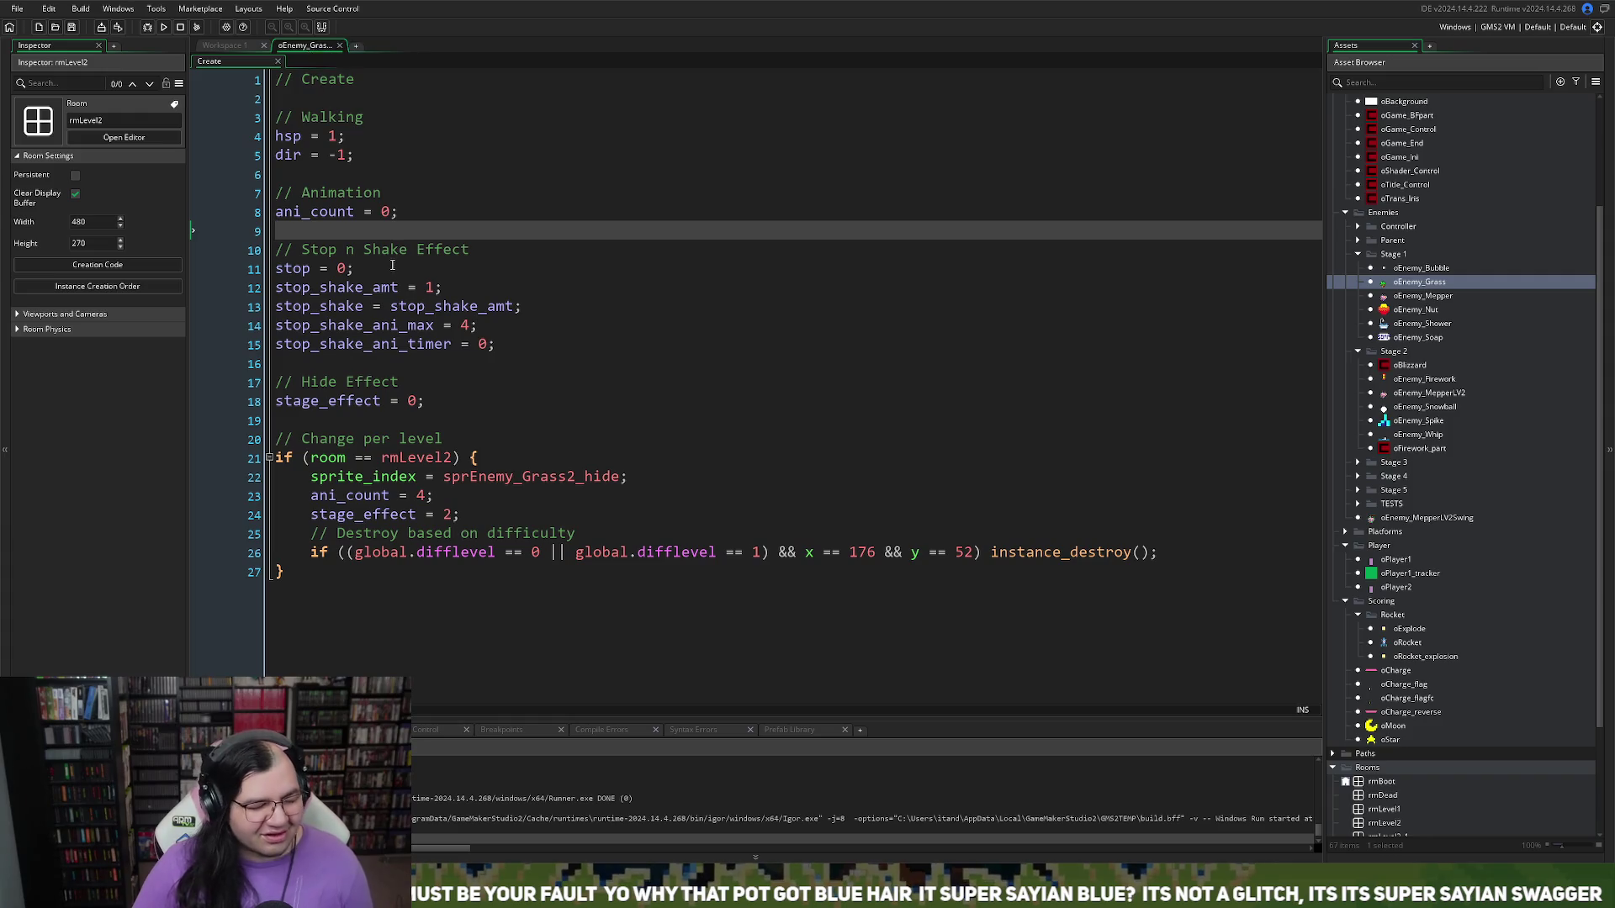